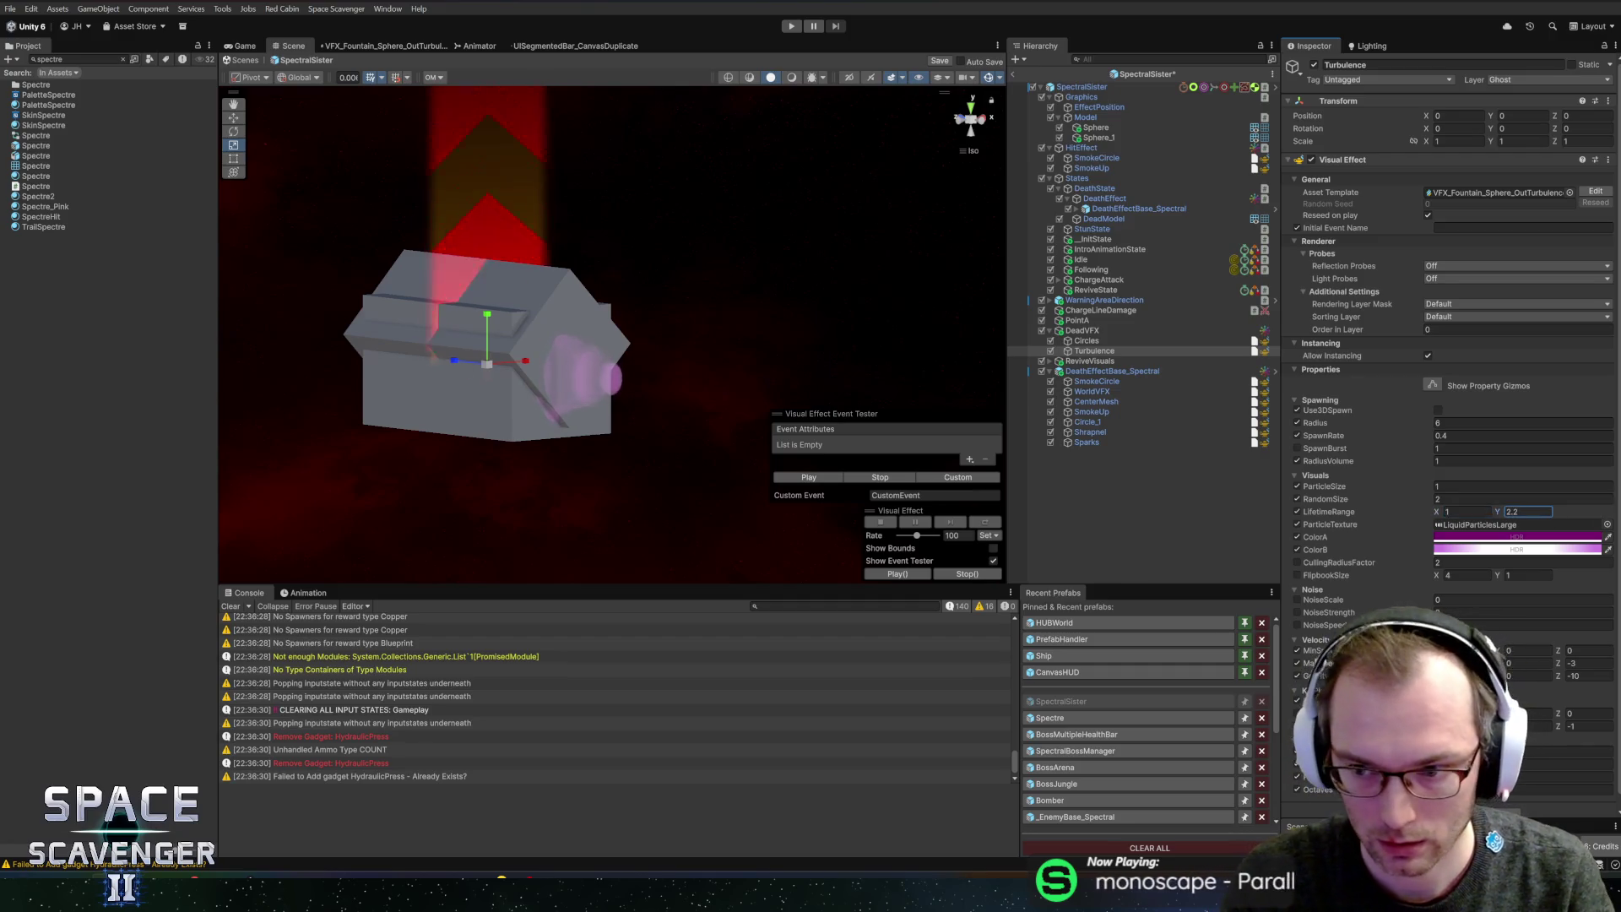
- Finish the LifetimeRange edit, then commit the 5 changed files to master as 'Taller spectral walls + revive visuals'
{"action": "left_click", "coordinate": [815, 478]}
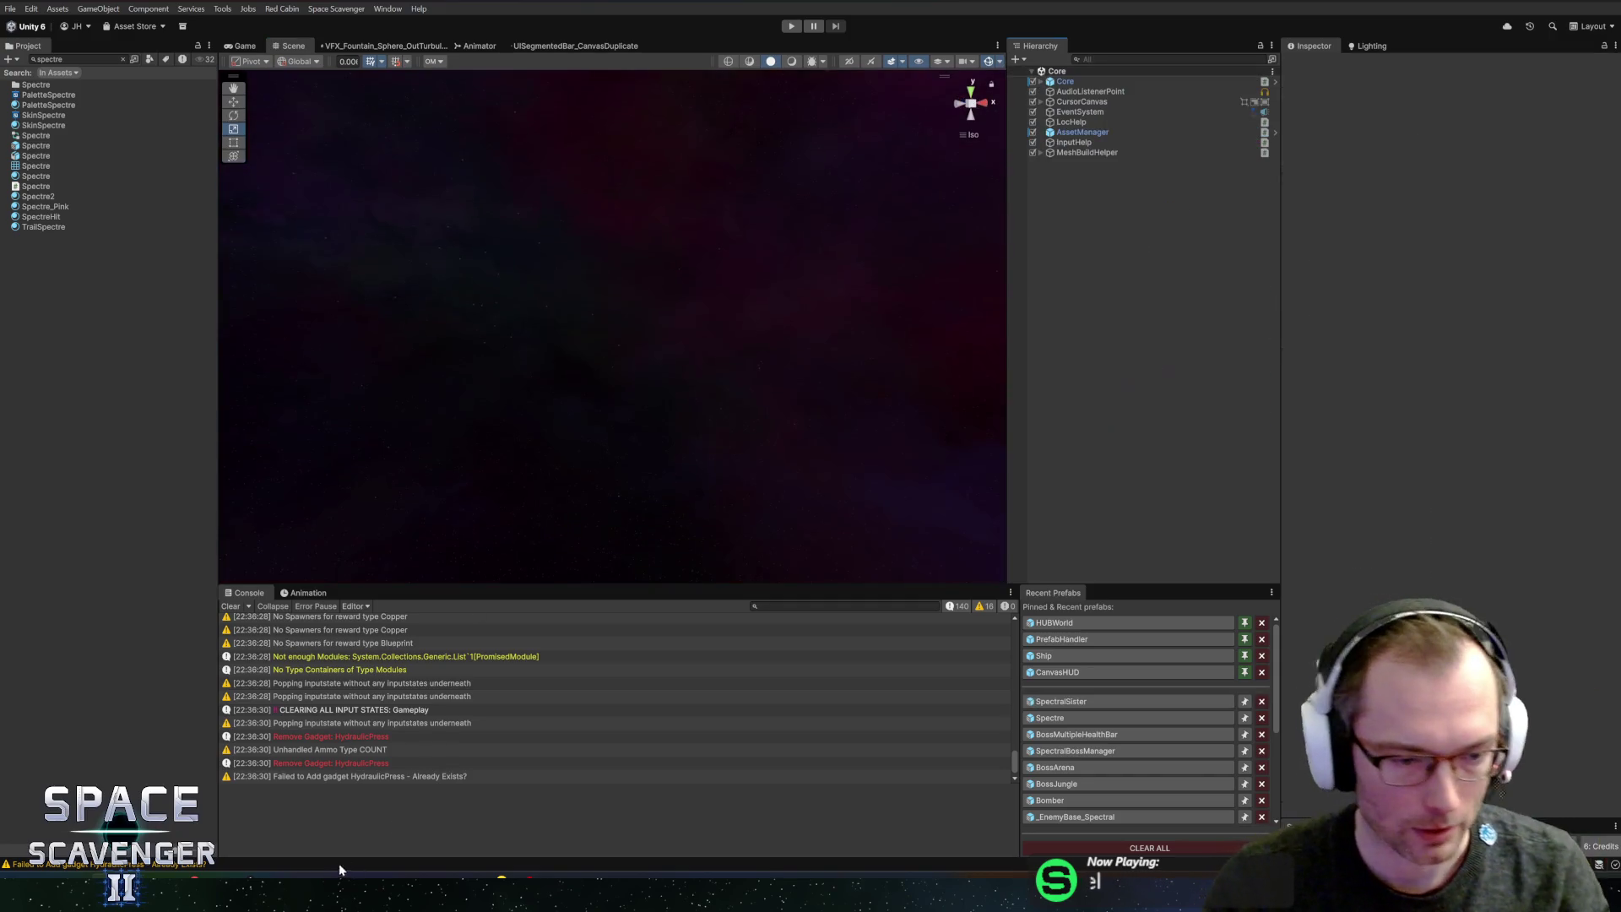
{"action": "key", "text": "alt+Tab"}
{"action": "left_click", "coordinate": [266, 807]}
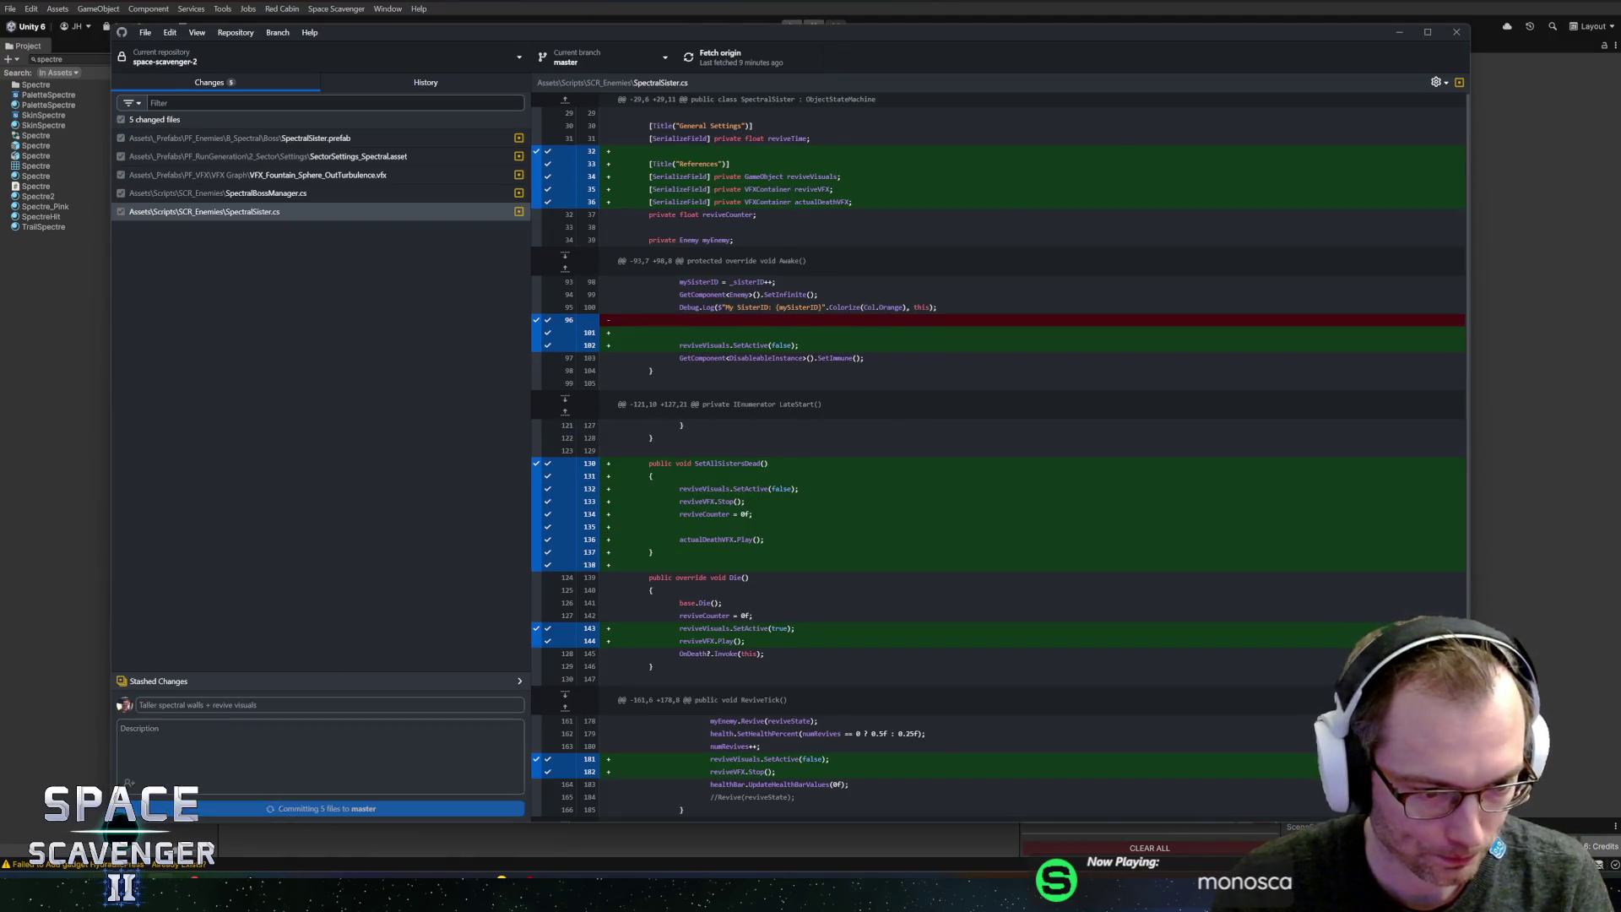
- Leave GitHub Desktop and bring back the Unity editor showing the Core scene hierarchy
{"action": "left_click", "coordinate": [618, 17]}
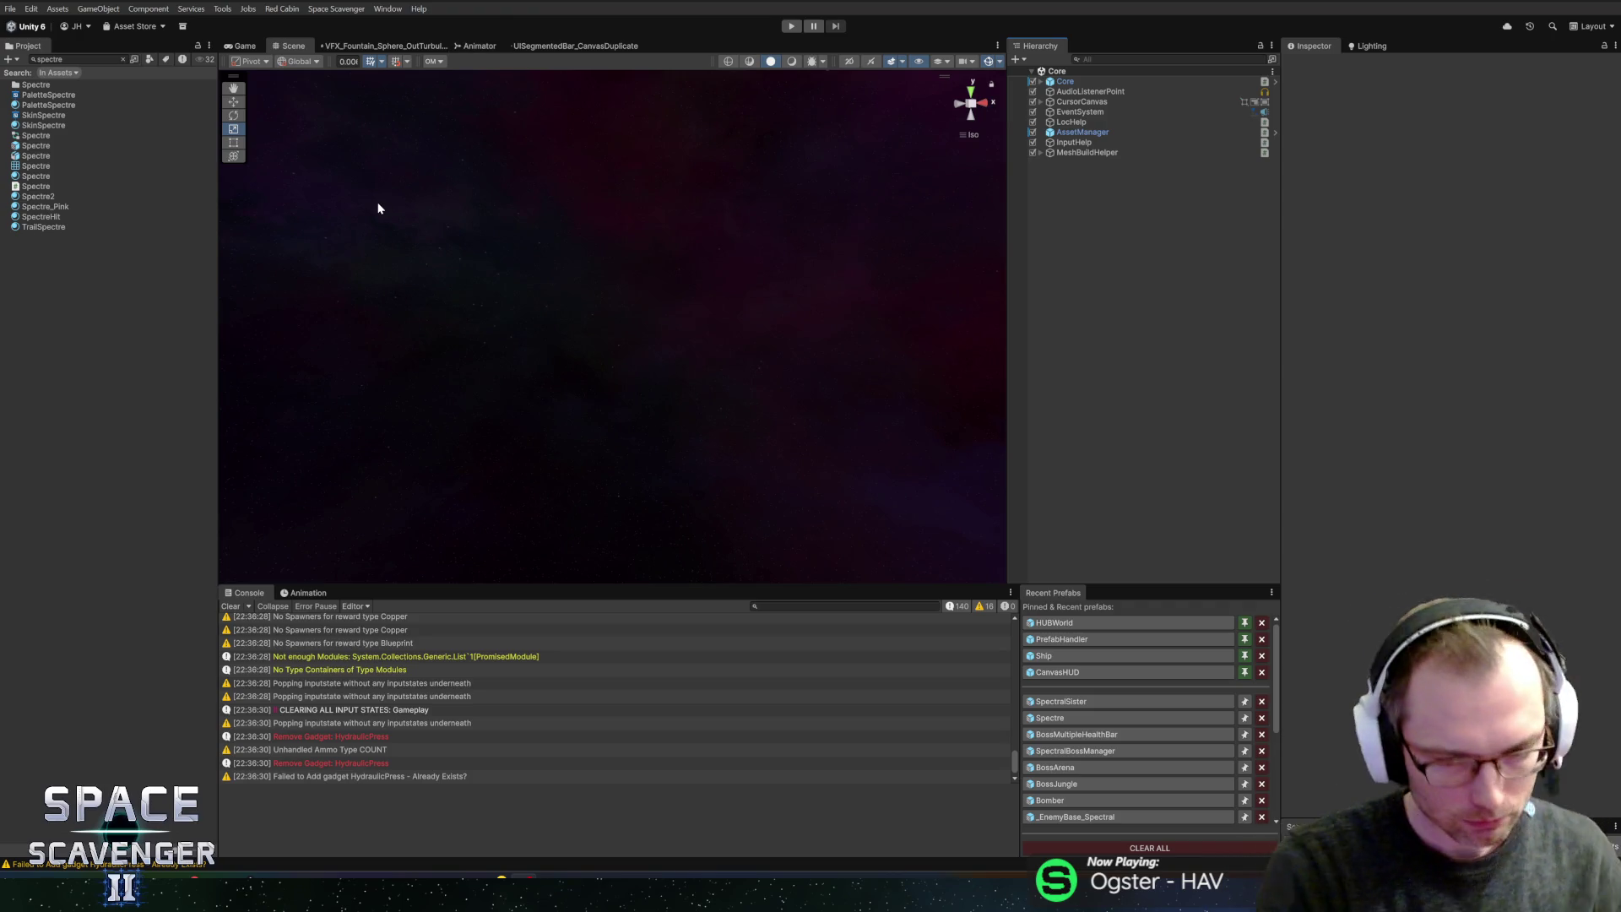
- Open SpectralSister from Recent Prefabs, frame it, and reveal its asset in the Spectral Boss folder
{"action": "left_click", "coordinate": [1096, 703]}
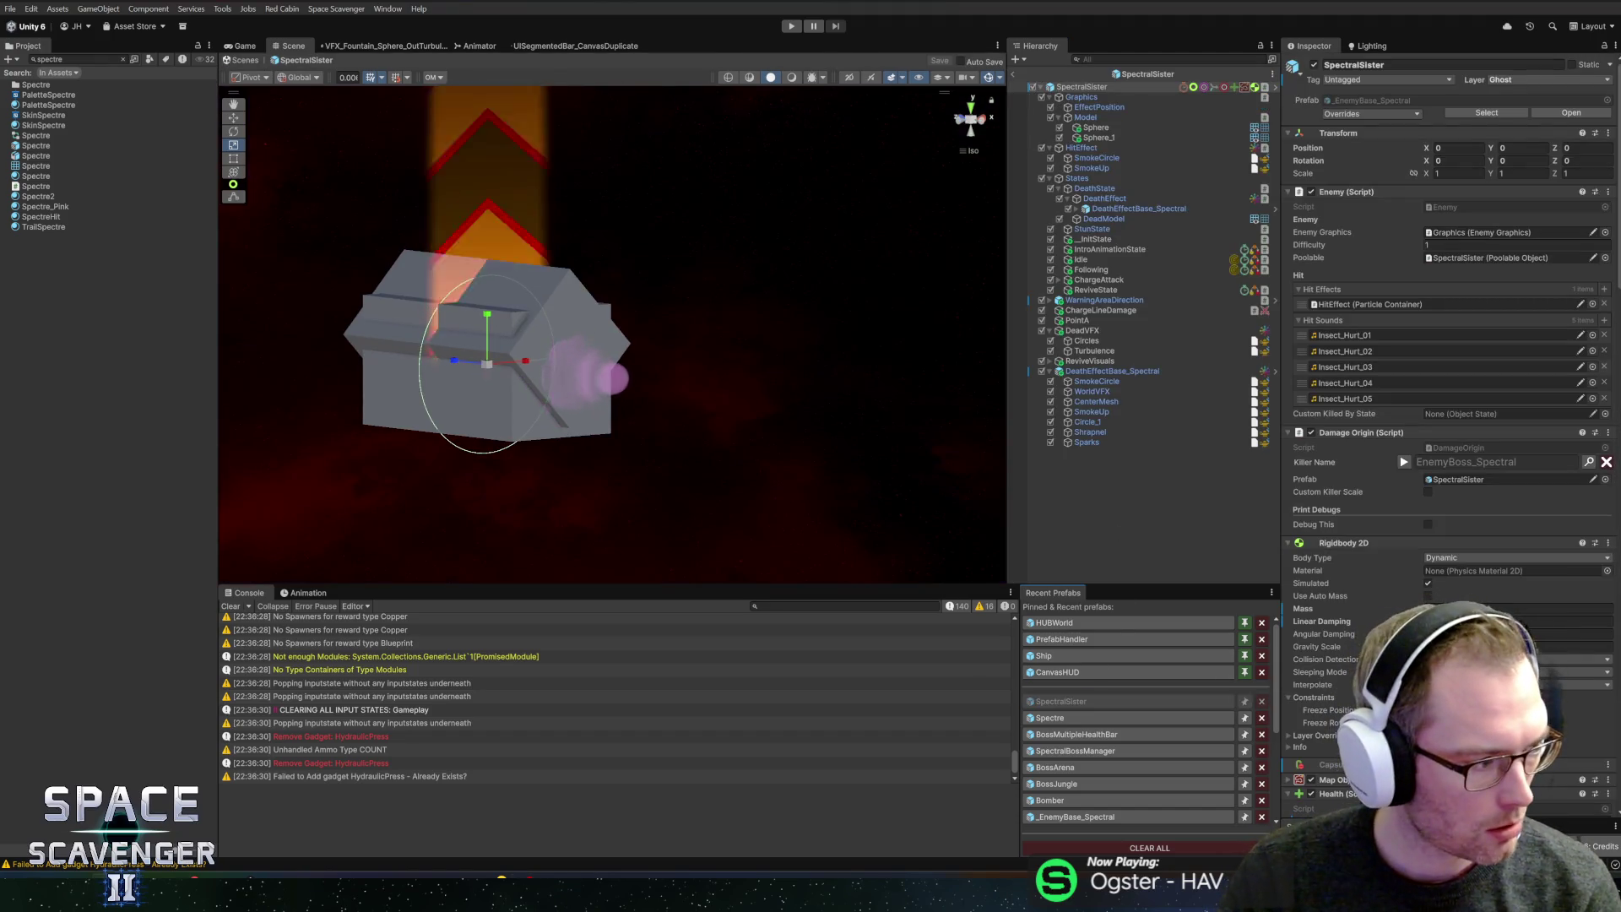
{"action": "key", "text": "alt+shift+f"}
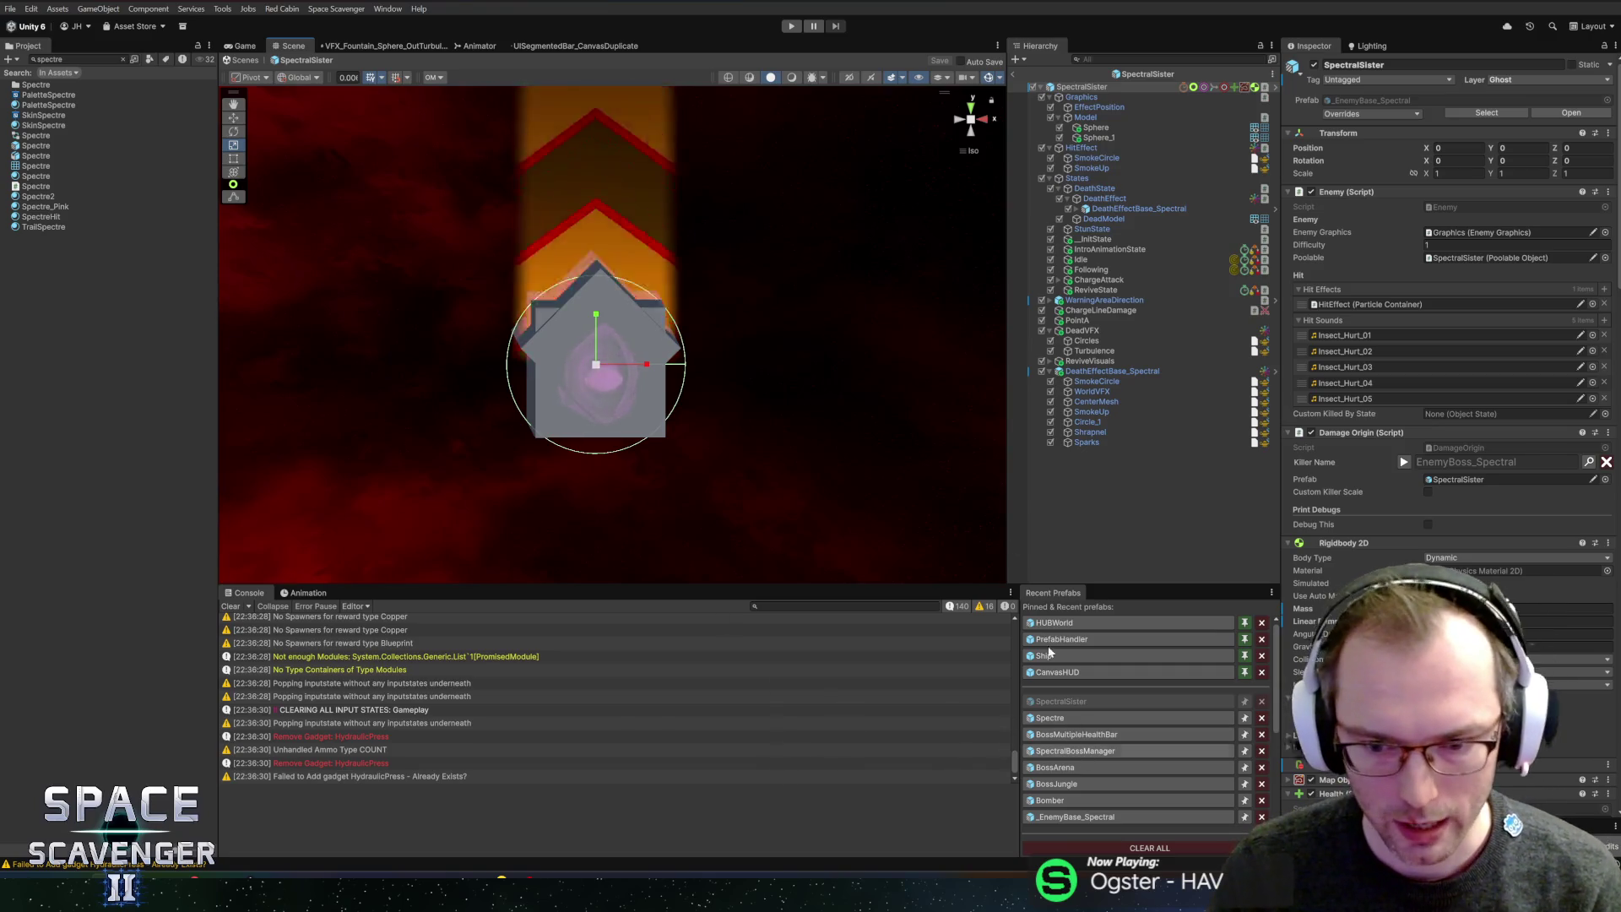
{"action": "left_click", "coordinate": [1145, 75]}
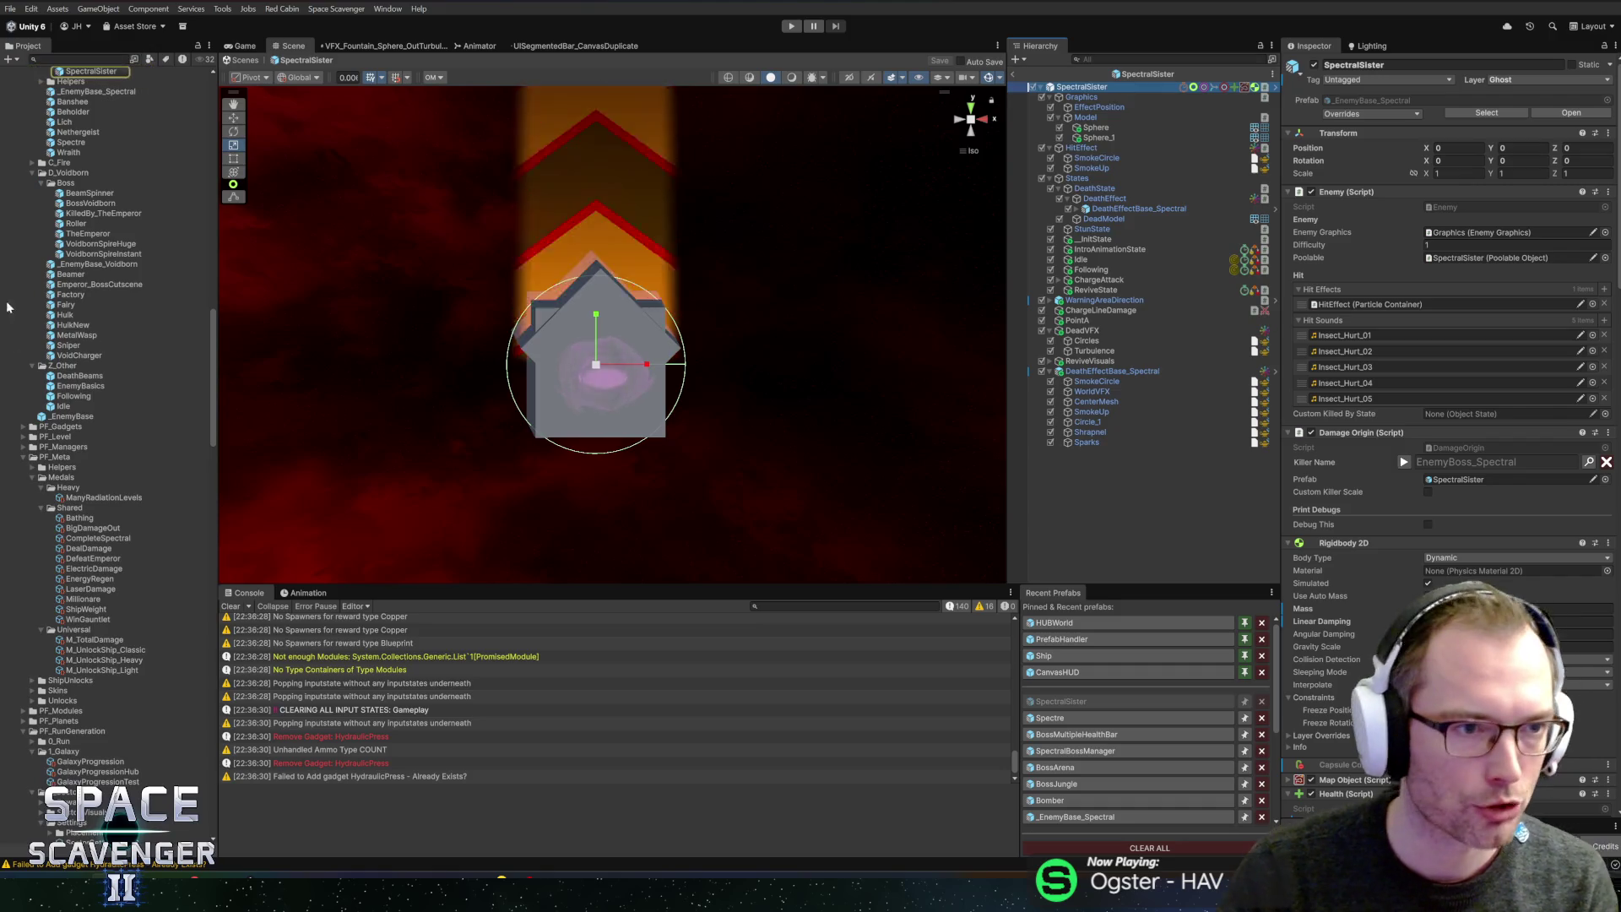
{"action": "scroll", "coordinate": [76, 133], "scroll_direction": "up", "scroll_amount": 5}
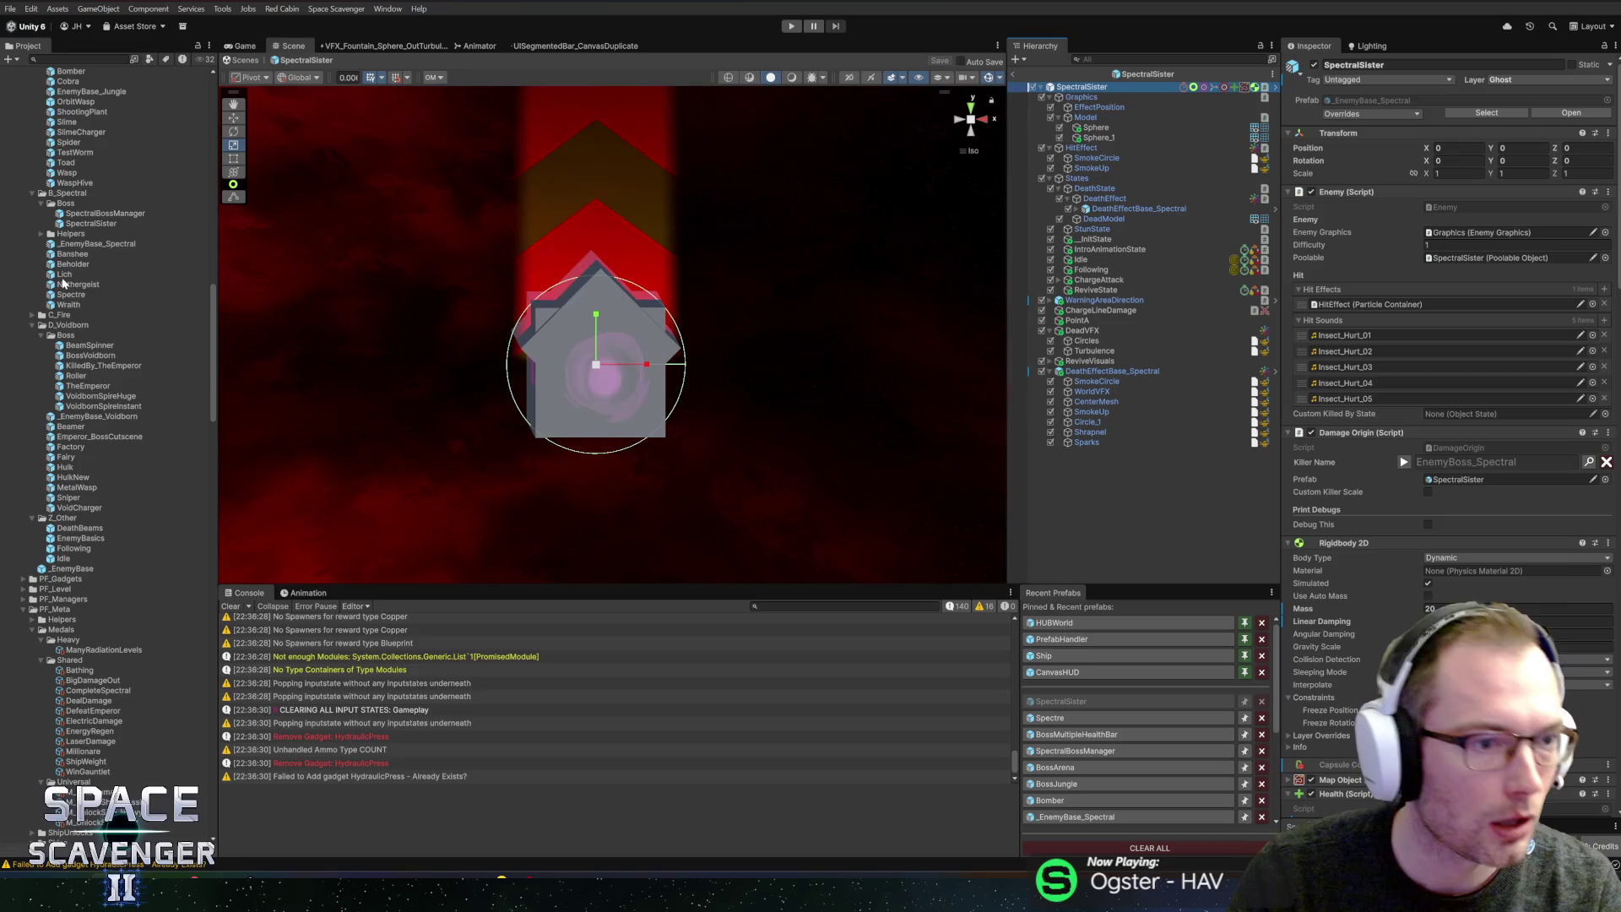
- Open the Wraith prefab and review its Shooter component's burst settings, including Burst Duration
{"action": "double_click", "coordinate": [67, 305]}
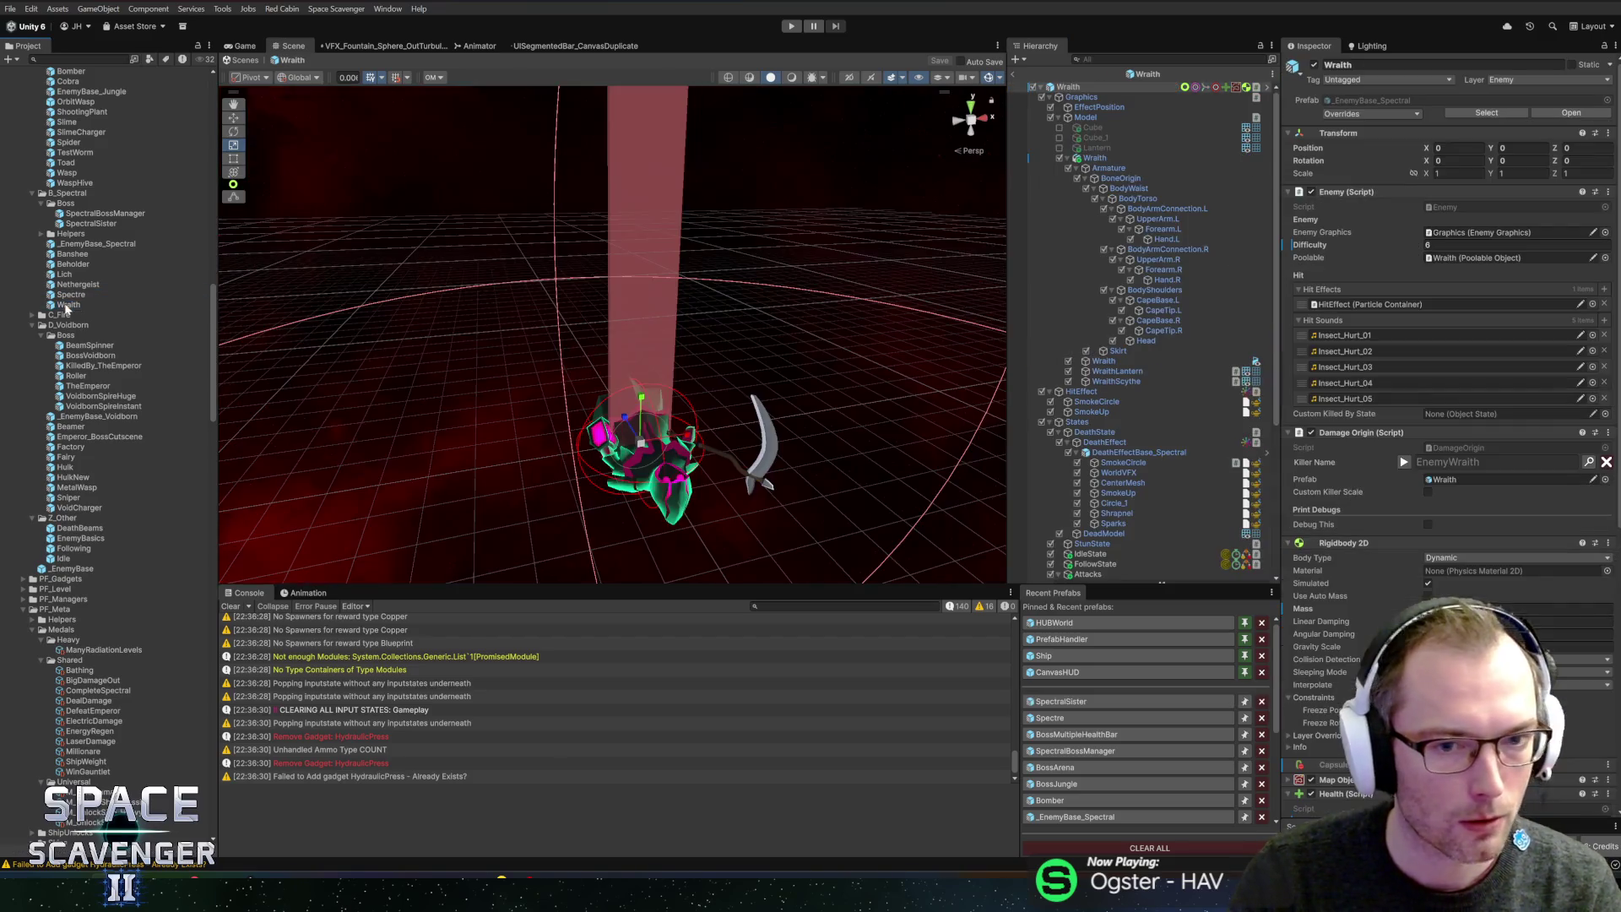
{"action": "key", "text": "f"}
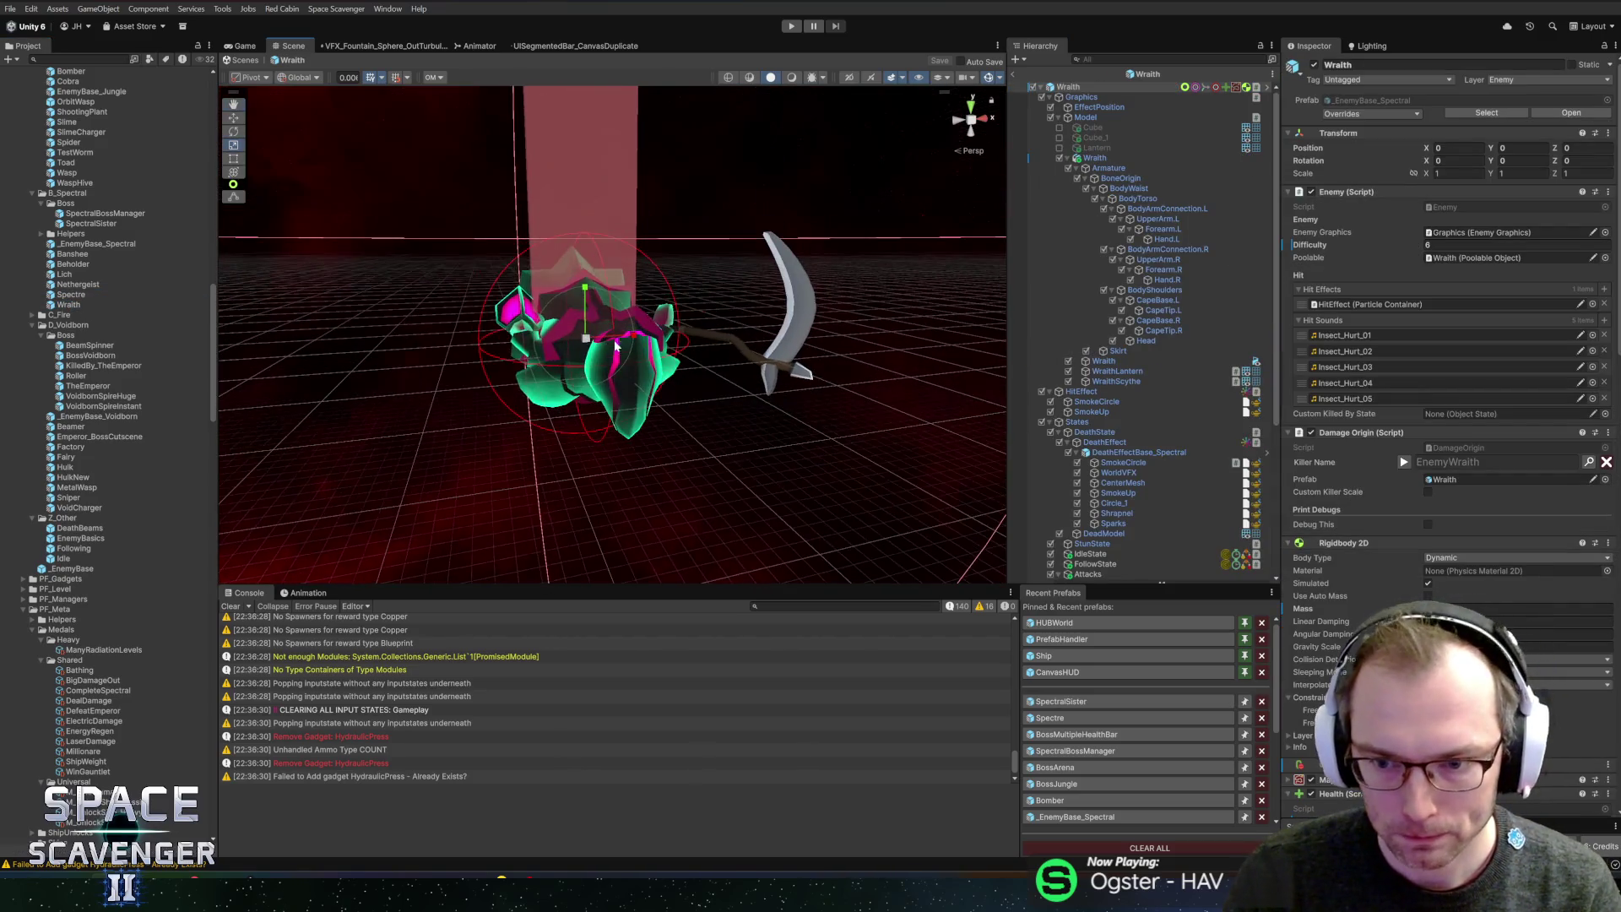
{"action": "scroll", "coordinate": [1209, 499], "scroll_direction": "down", "scroll_amount": 5}
{"action": "left_click_drag", "start_coordinate": [976, 585], "coordinate": [988, 647]}
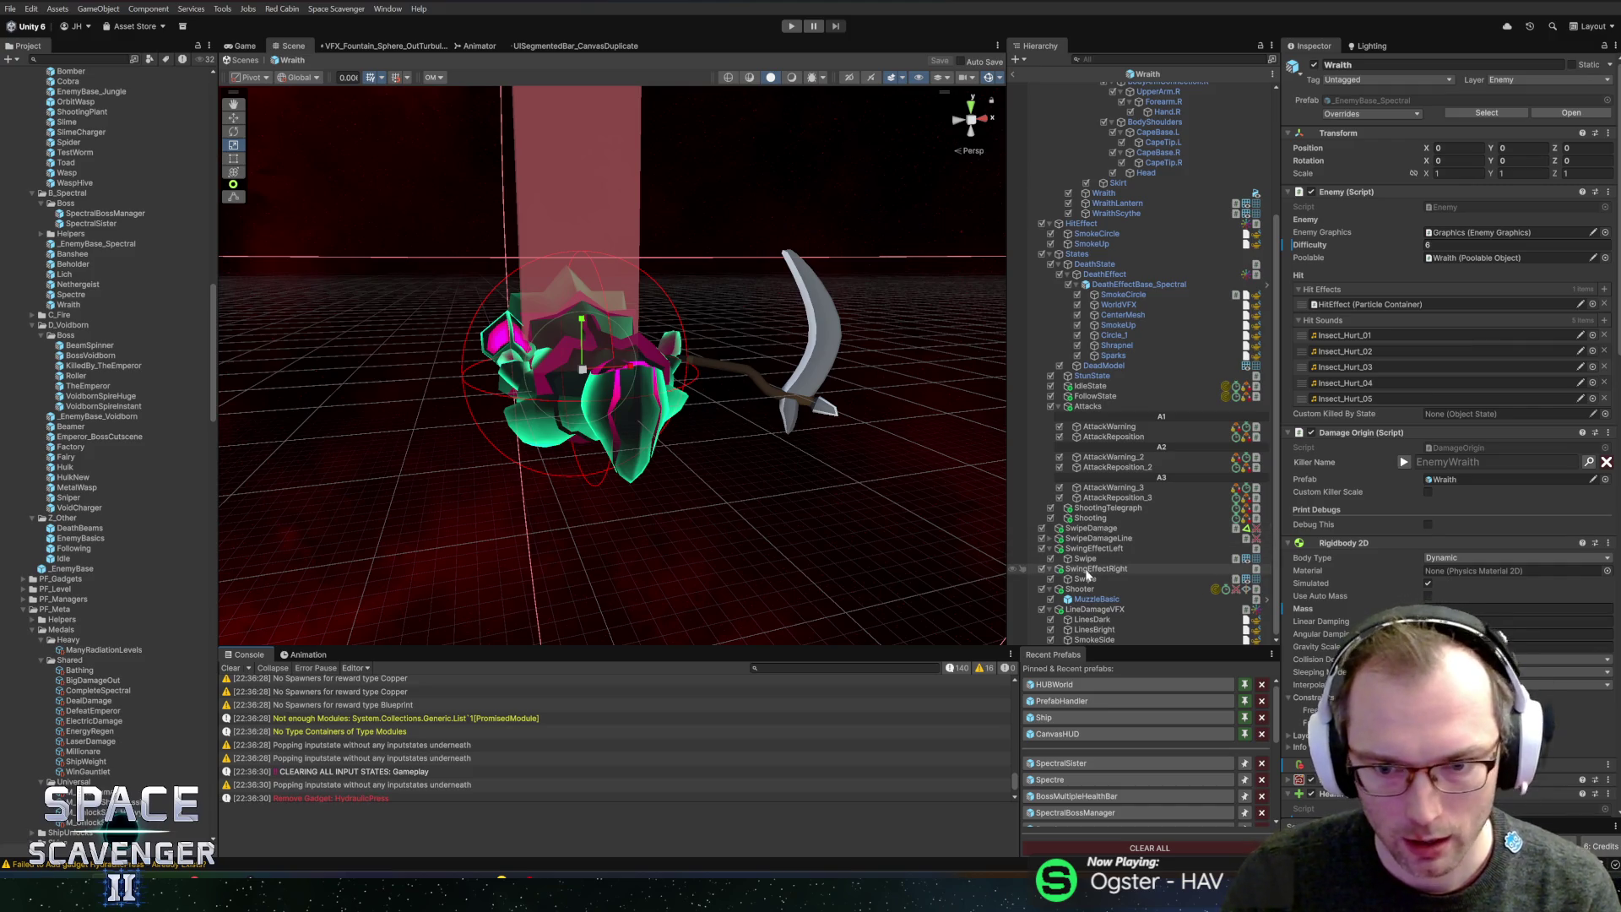
{"action": "left_click", "coordinate": [1086, 609]}
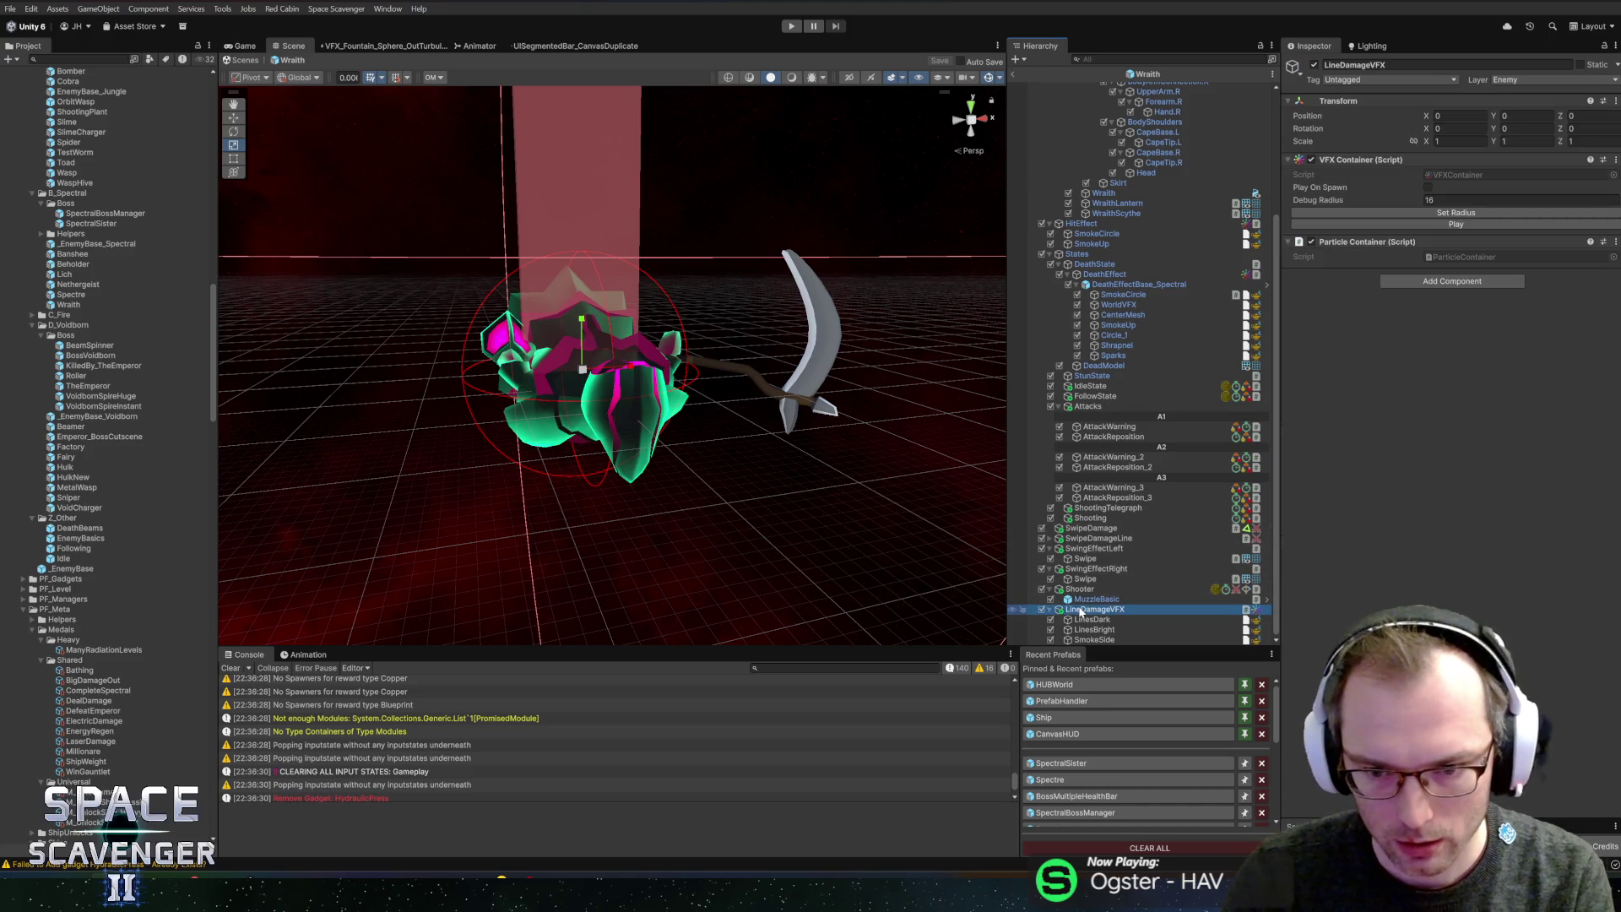
{"action": "scroll", "coordinate": [1081, 608], "scroll_direction": "up", "scroll_amount": 1}
{"action": "left_click", "coordinate": [1085, 619]}
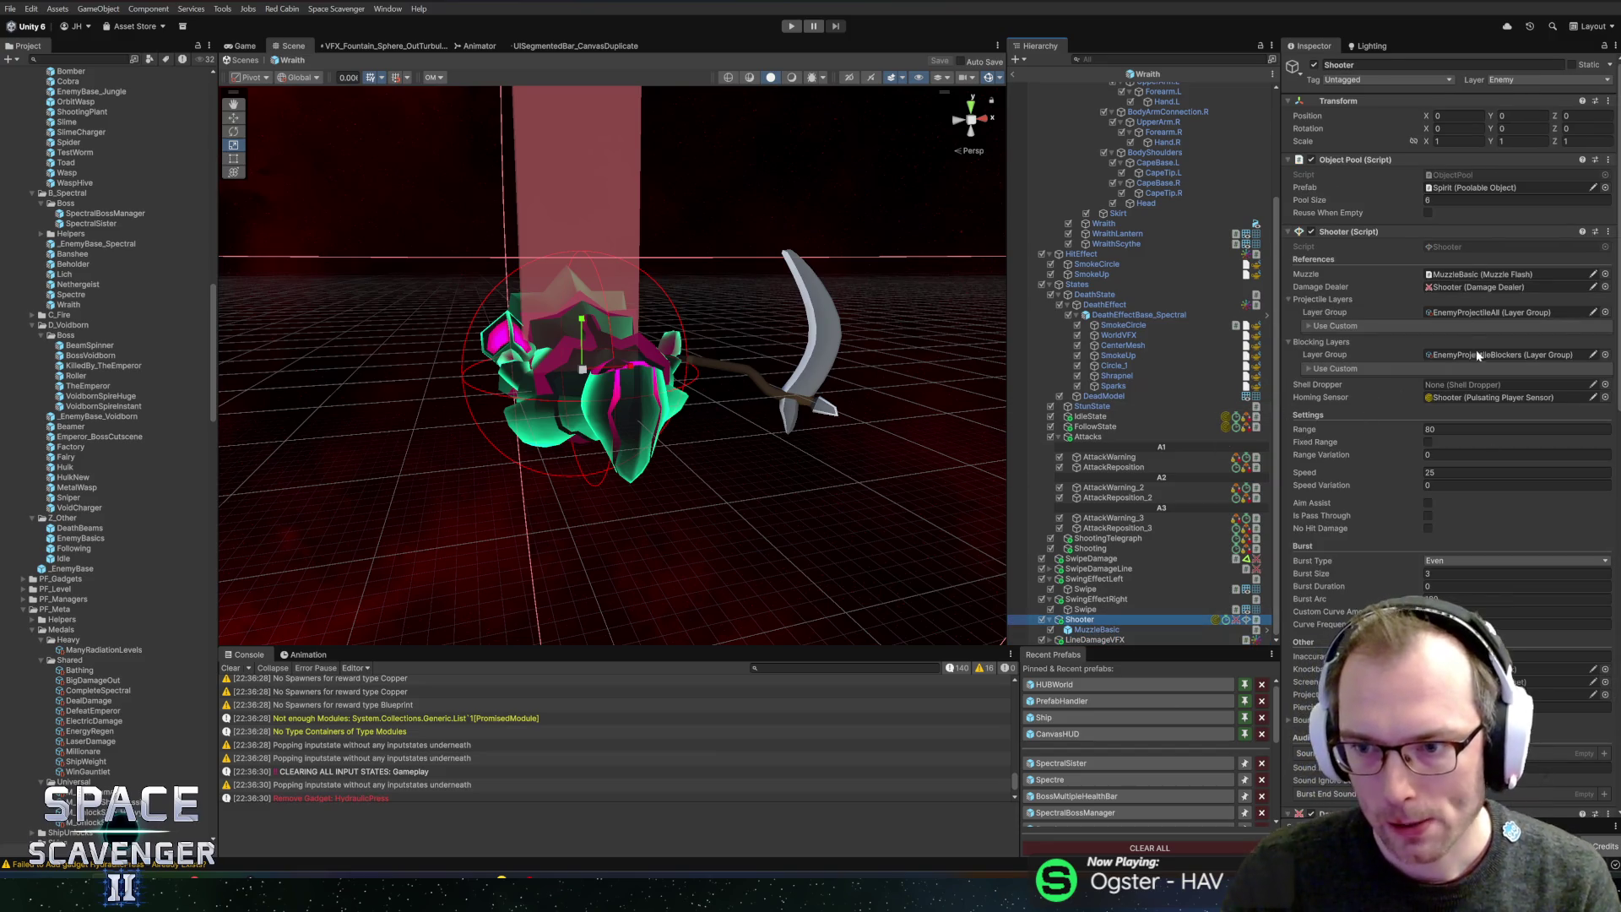
{"action": "scroll", "coordinate": [1316, 586], "scroll_direction": "down", "scroll_amount": 5}
{"action": "scroll", "coordinate": [1315, 586], "scroll_direction": "down", "scroll_amount": 4}
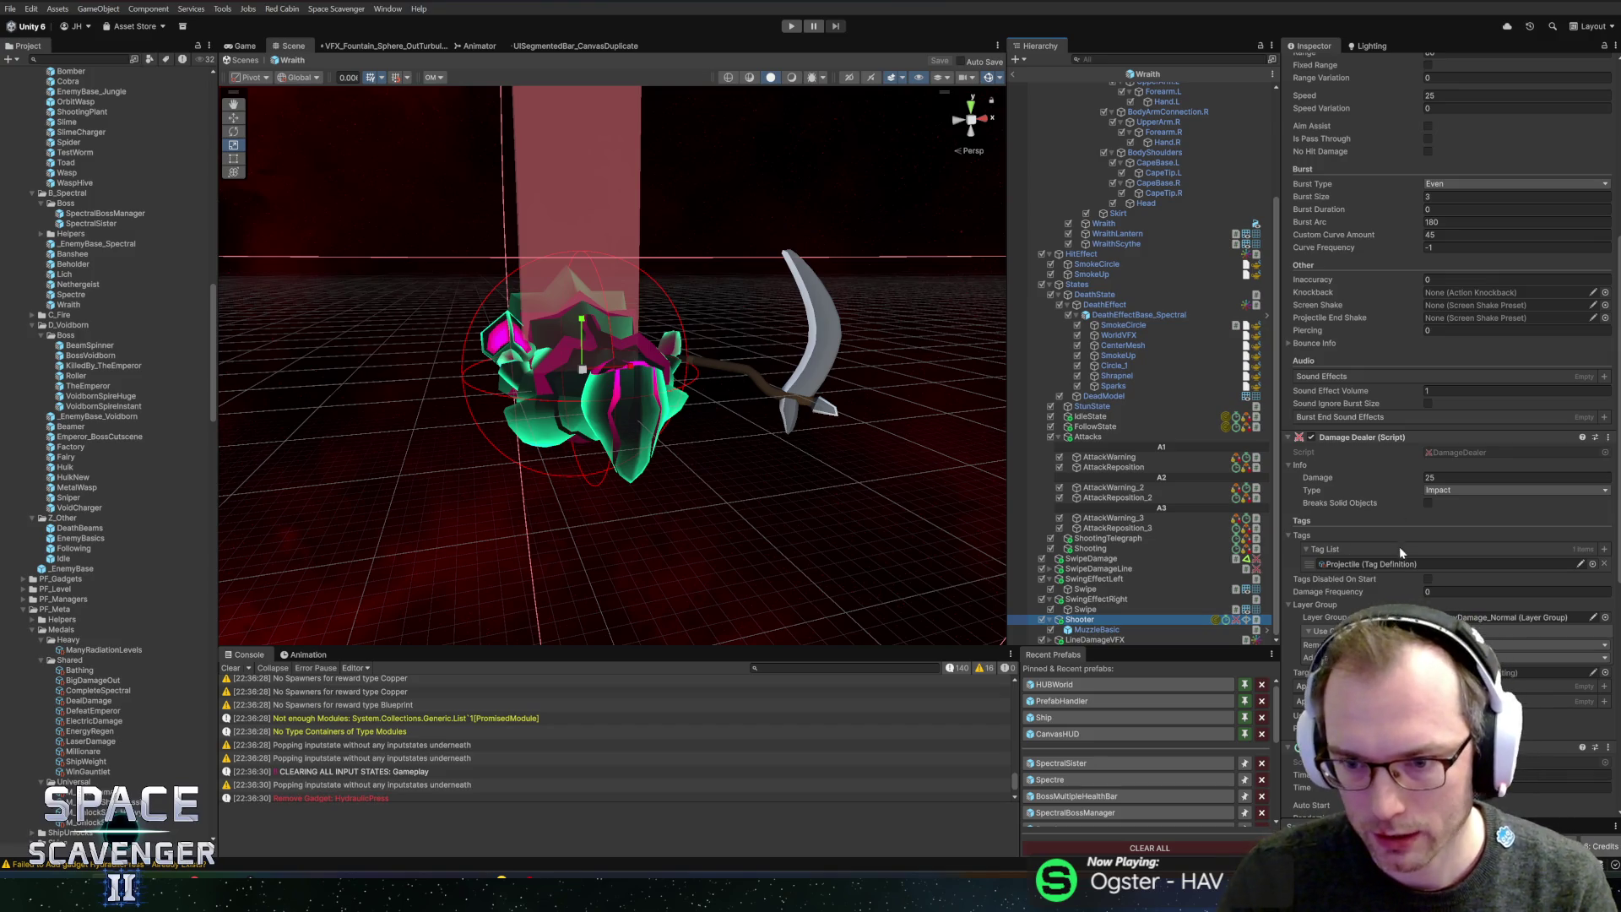
{"action": "scroll", "coordinate": [1409, 353], "scroll_direction": "up", "scroll_amount": 3}
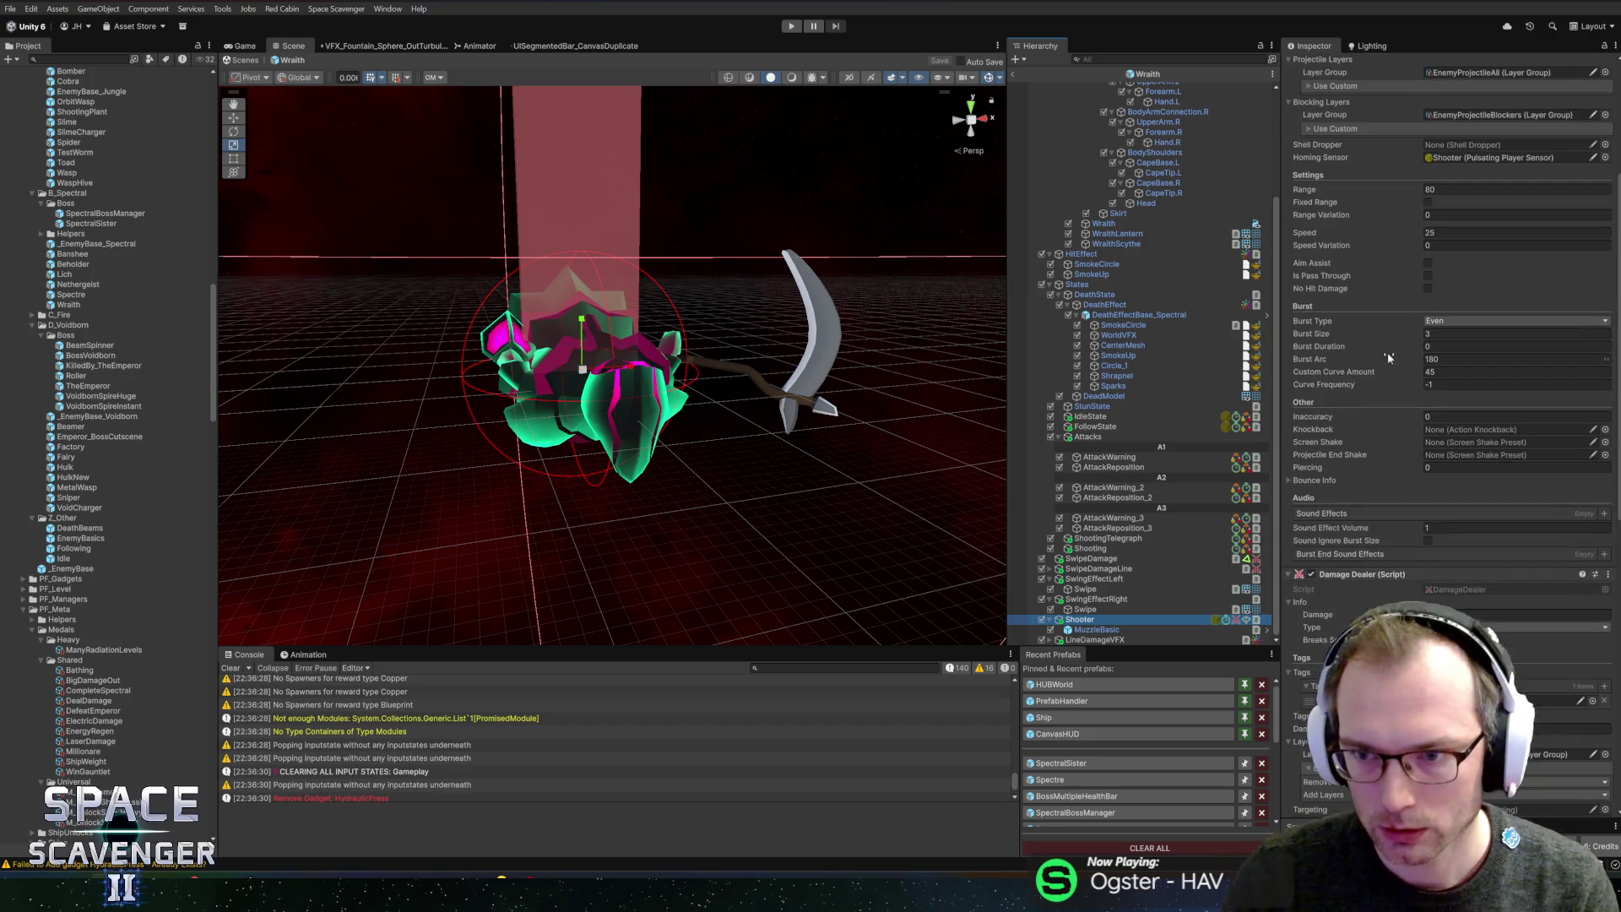
{"action": "left_click", "coordinate": [1431, 346]}
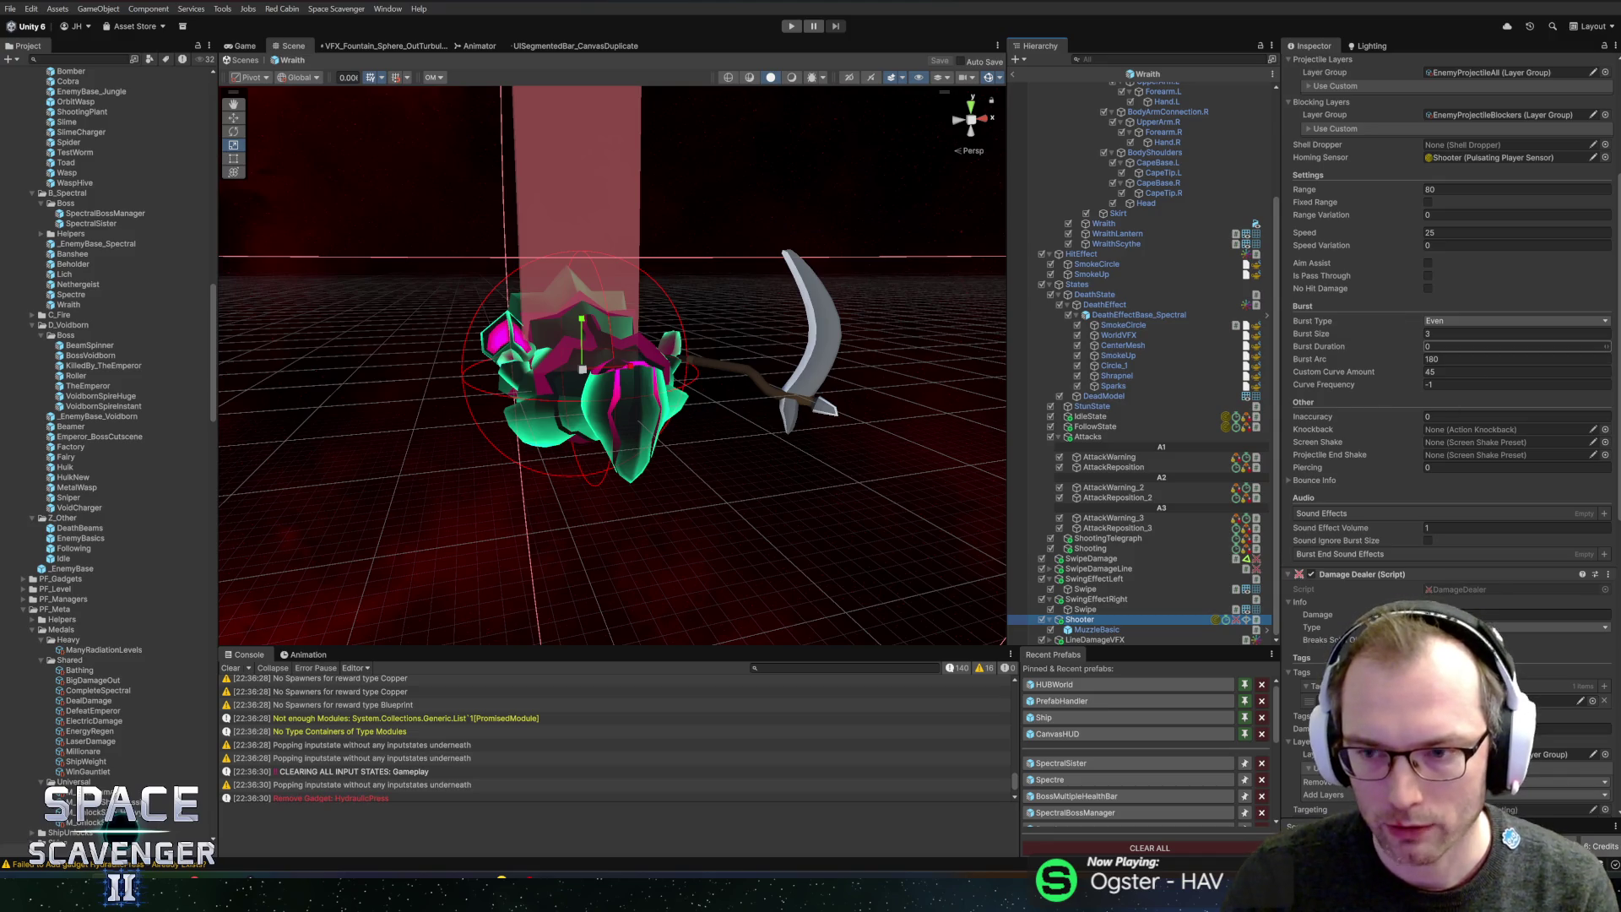
{"action": "key", "text": "Return"}
- Search the project for 'turret' and open the IndoorTurret prefab
{"action": "key", "text": "ctrl+f"}
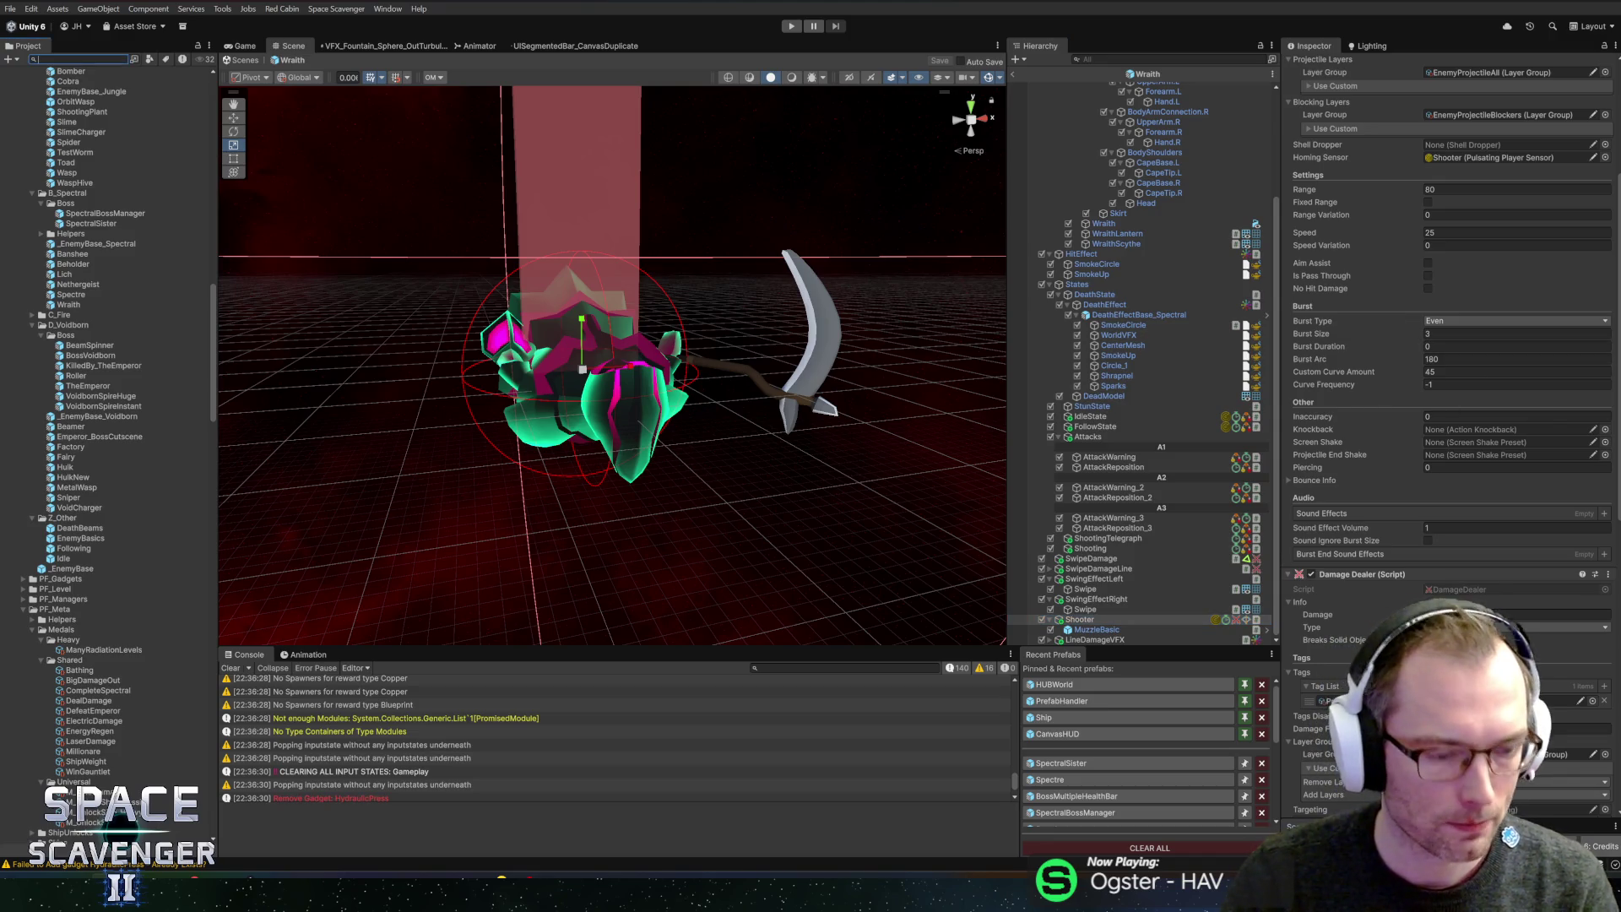
{"action": "type", "text": "turret"}
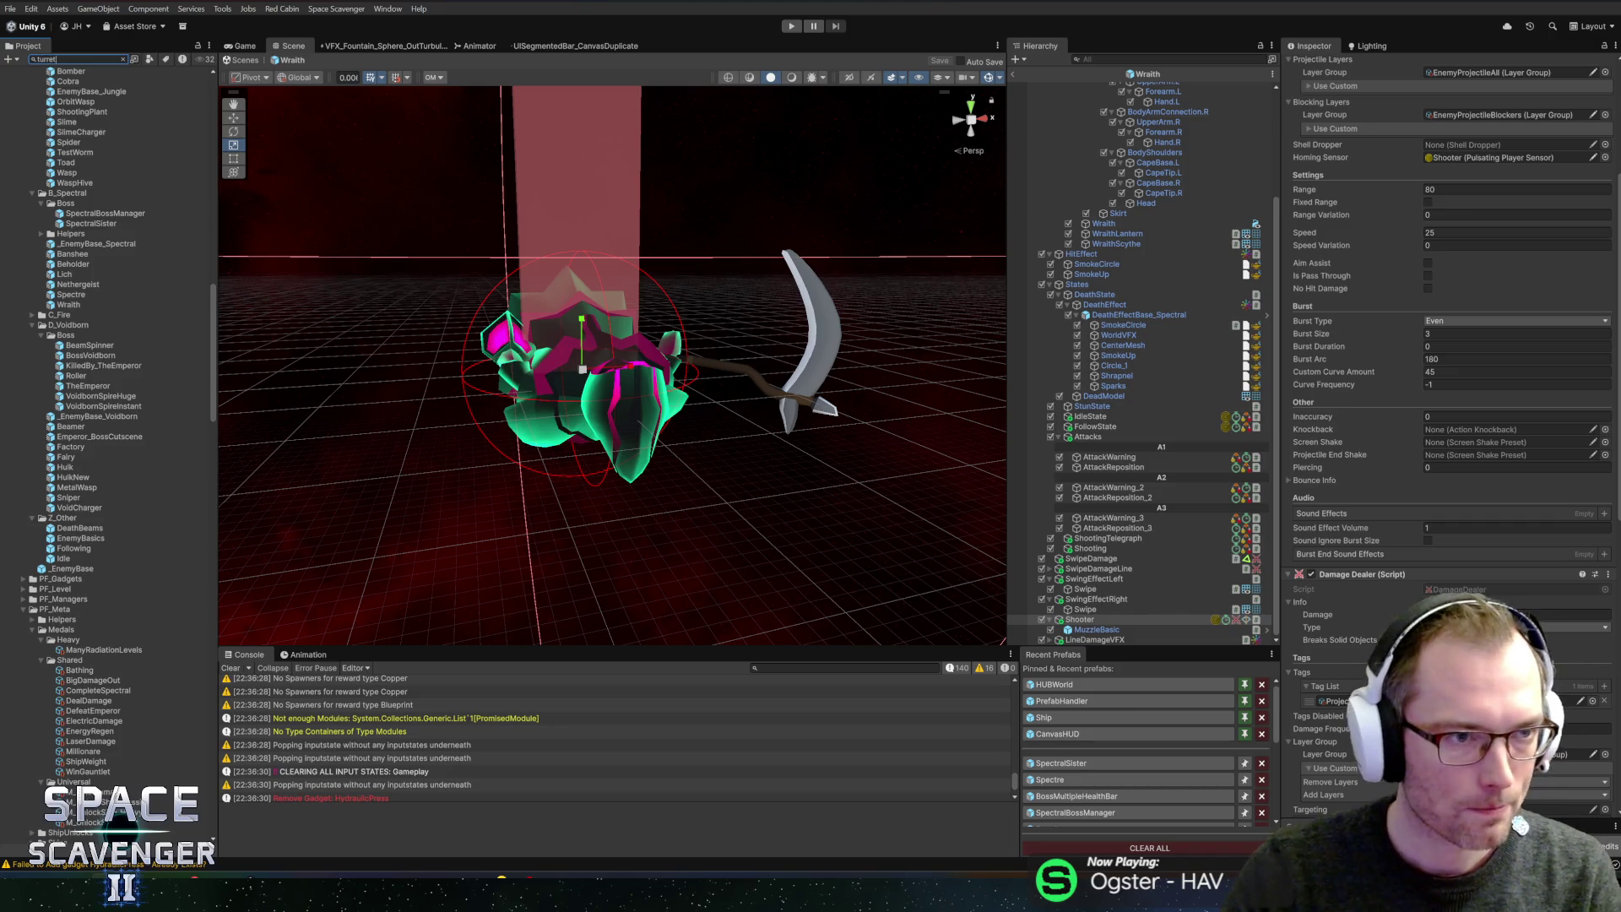
{"action": "double_click", "coordinate": [43, 135]}
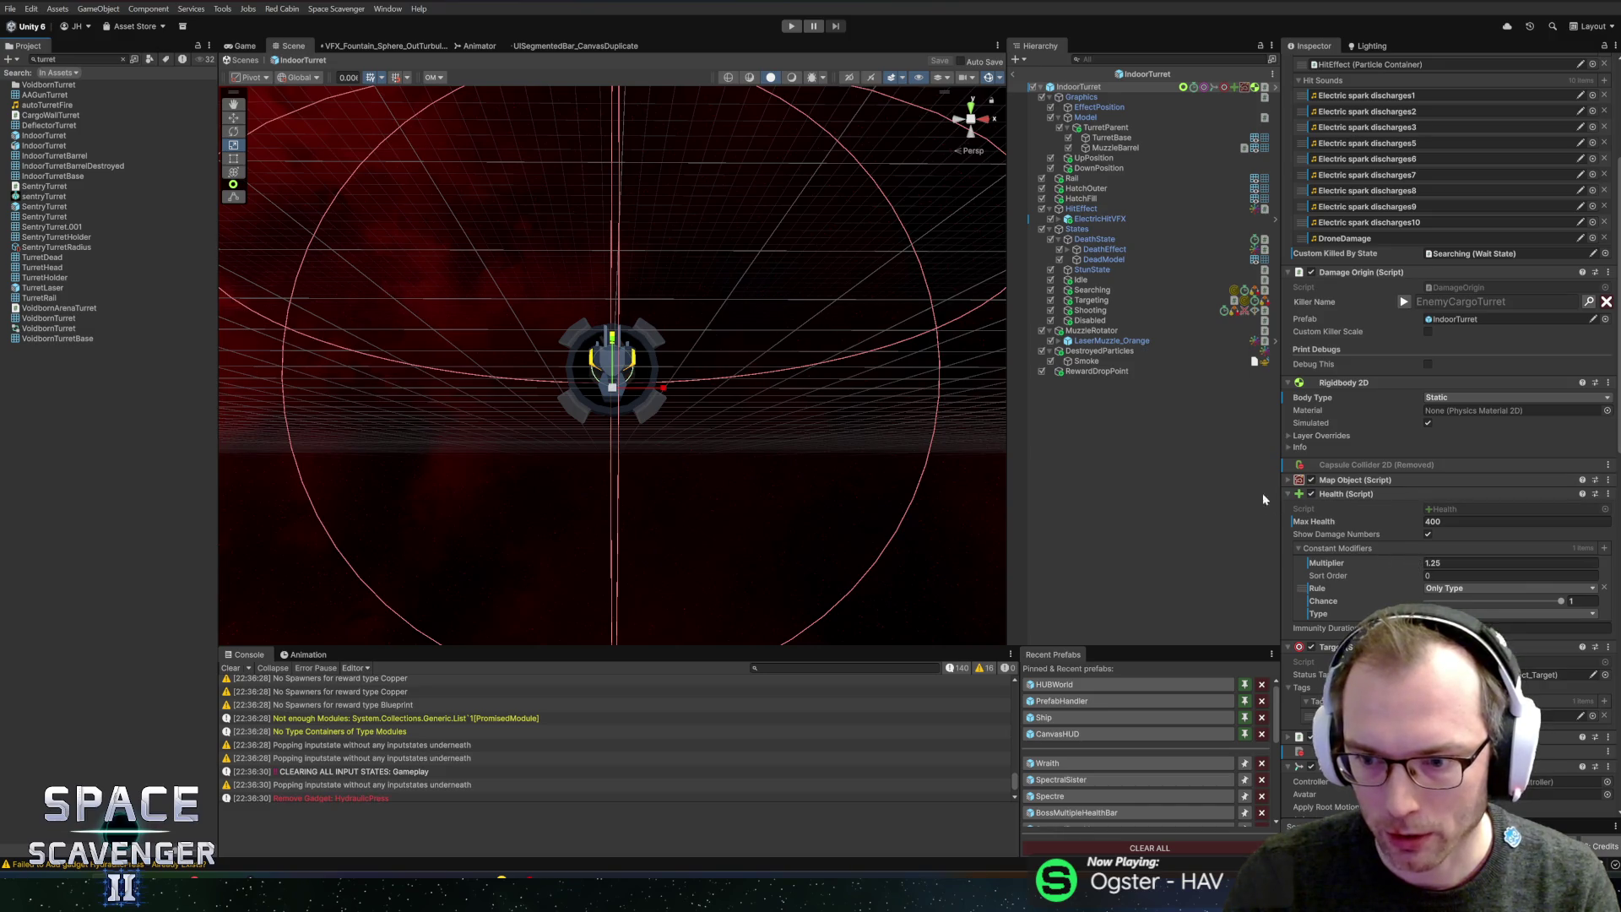
- Change the IndoorTurret Shooting burst type from Even to Random, save, and exit to the Core scene
{"action": "left_click", "coordinate": [1165, 310]}
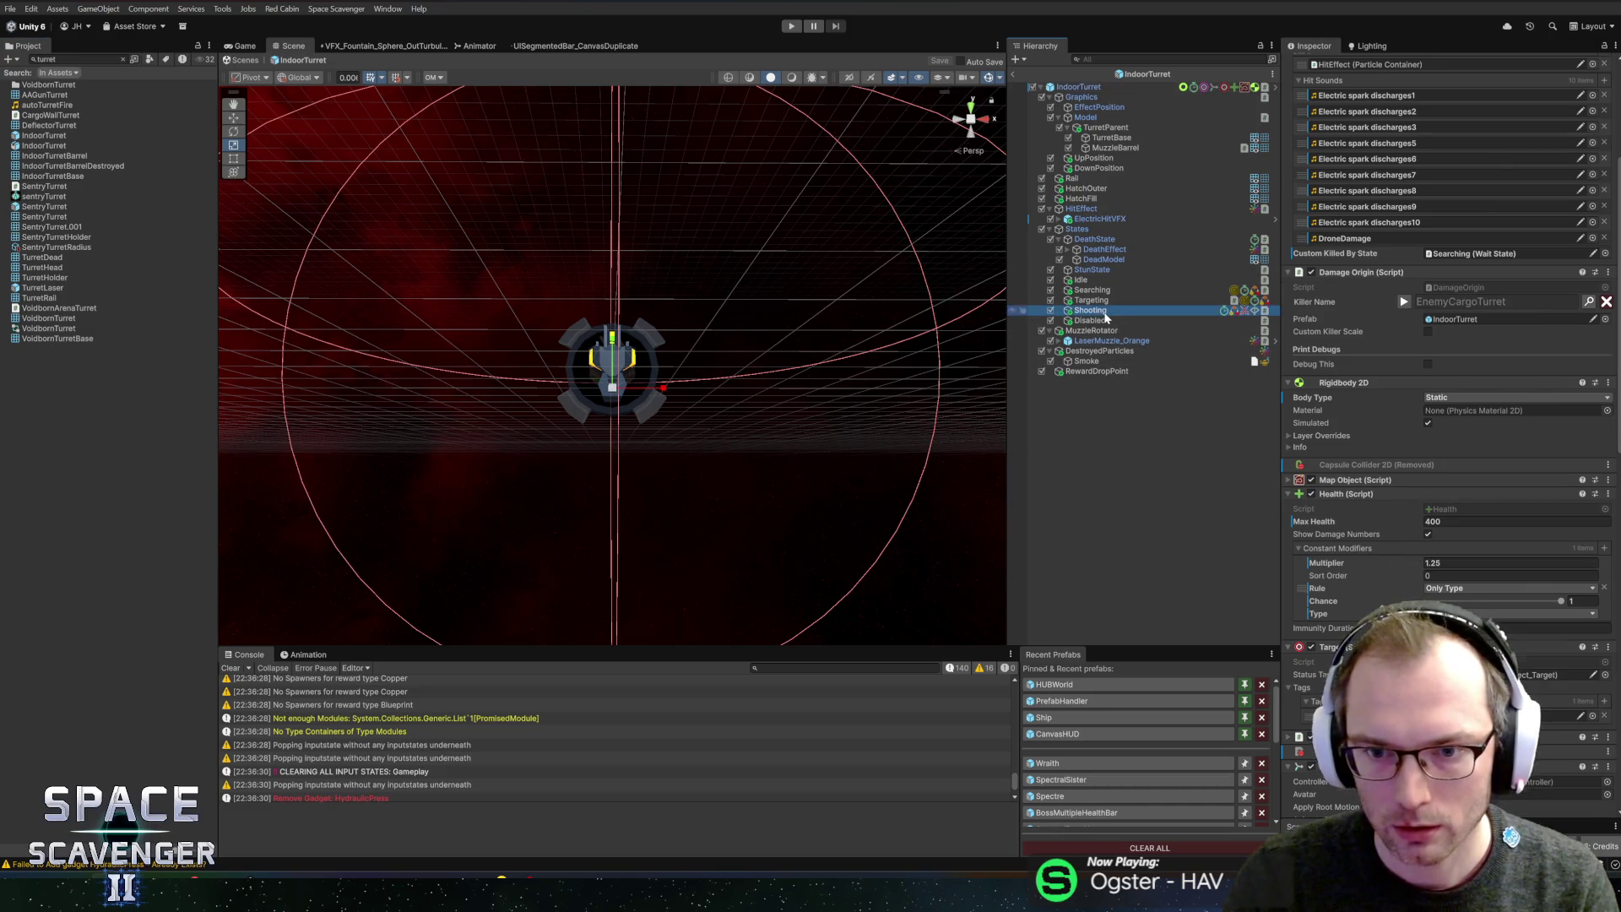
{"action": "scroll", "coordinate": [1393, 507], "scroll_direction": "down", "scroll_amount": 4}
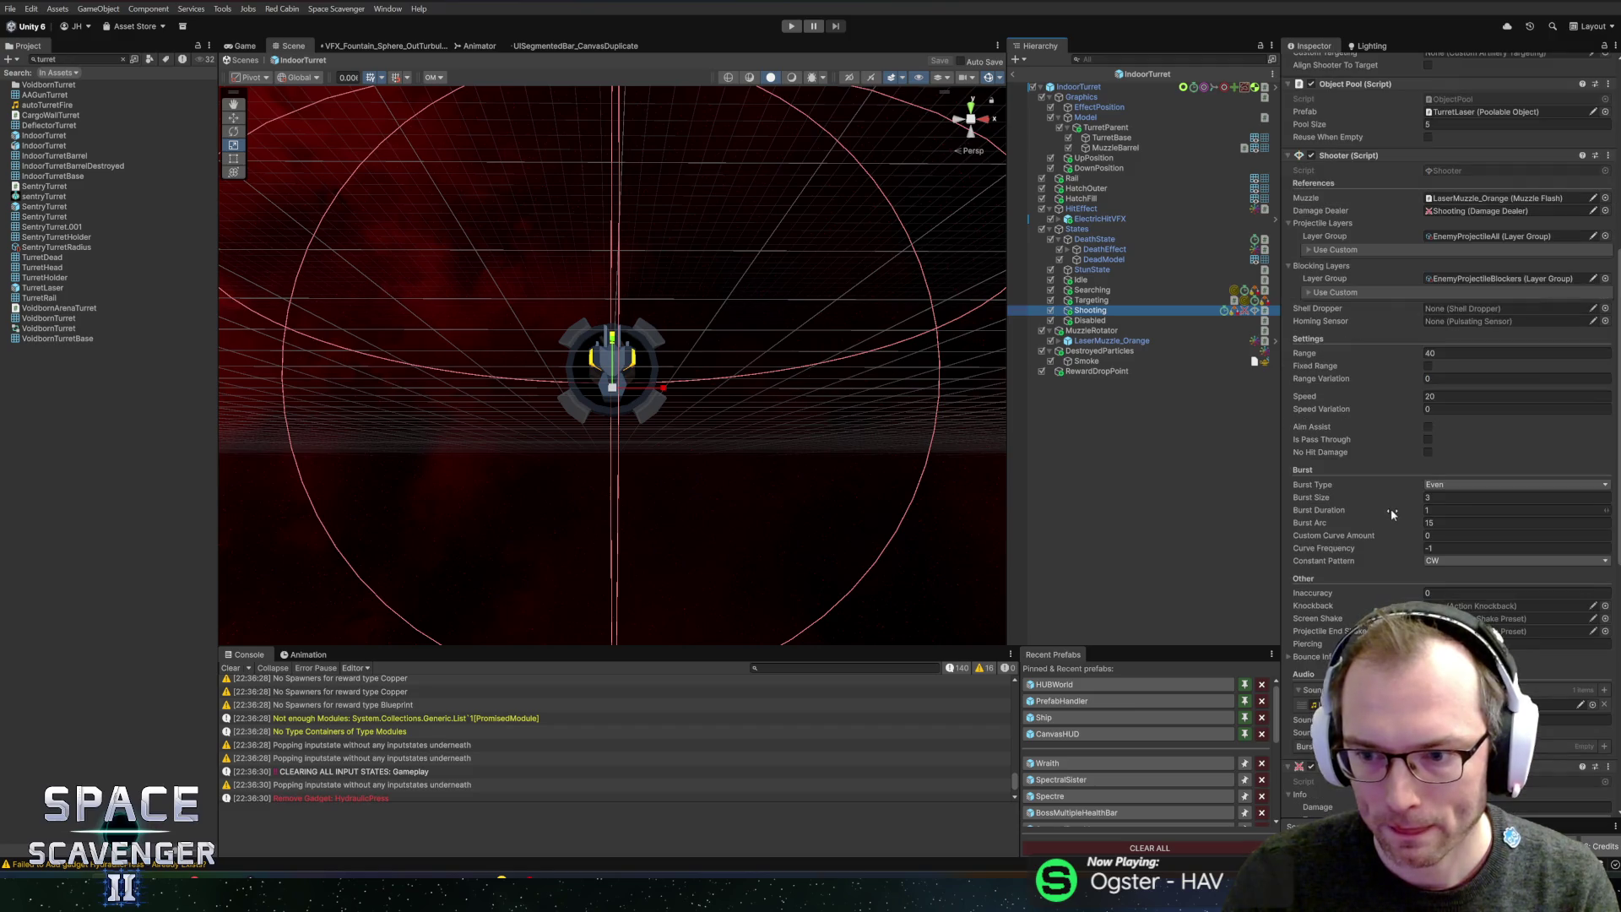
{"action": "scroll", "coordinate": [1397, 507], "scroll_direction": "down", "scroll_amount": 3}
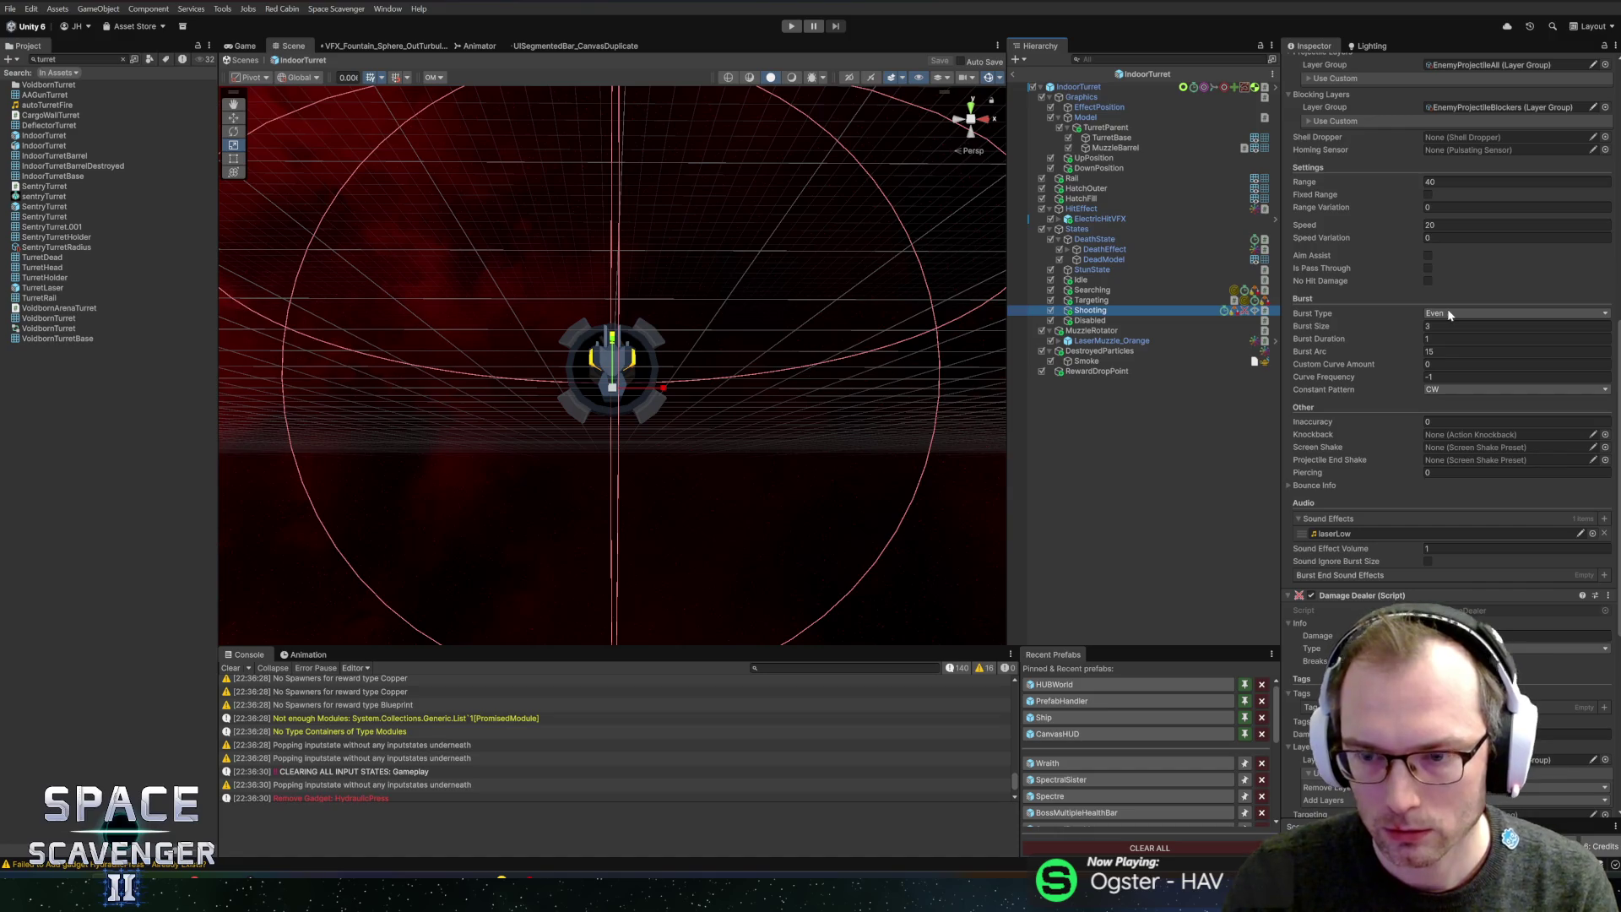
{"action": "left_click", "coordinate": [1440, 387]}
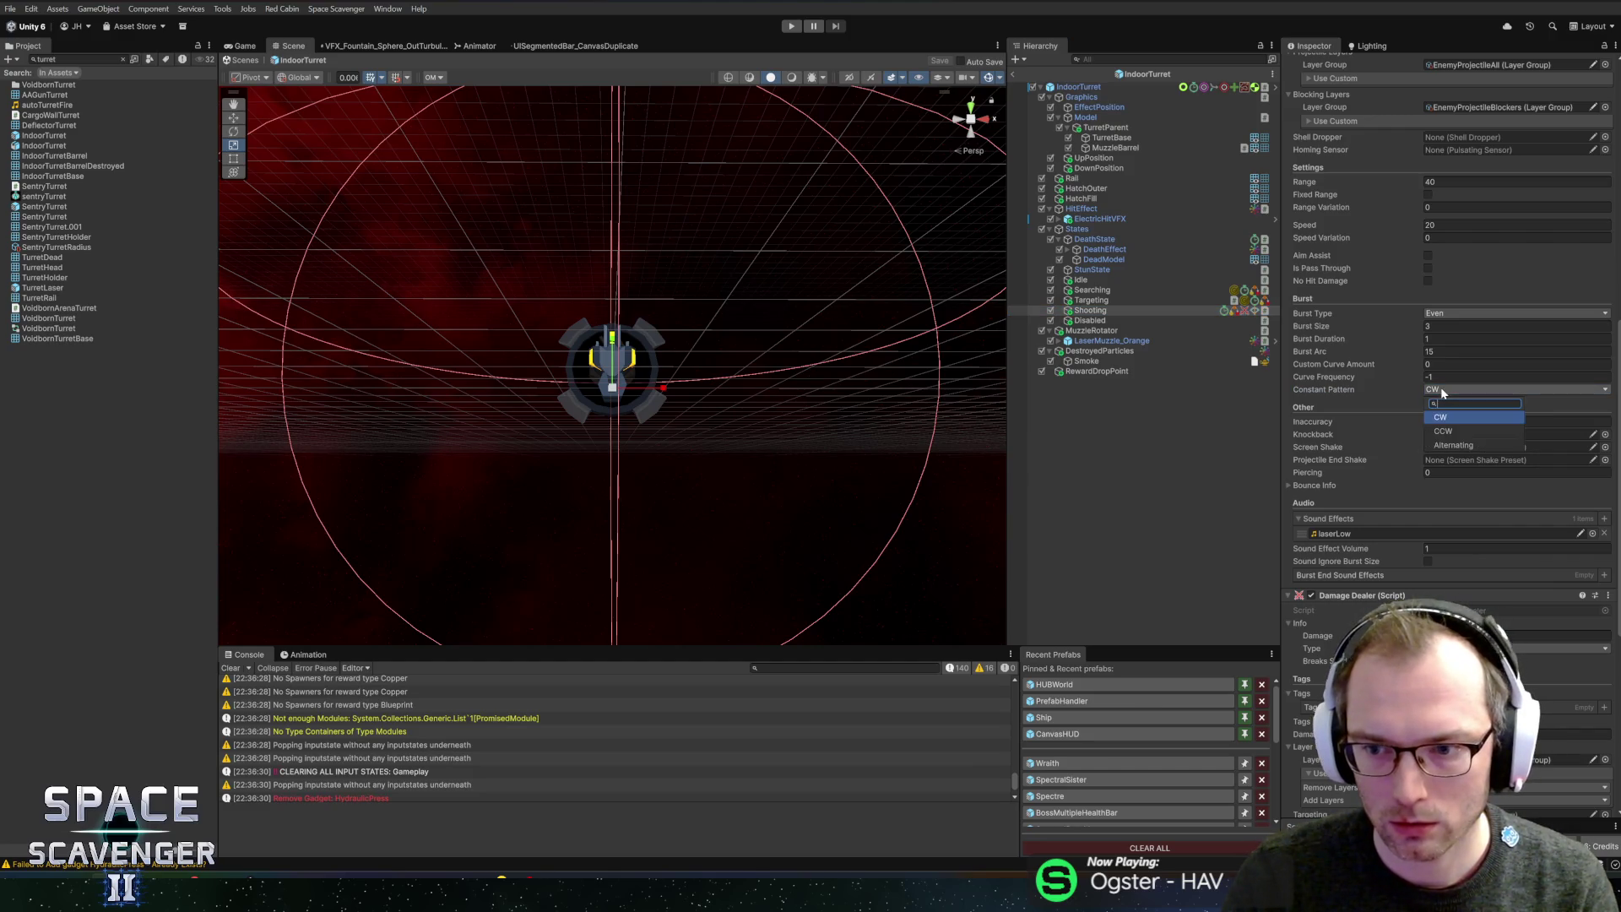
{"action": "left_click", "coordinate": [1443, 441]}
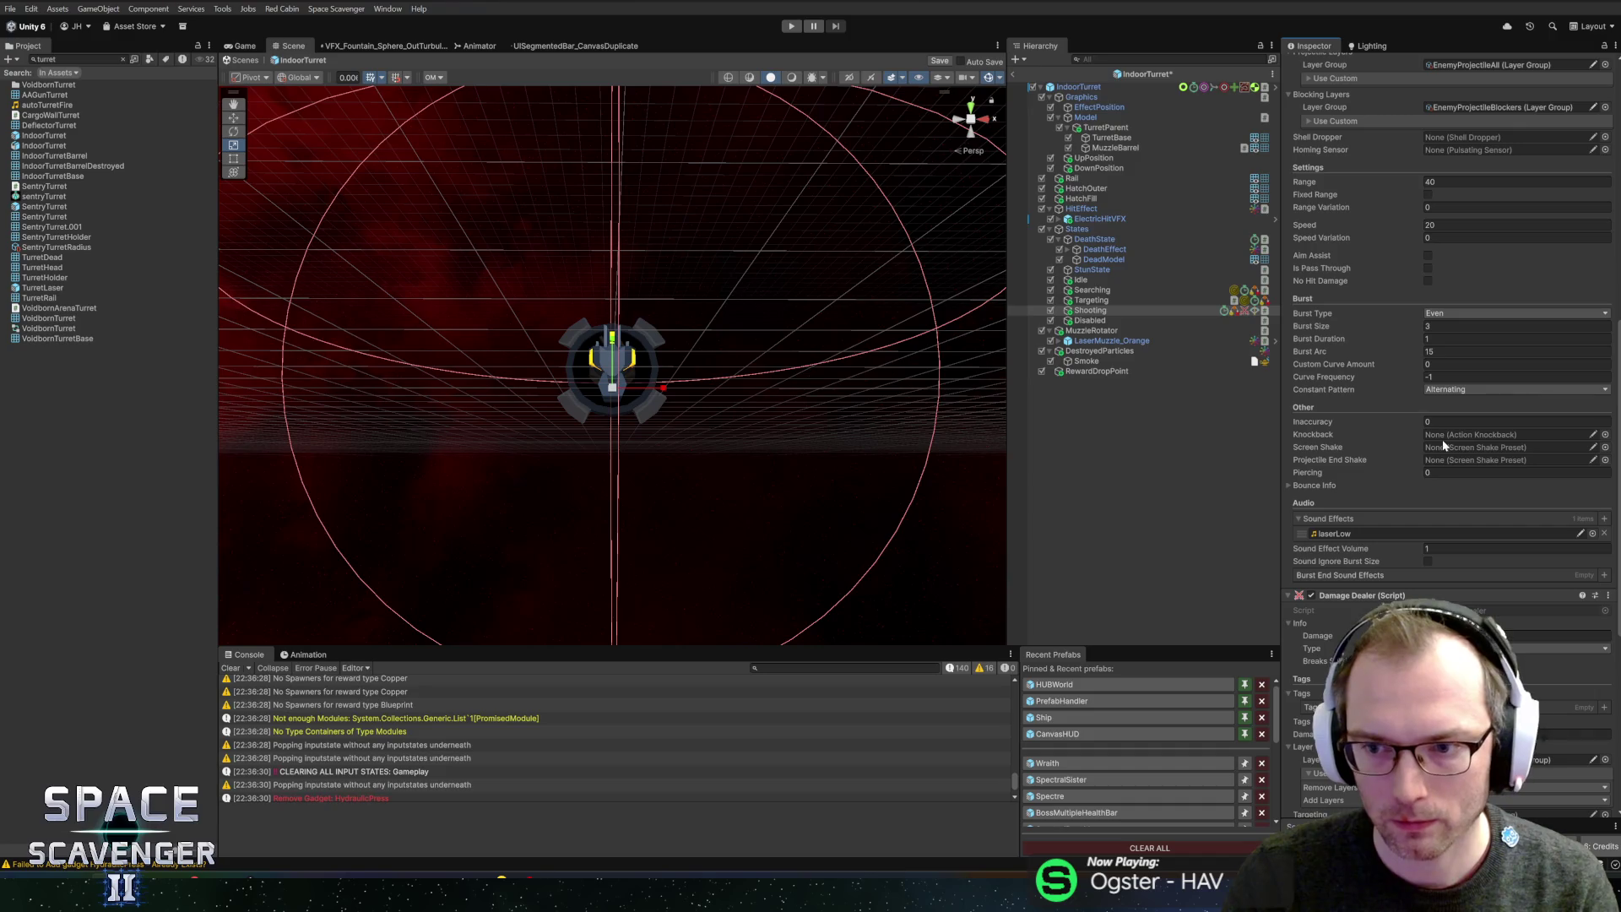
{"action": "key", "text": "ctrl+z"}
{"action": "key", "text": "ctrl+z"}
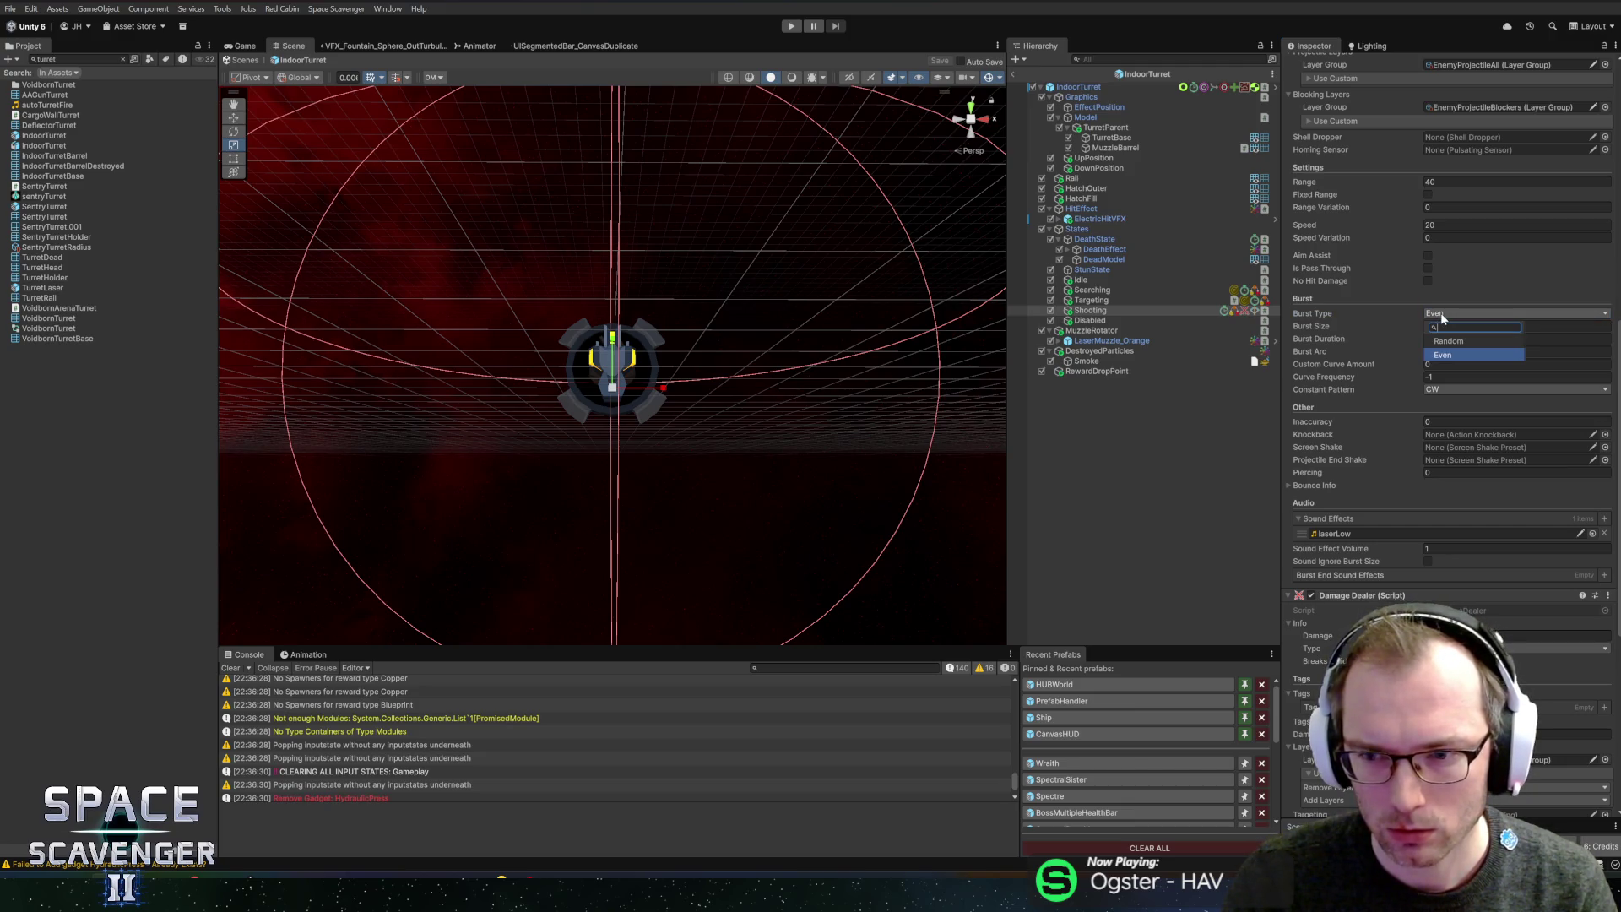
{"action": "left_click", "coordinate": [1446, 340]}
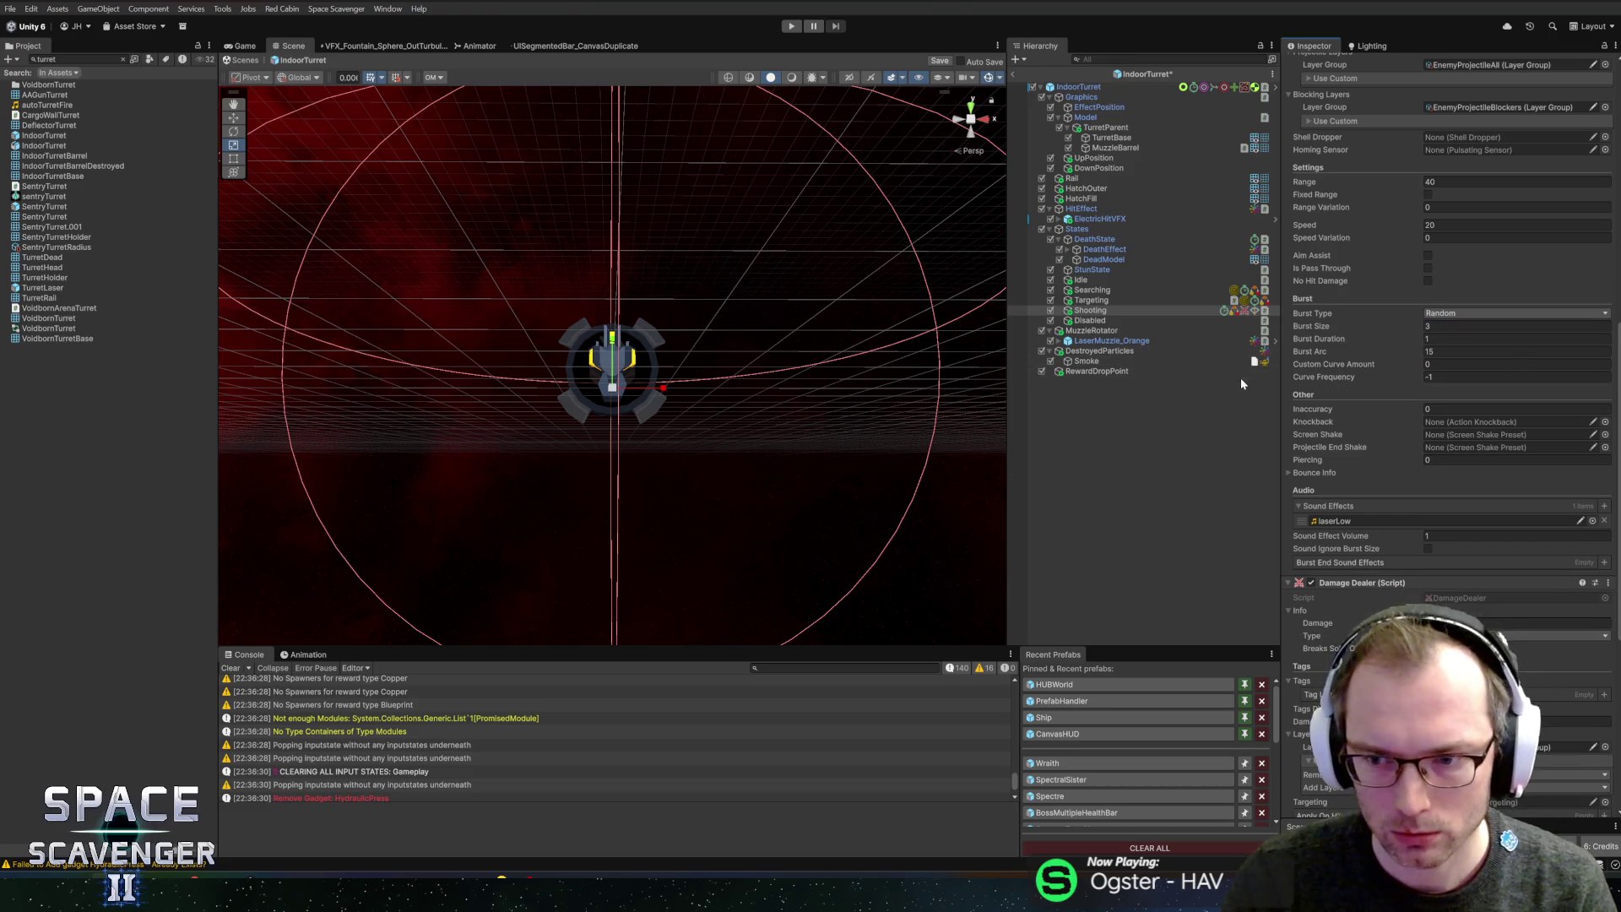
{"action": "key", "text": "ctrl+s"}
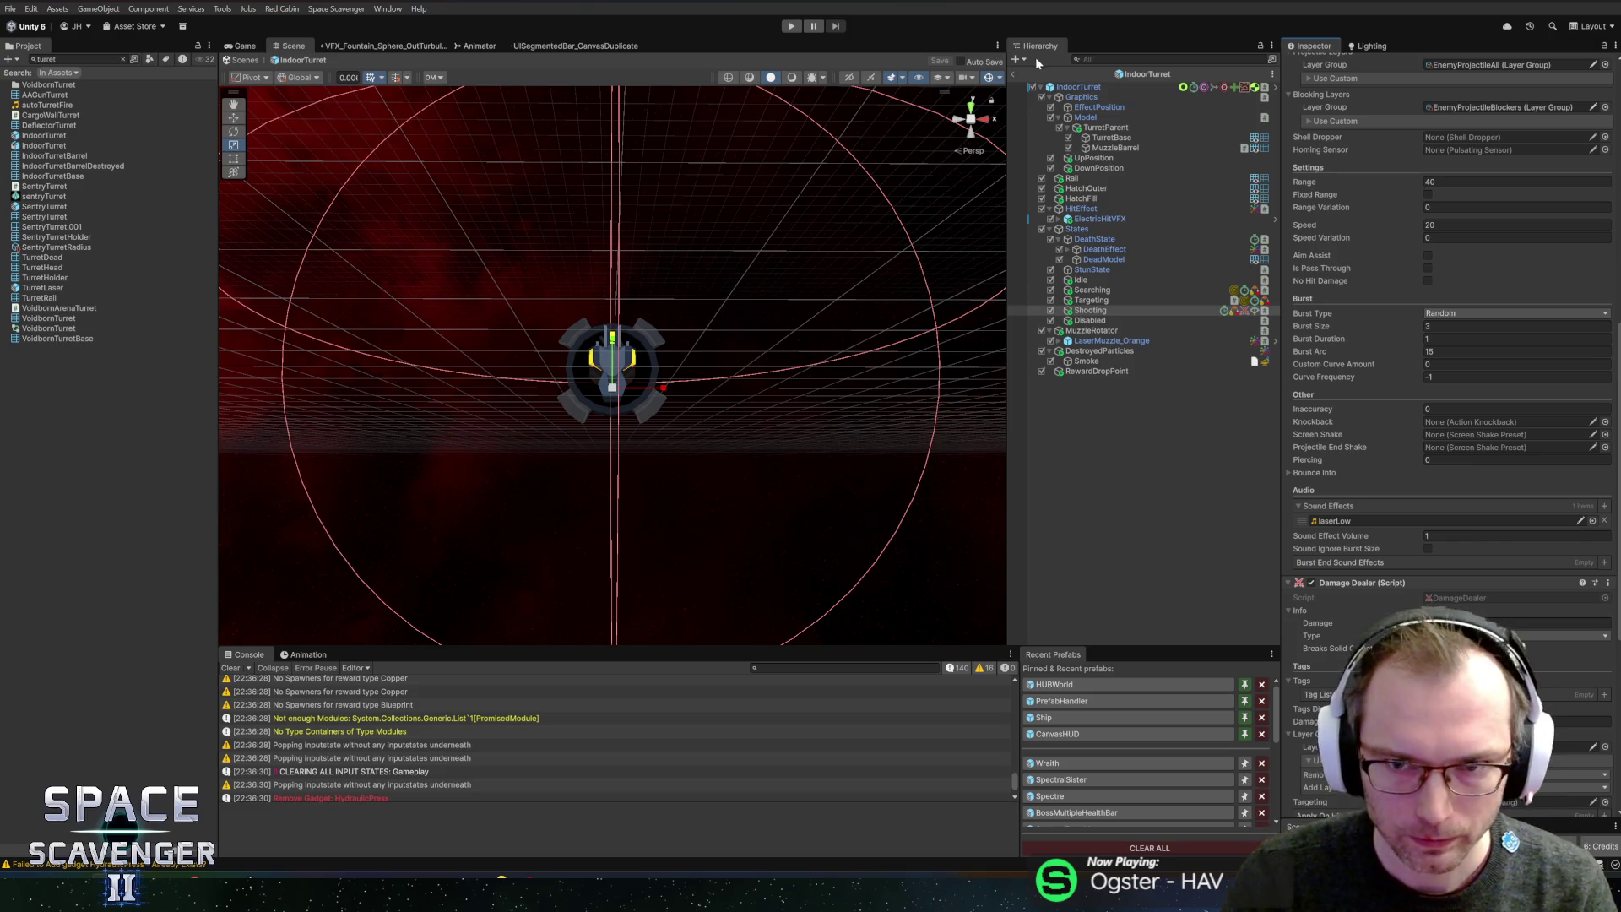
{"action": "left_click", "coordinate": [1014, 75]}
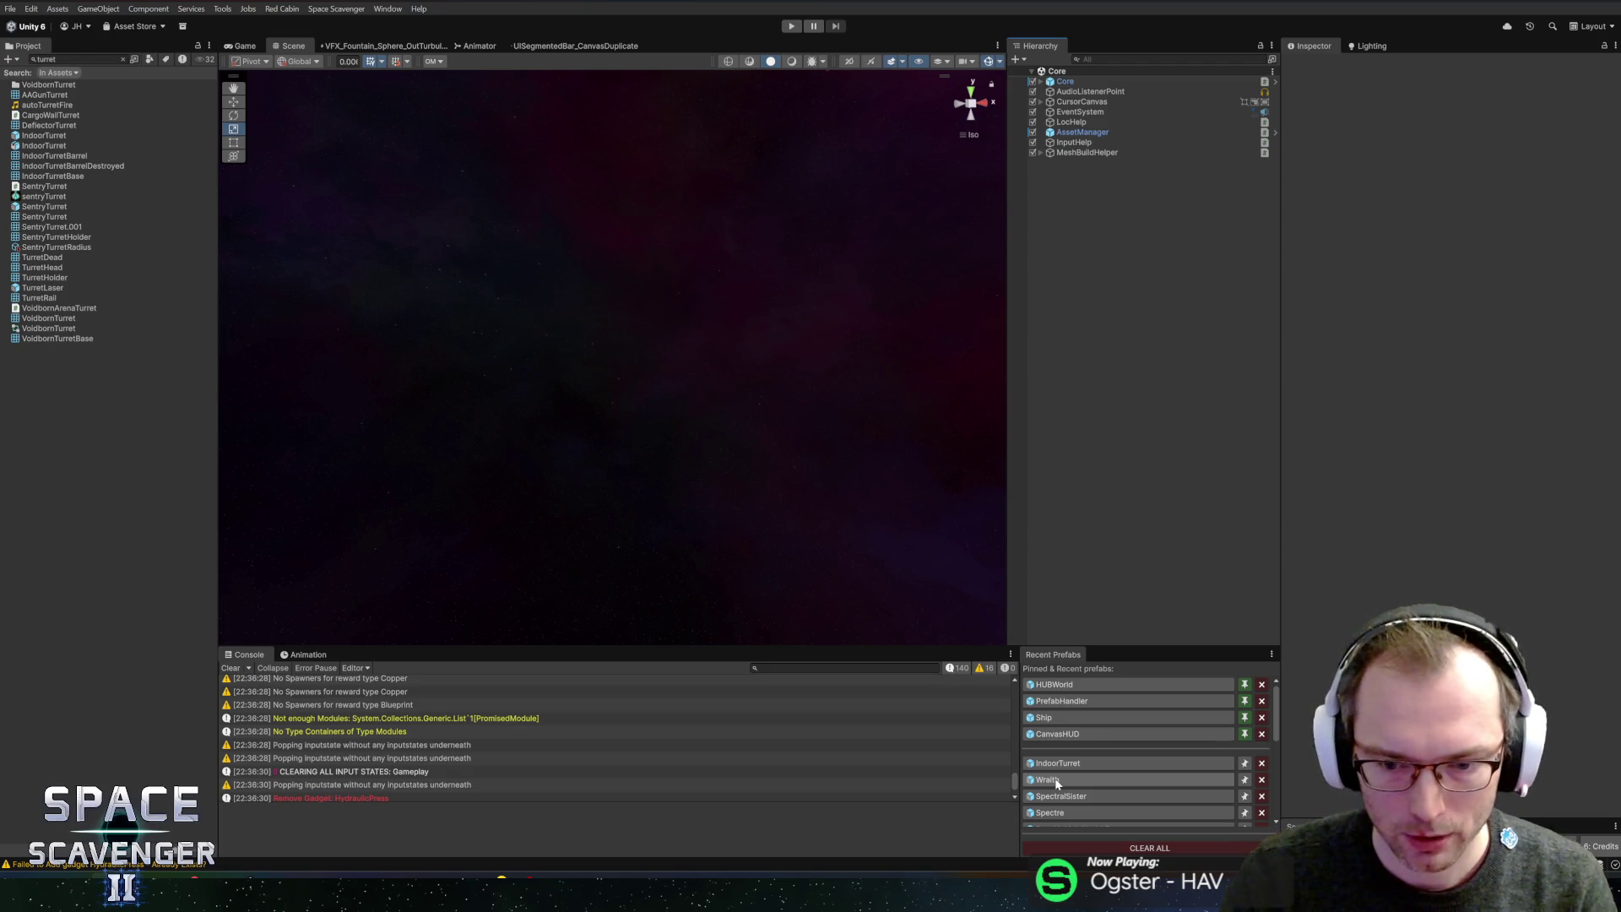
- Reopen Wraith to inspect its Shooting state and Shooter setup, then open SpectralSister
{"action": "left_click", "coordinate": [1037, 779]}
{"action": "left_click_drag", "start_coordinate": [750, 649], "coordinate": [749, 600]}
{"action": "scroll", "coordinate": [1191, 387], "scroll_direction": "down", "scroll_amount": 5}
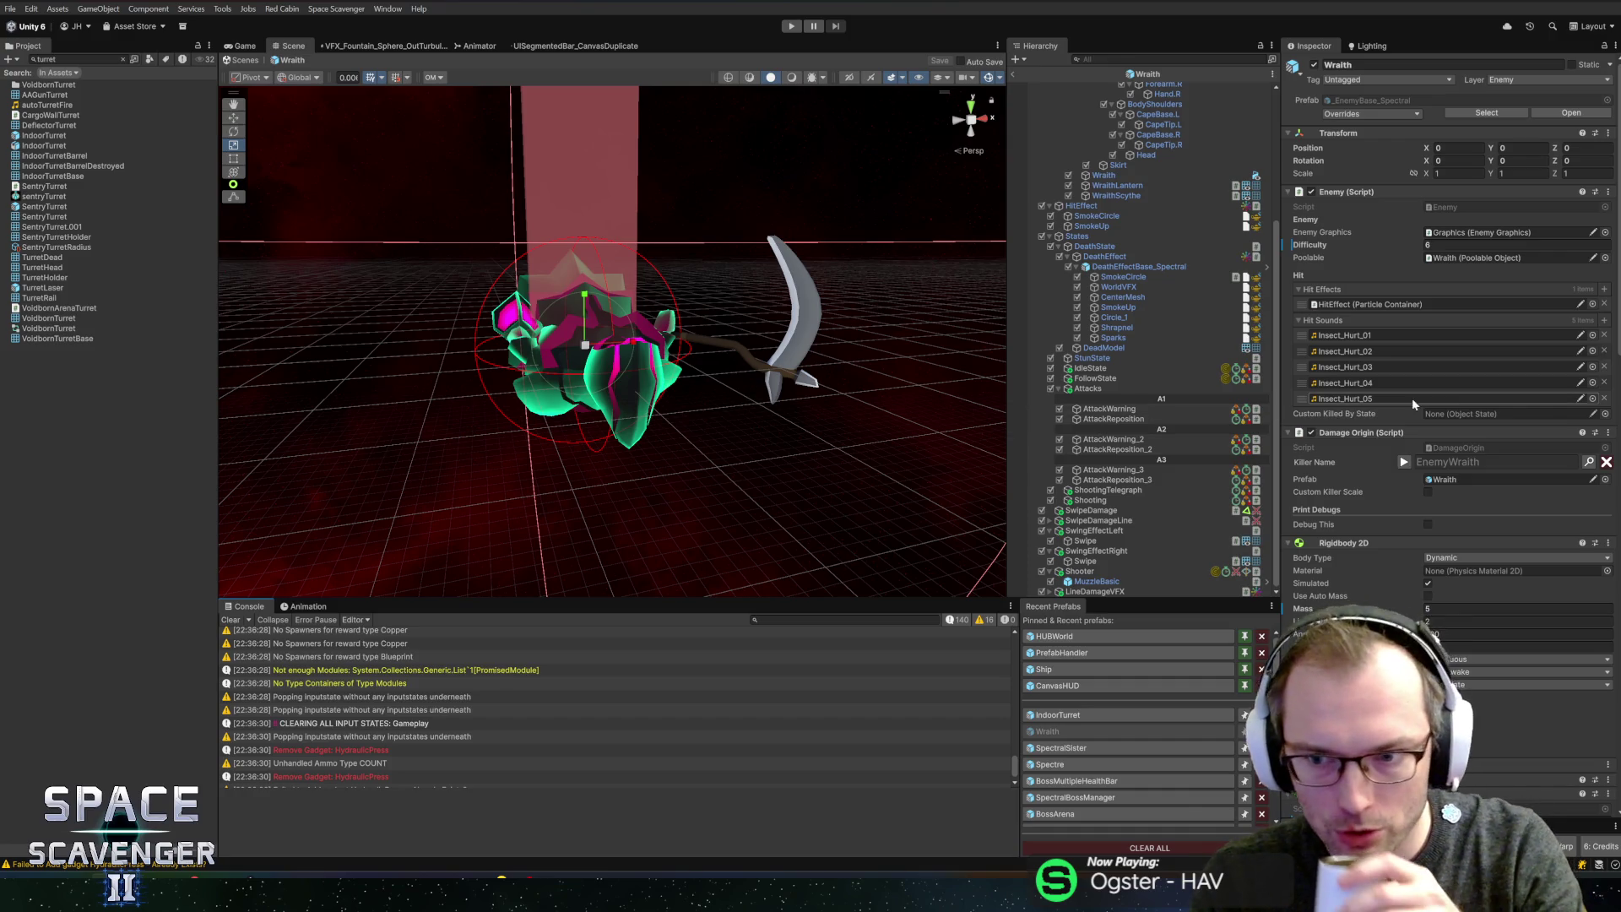
{"action": "scroll", "coordinate": [1462, 405], "scroll_direction": "down", "scroll_amount": 5}
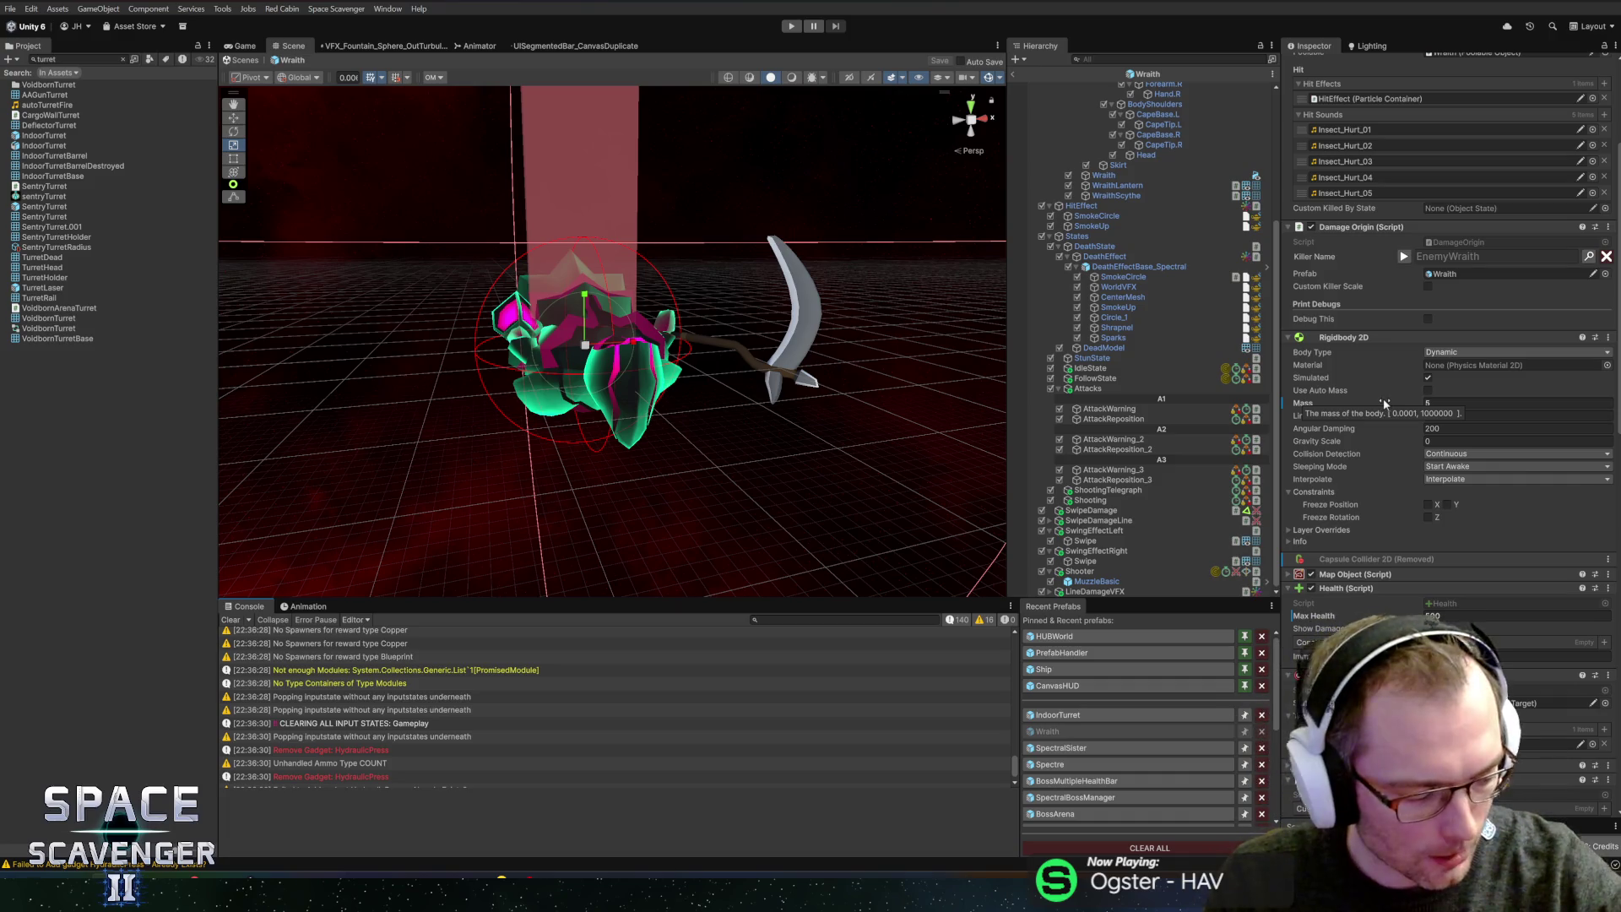
{"action": "left_click", "coordinate": [1103, 500]}
{"action": "left_click", "coordinate": [1100, 572]}
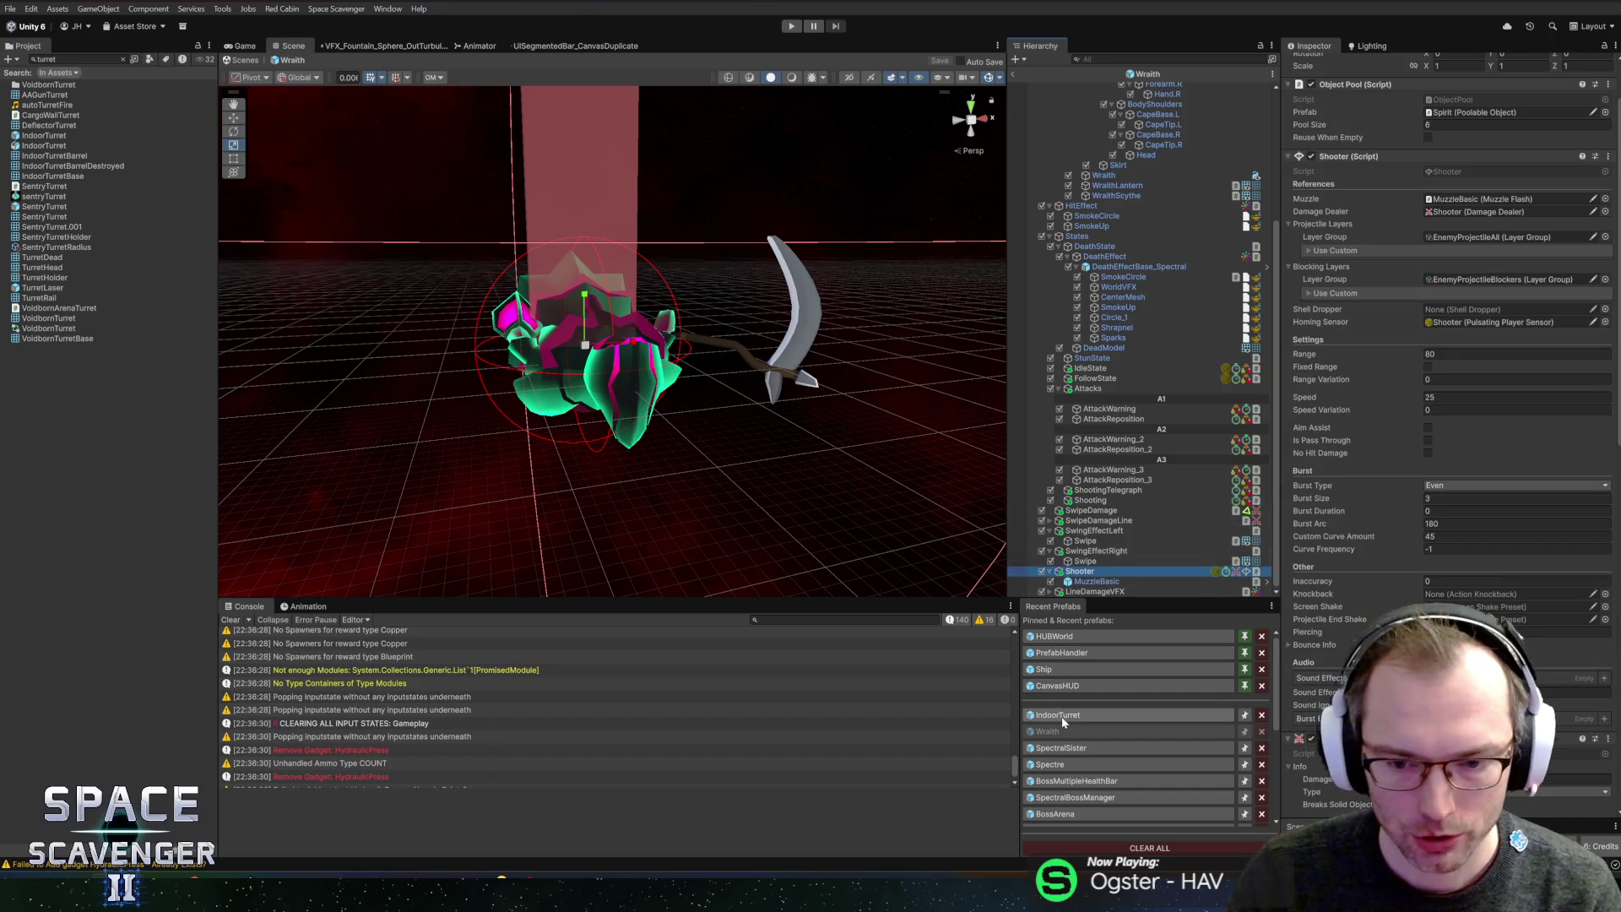
{"action": "left_click", "coordinate": [1062, 748]}
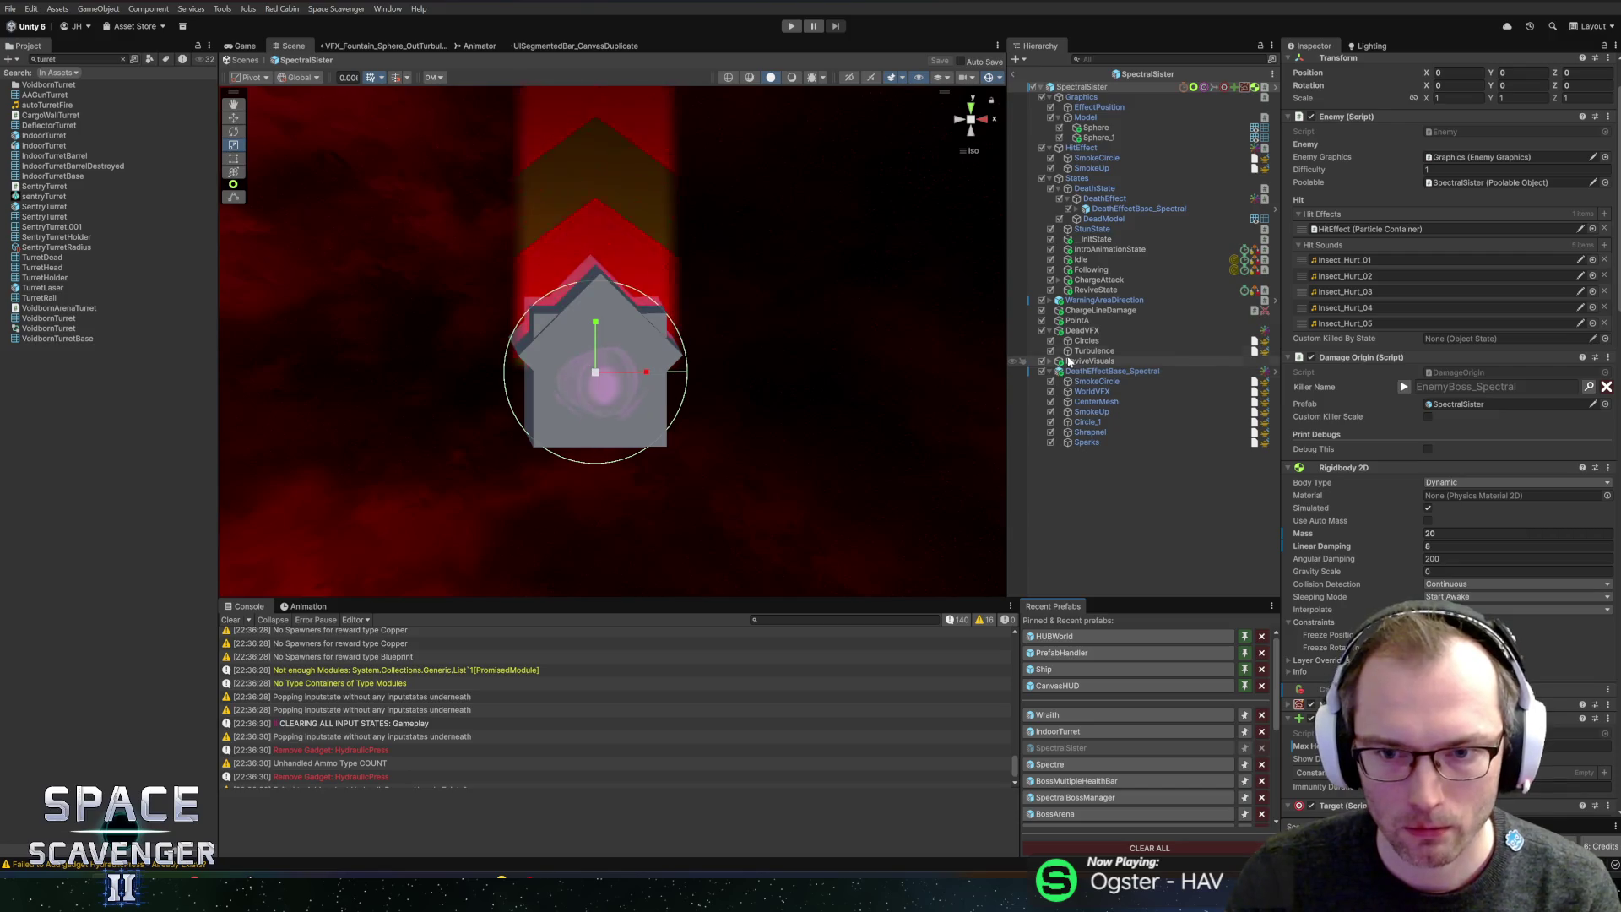
- Drop a Shooter into SpectralSister's hierarchy, lower its MuzzleBasic to Y 5.73, and save
{"action": "left_click", "coordinate": [1051, 330]}
{"action": "left_click", "coordinate": [1051, 351]}
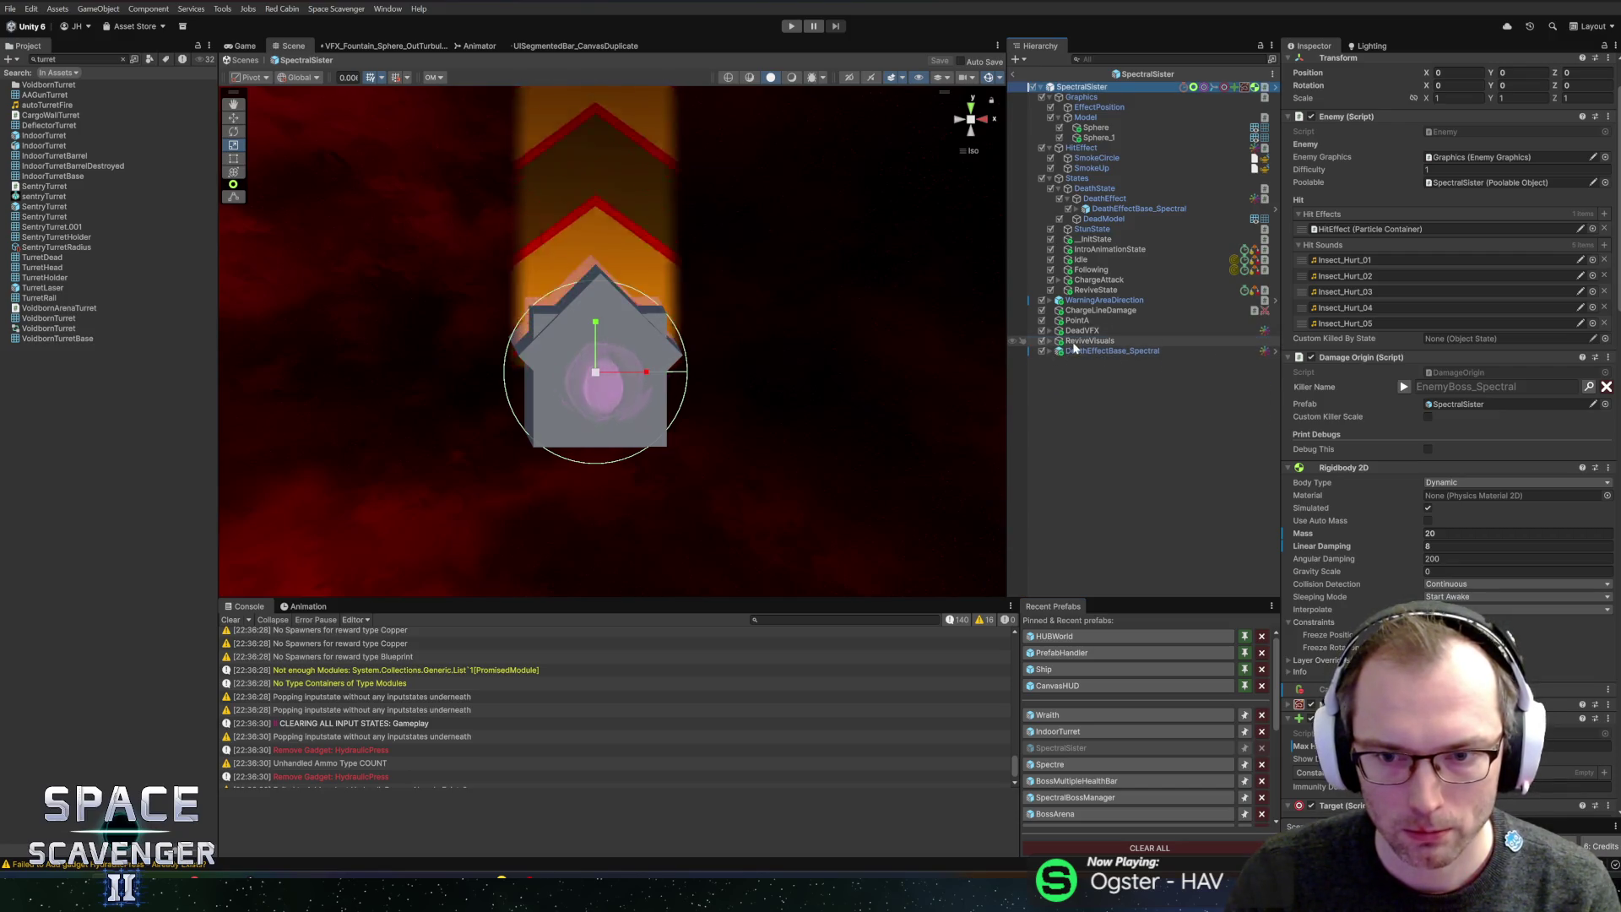
{"action": "left_click_drag", "start_coordinate": [1075, 347], "coordinate": [1087, 363]}
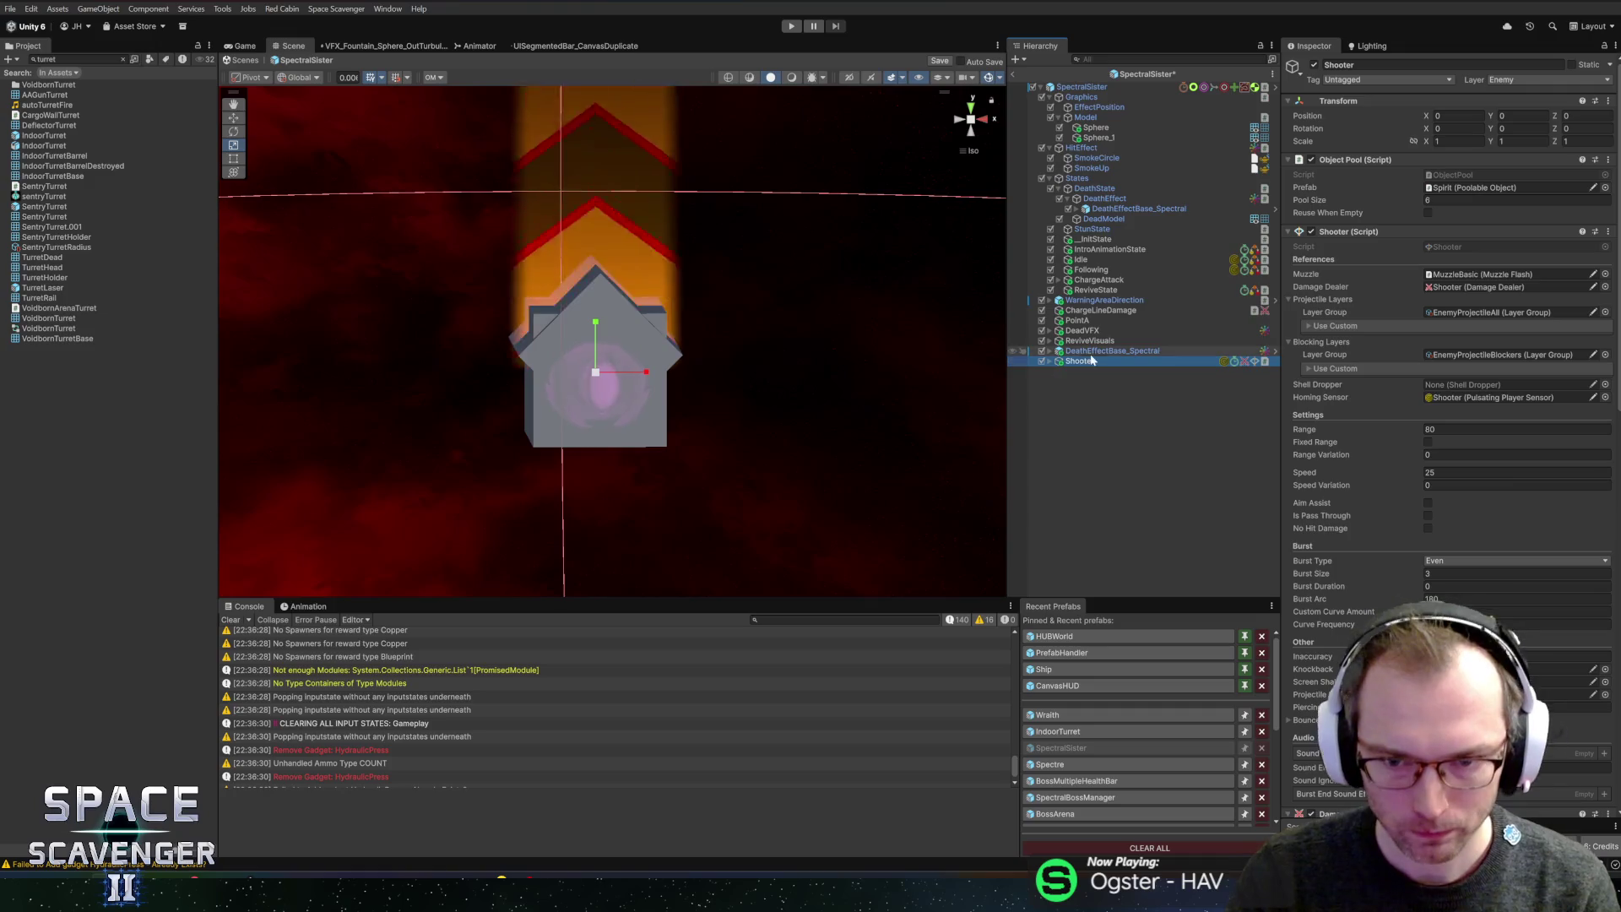
{"action": "left_click", "coordinate": [1050, 361]}
{"action": "left_click", "coordinate": [1112, 372]}
{"action": "left_click_drag", "start_coordinate": [598, 212], "coordinate": [612, 255]}
{"action": "key", "text": "ctrl+s"}
{"action": "left_click", "coordinate": [1106, 372]}
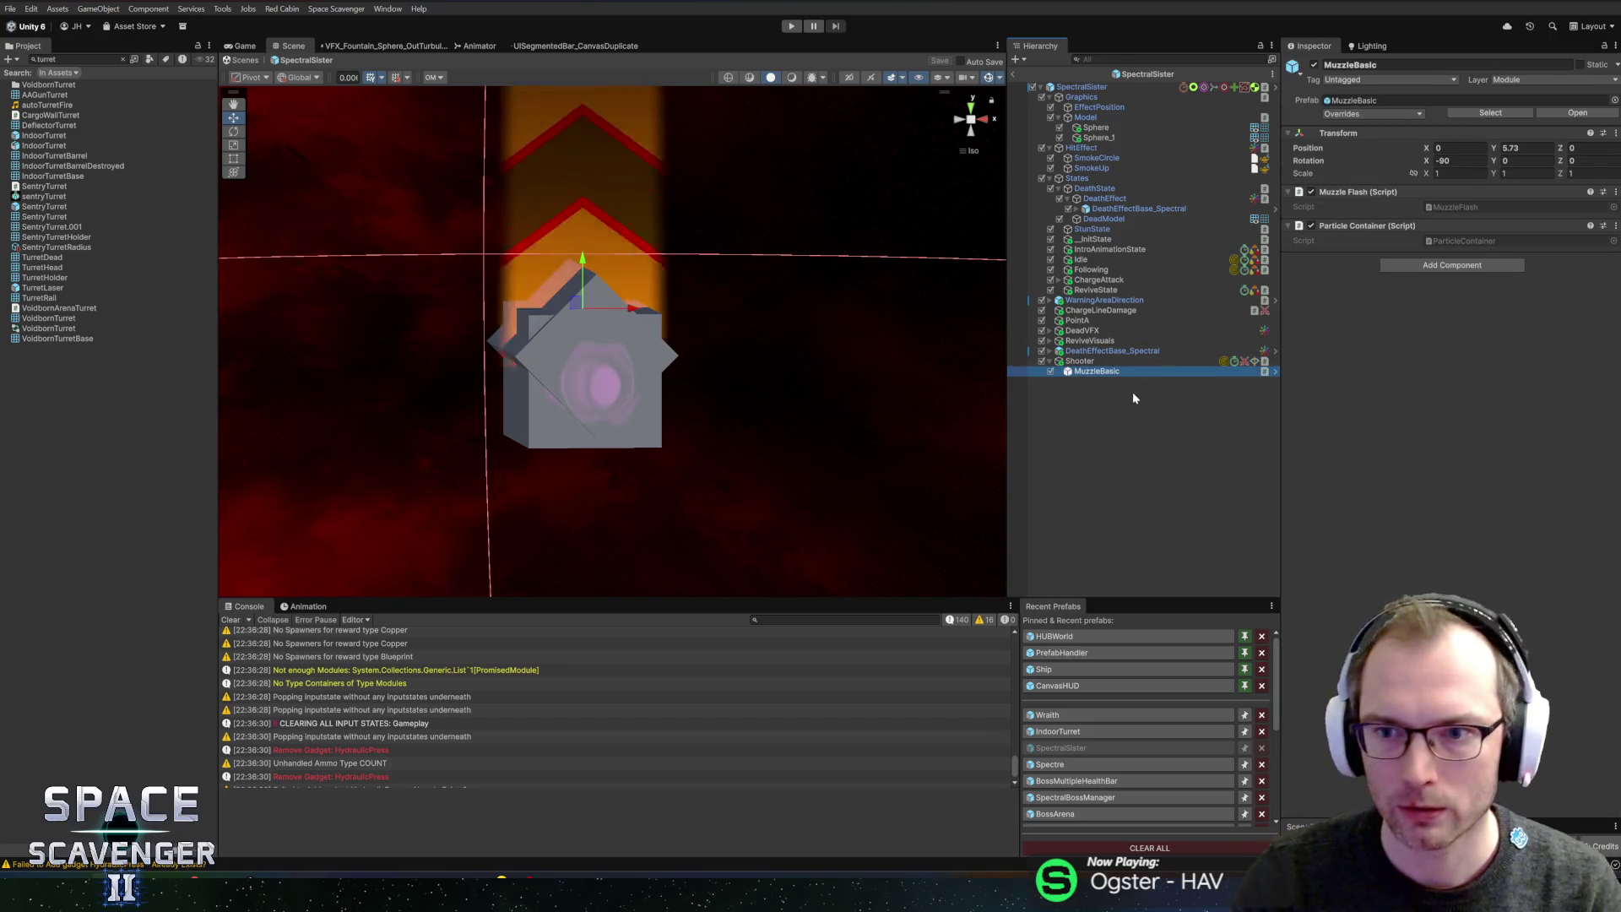
{"action": "left_click", "coordinate": [1084, 363]}
- Create an empty state named Shooting under States and move it above ReviveState
{"action": "left_click", "coordinate": [1094, 280]}
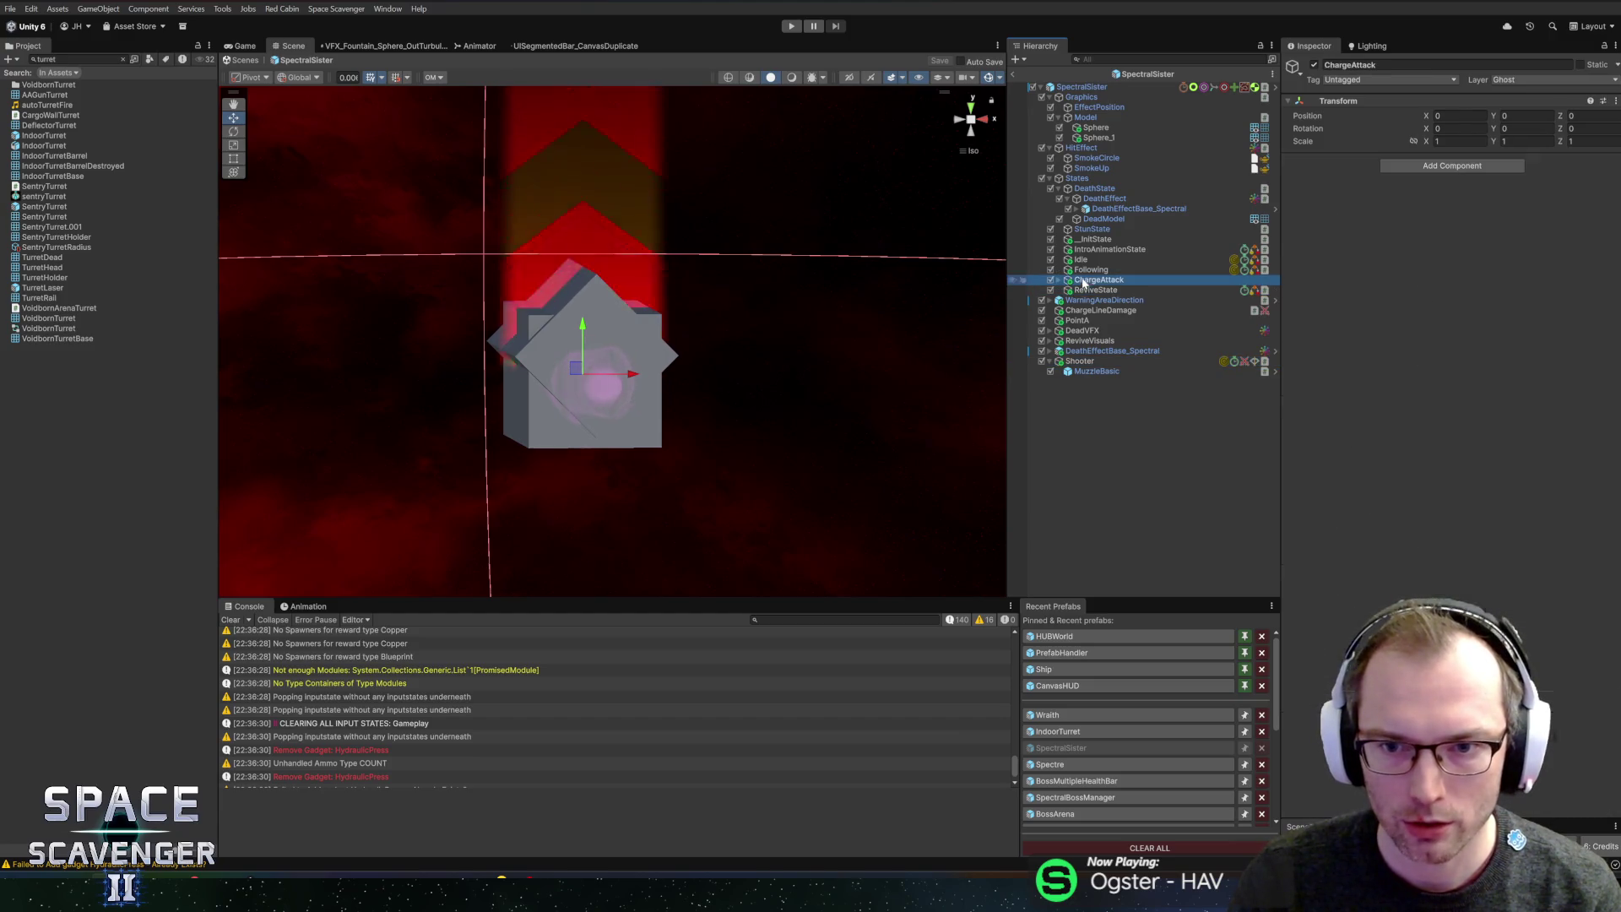
{"action": "right_click", "coordinate": [1077, 180]}
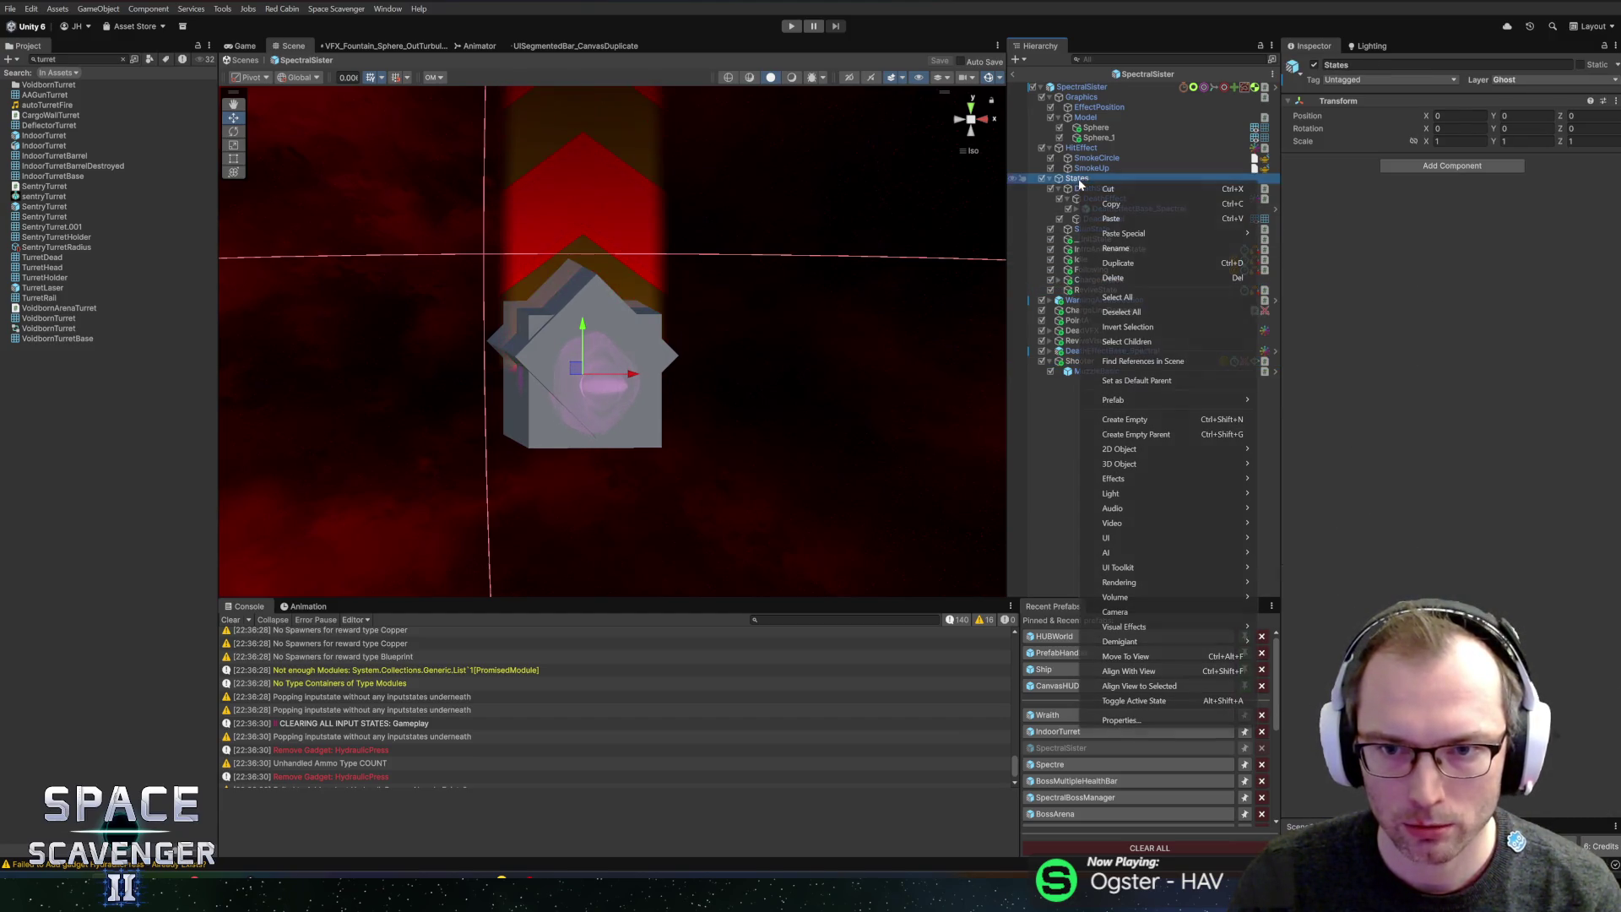
{"action": "left_click", "coordinate": [1125, 419]}
{"action": "type", "text": "Shoot"}
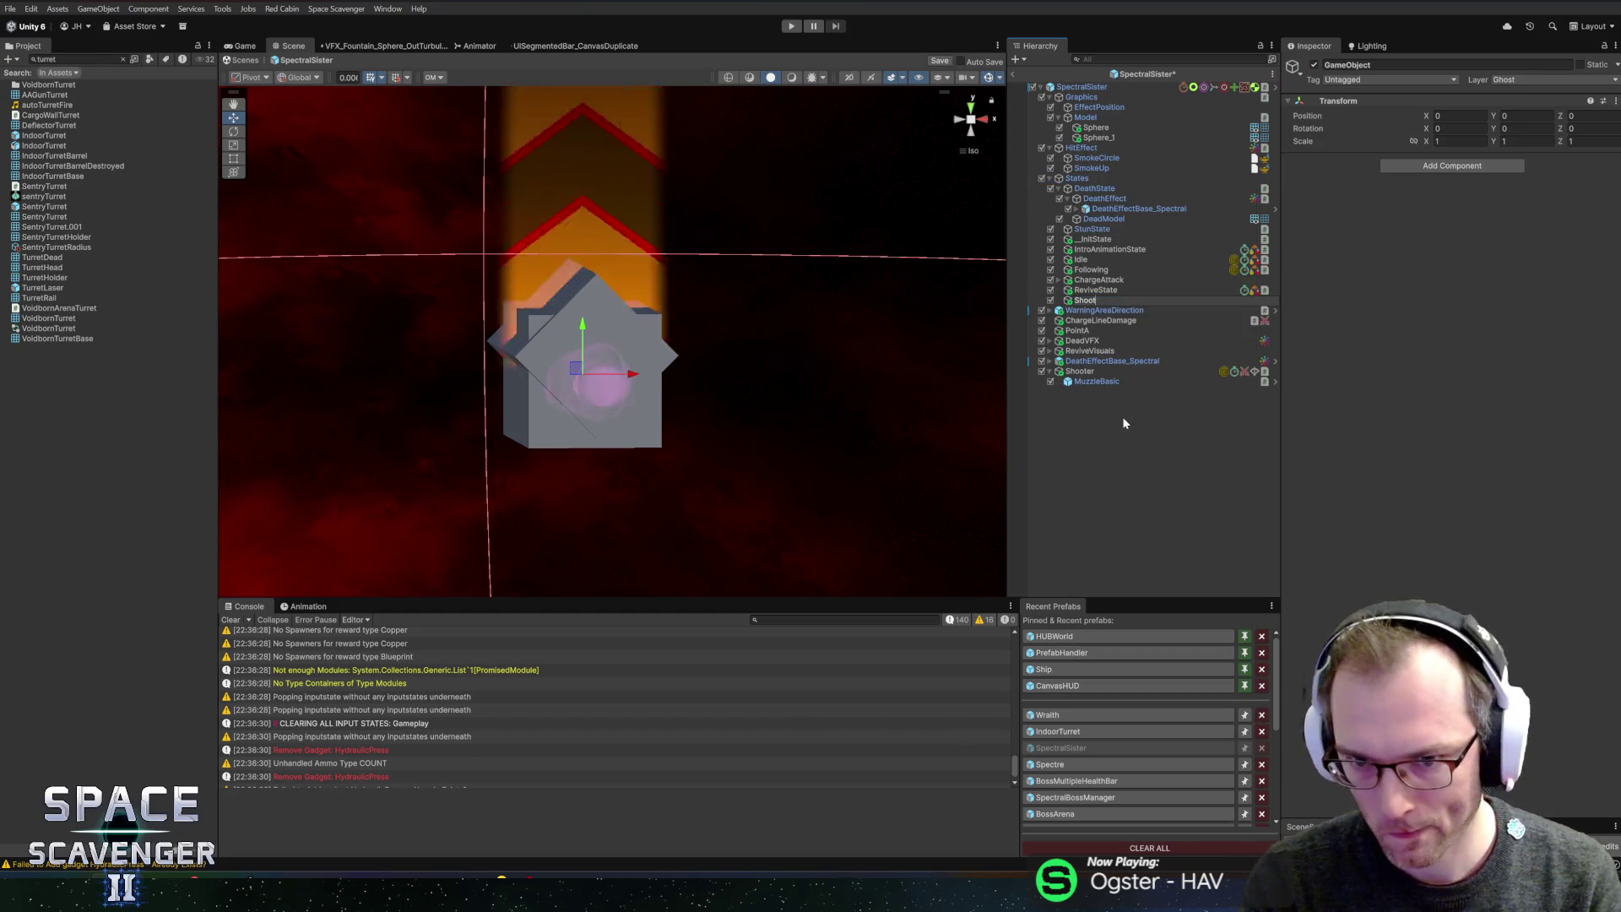
{"action": "type", "text": "ing"}
{"action": "key", "text": "Return"}
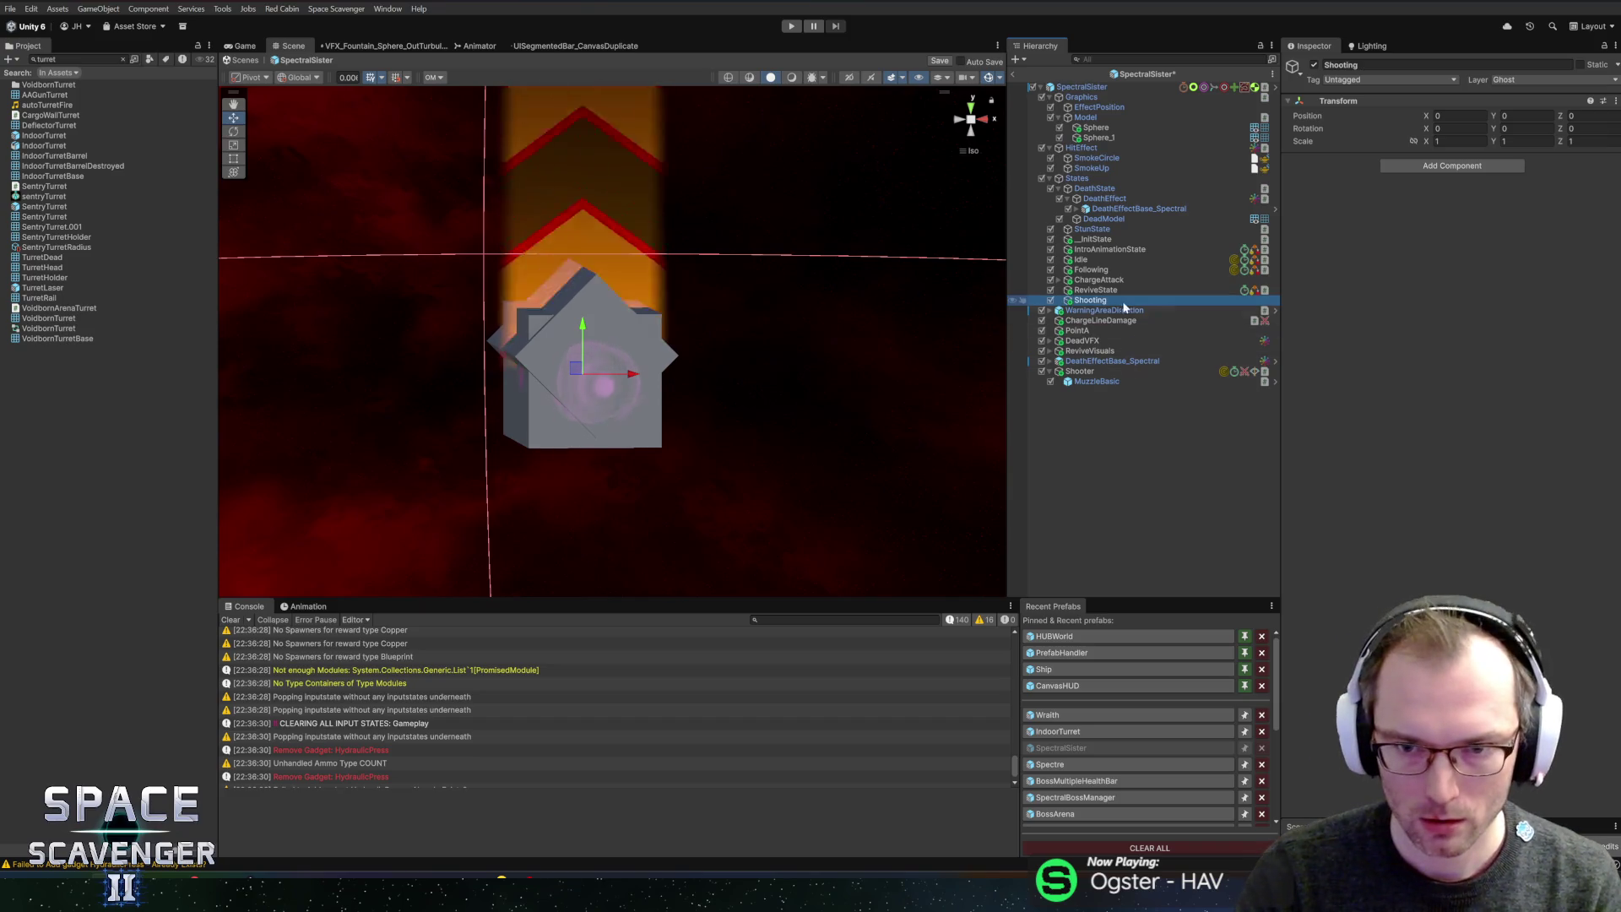
{"action": "left_click_drag", "start_coordinate": [1106, 293], "coordinate": [1109, 293]}
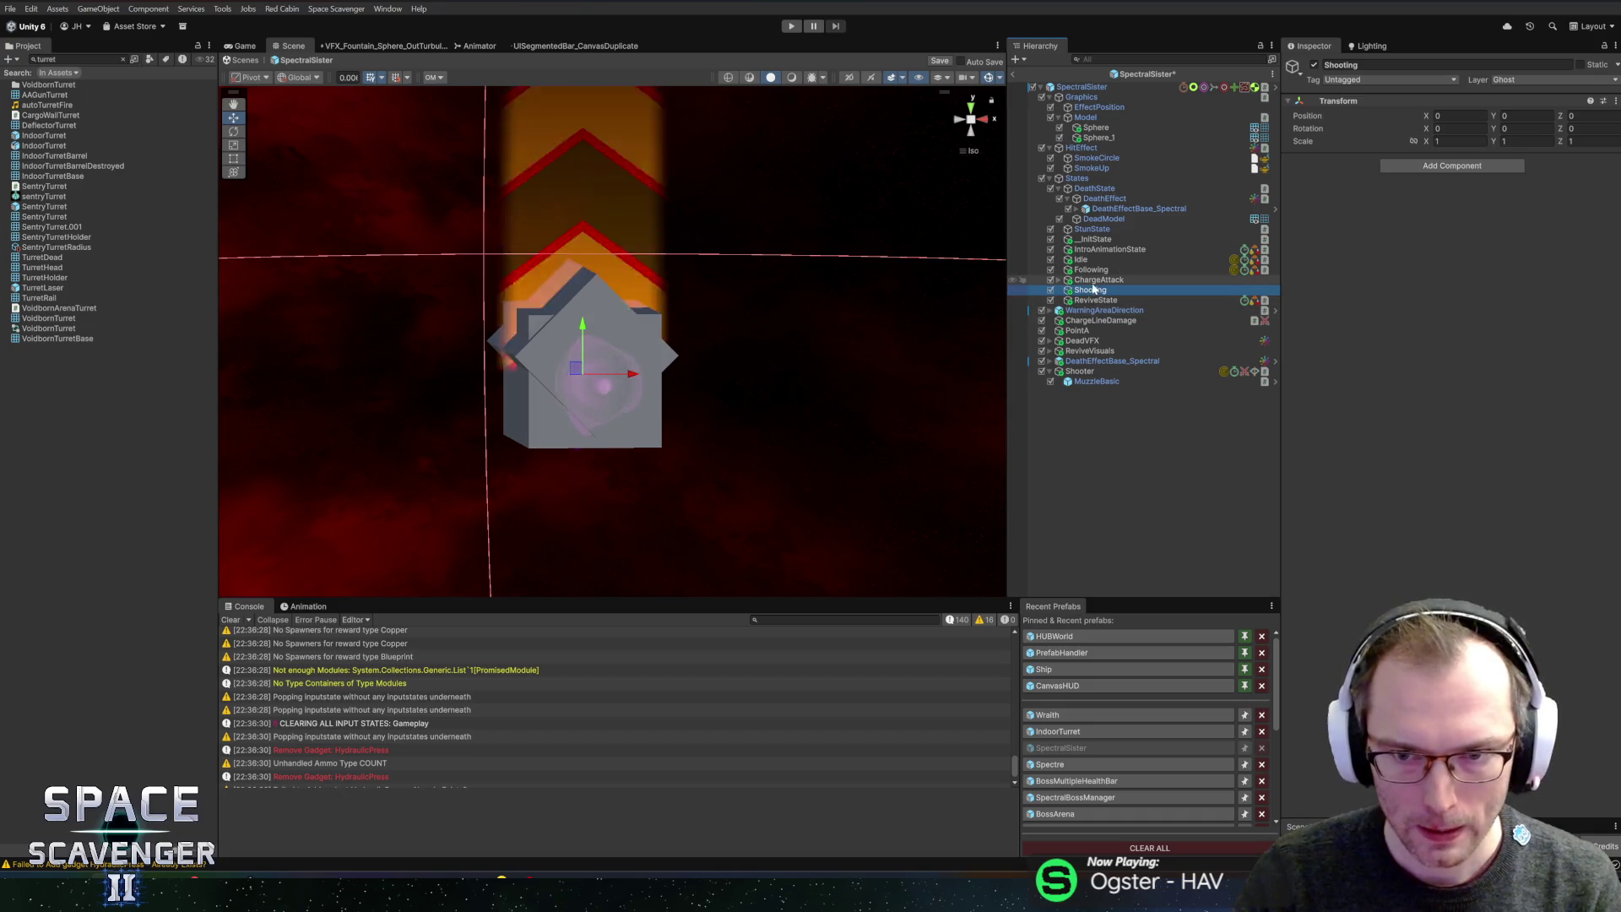
- Copy ChargeTelegraph, ChargeState and ChargeRest from ChargeAttack into Shooting
{"action": "left_click", "coordinate": [1060, 280]}
{"action": "left_click", "coordinate": [1113, 290]}
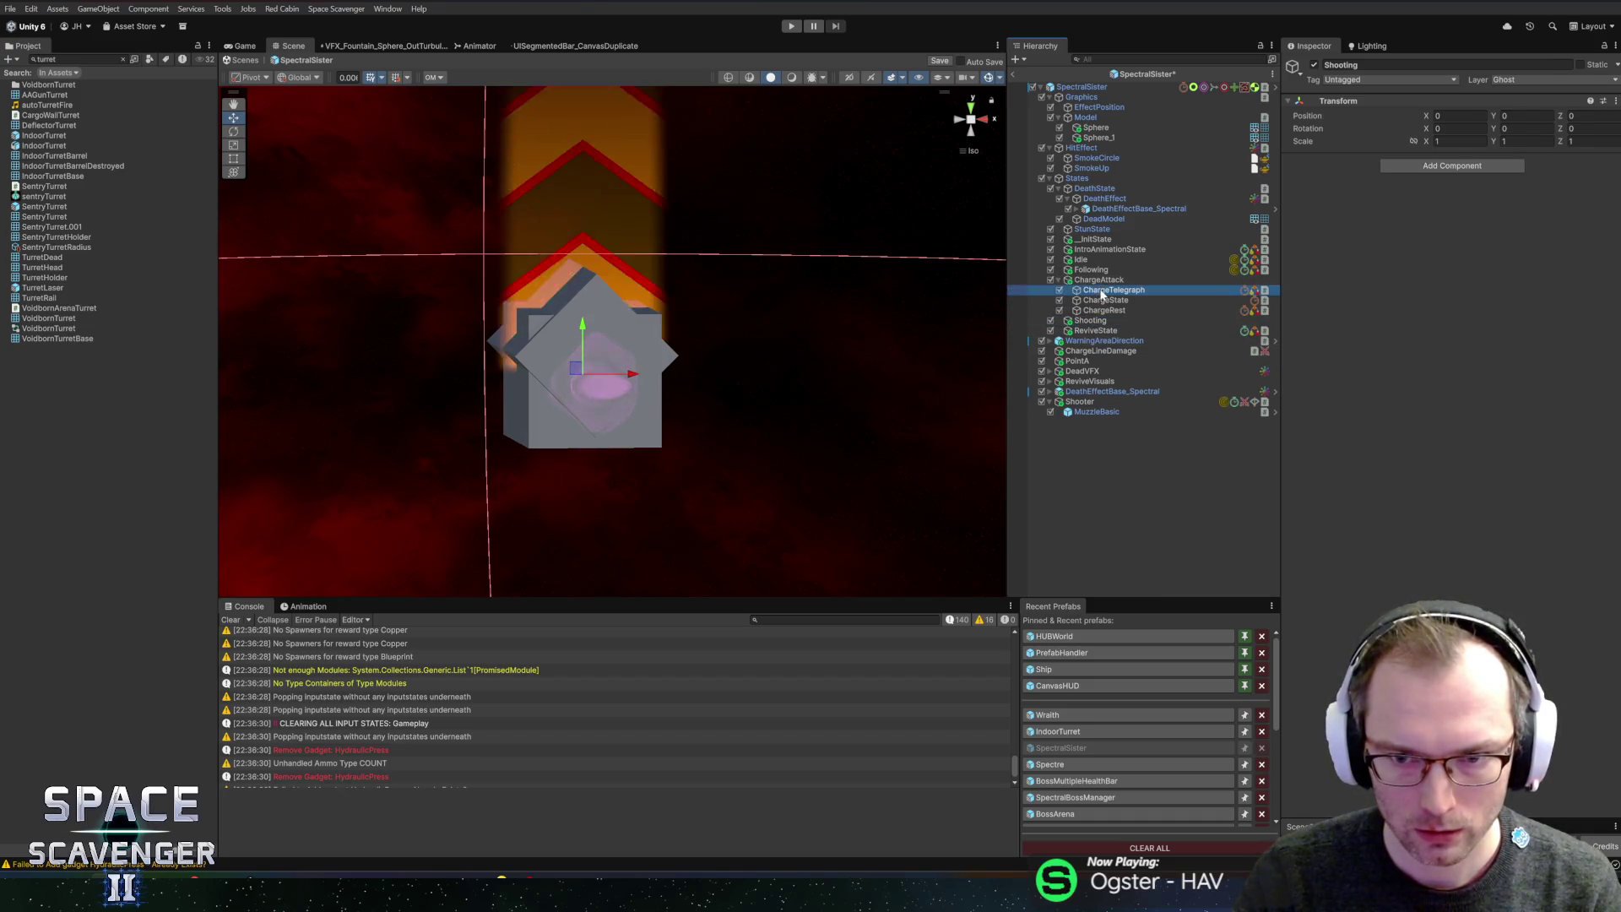
{"action": "left_click", "coordinate": [1104, 310], "text": "shift"}
{"action": "left_click_drag", "start_coordinate": [1104, 310], "coordinate": [1095, 324]}
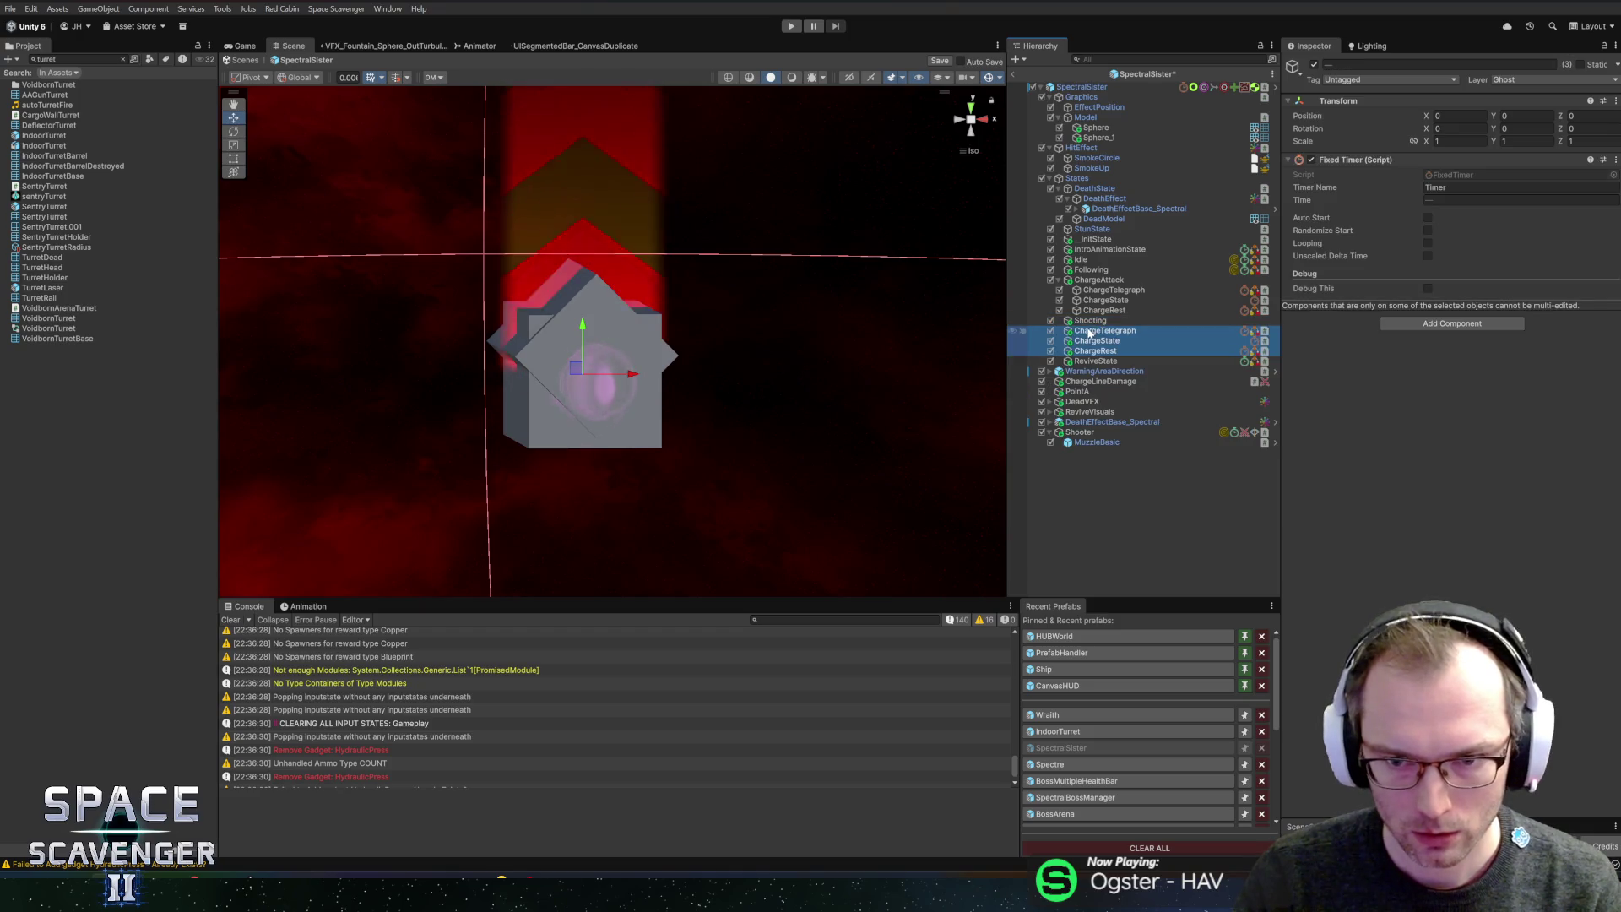
- Rename the copied ChargeTelegraph under Shooting to ShootPositioning
{"action": "left_click", "coordinate": [1093, 332]}
{"action": "left_click", "coordinate": [1140, 342]}
{"action": "key", "text": "Up"}
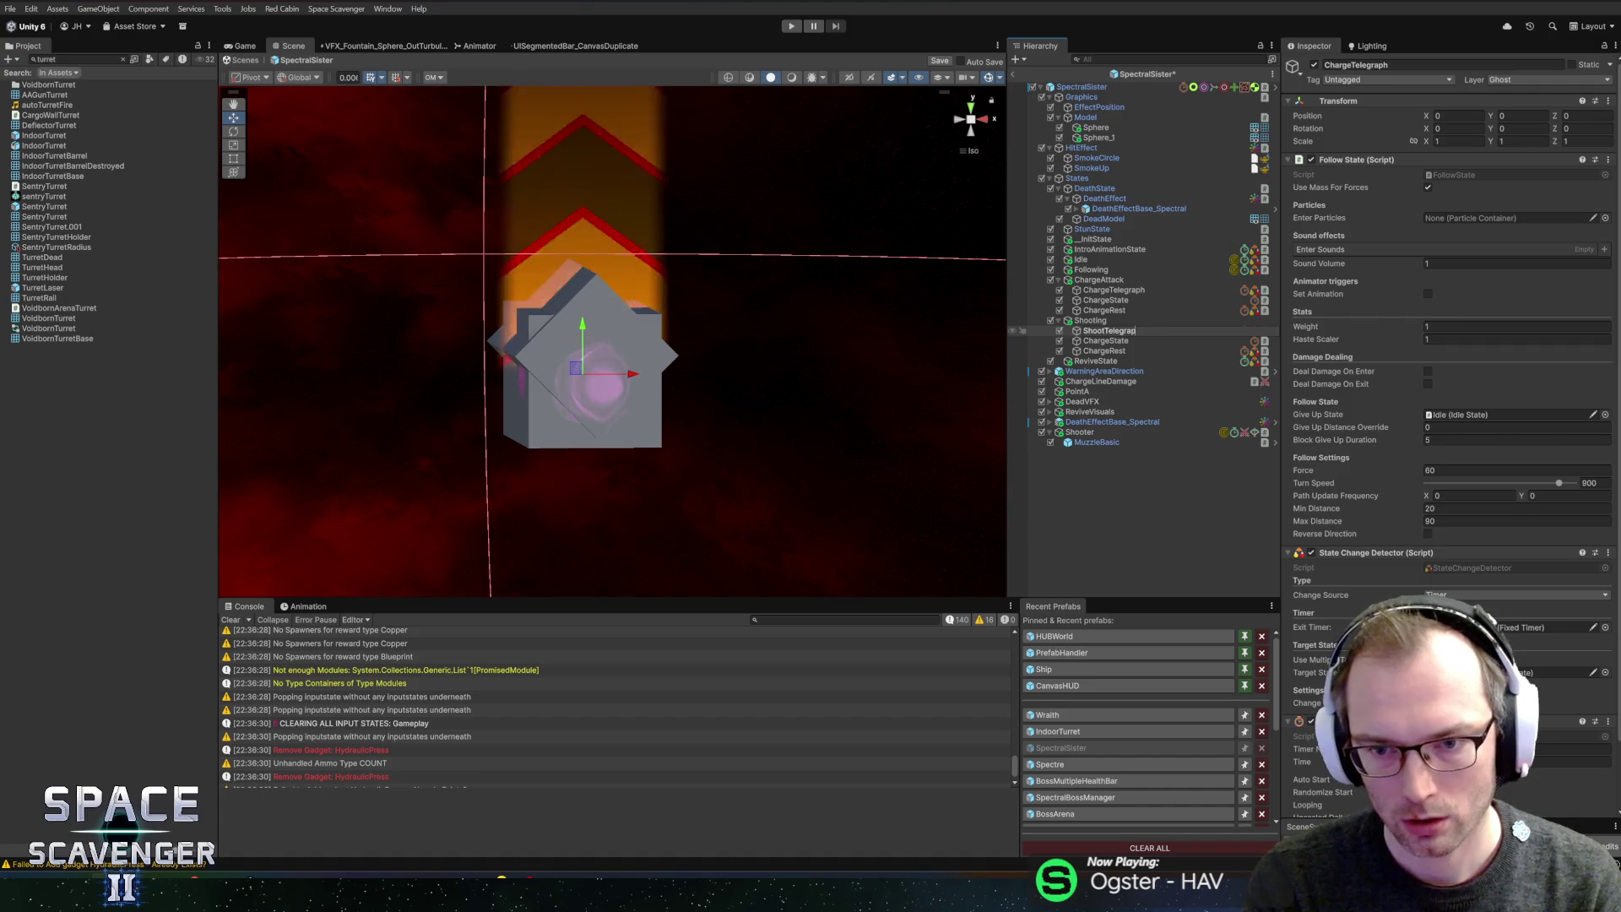
{"action": "type", "text": "Positioning"}
{"action": "key", "text": "Return"}
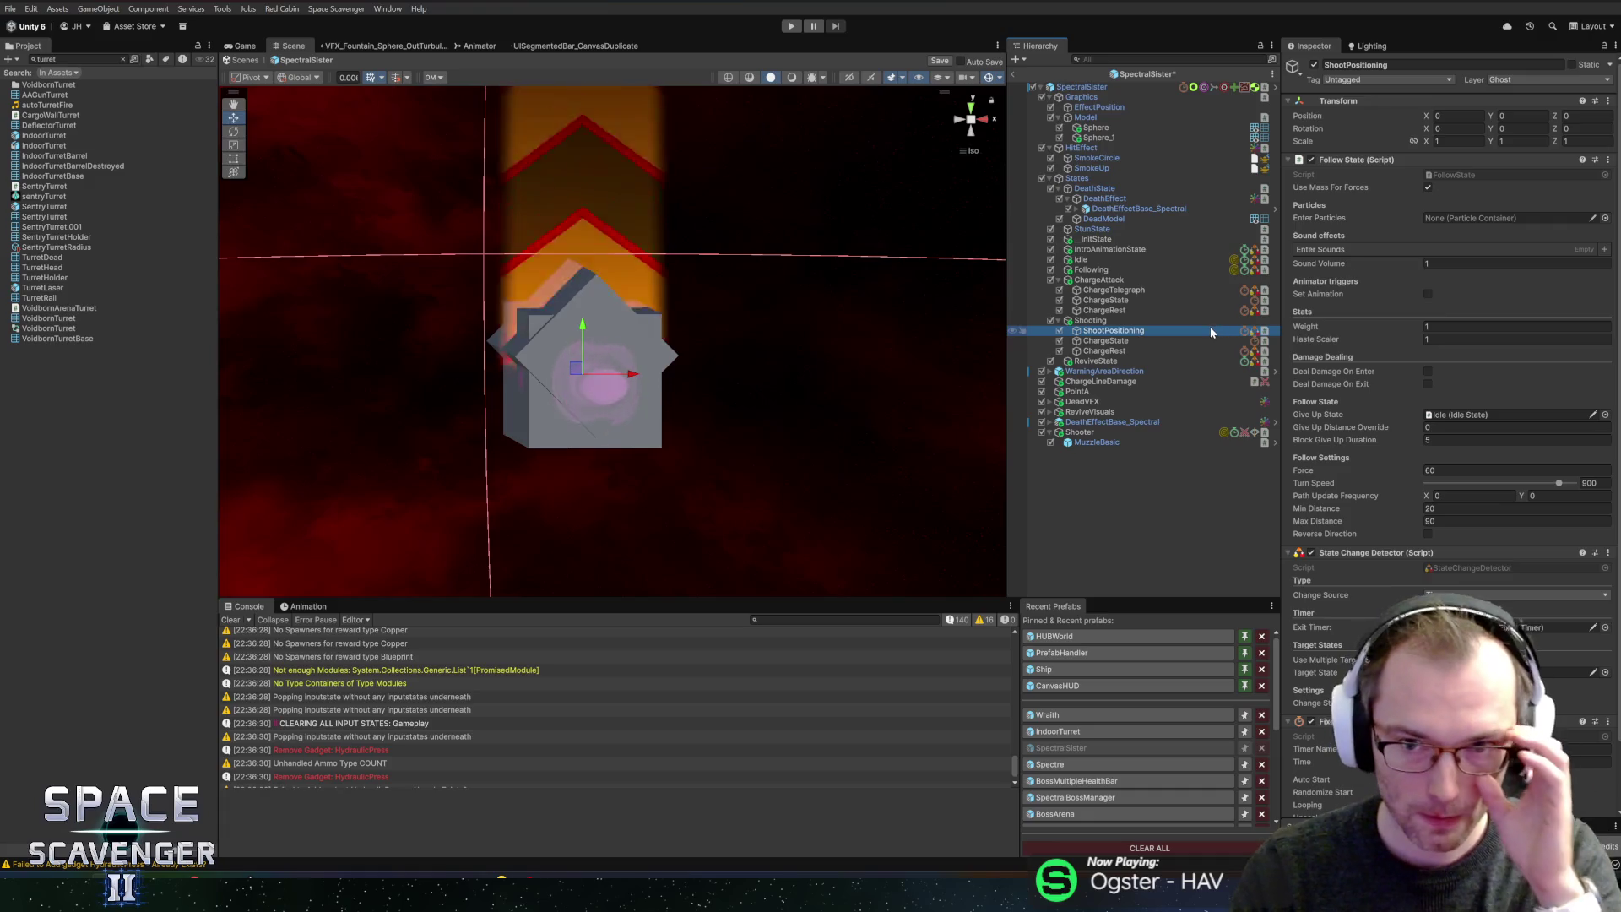
- Set ShootPositioning's Follow State Min Distance to 90 and Max Distance to 120
{"action": "left_click", "coordinate": [1516, 508]}
{"action": "type", "text": "90"}
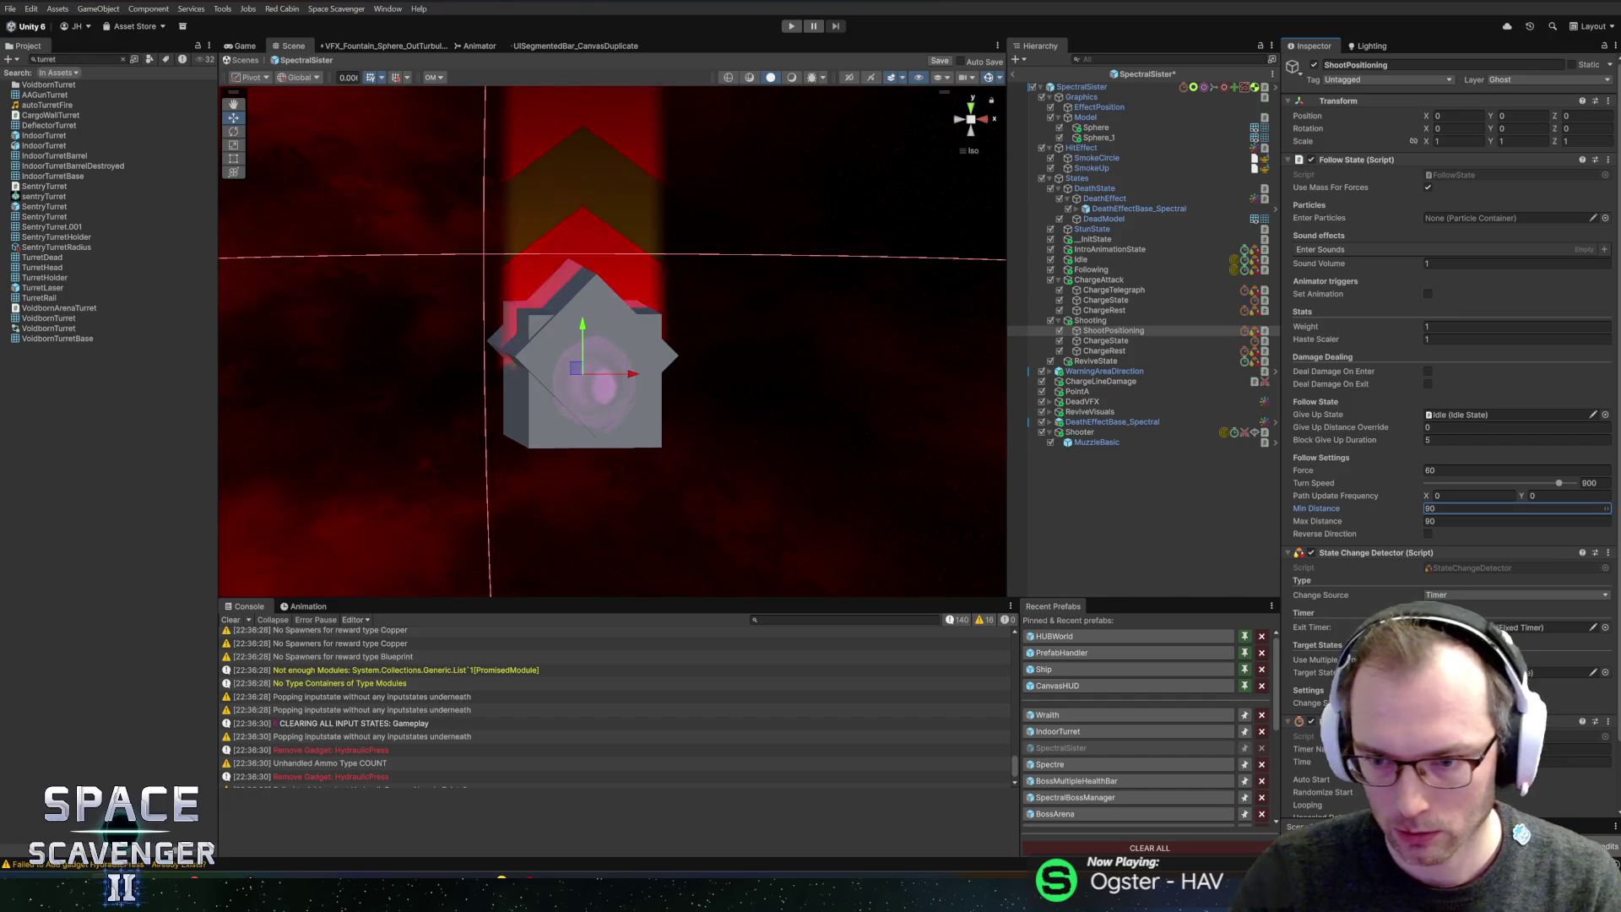
{"action": "key", "text": "Tab"}
{"action": "type", "text": "120"}
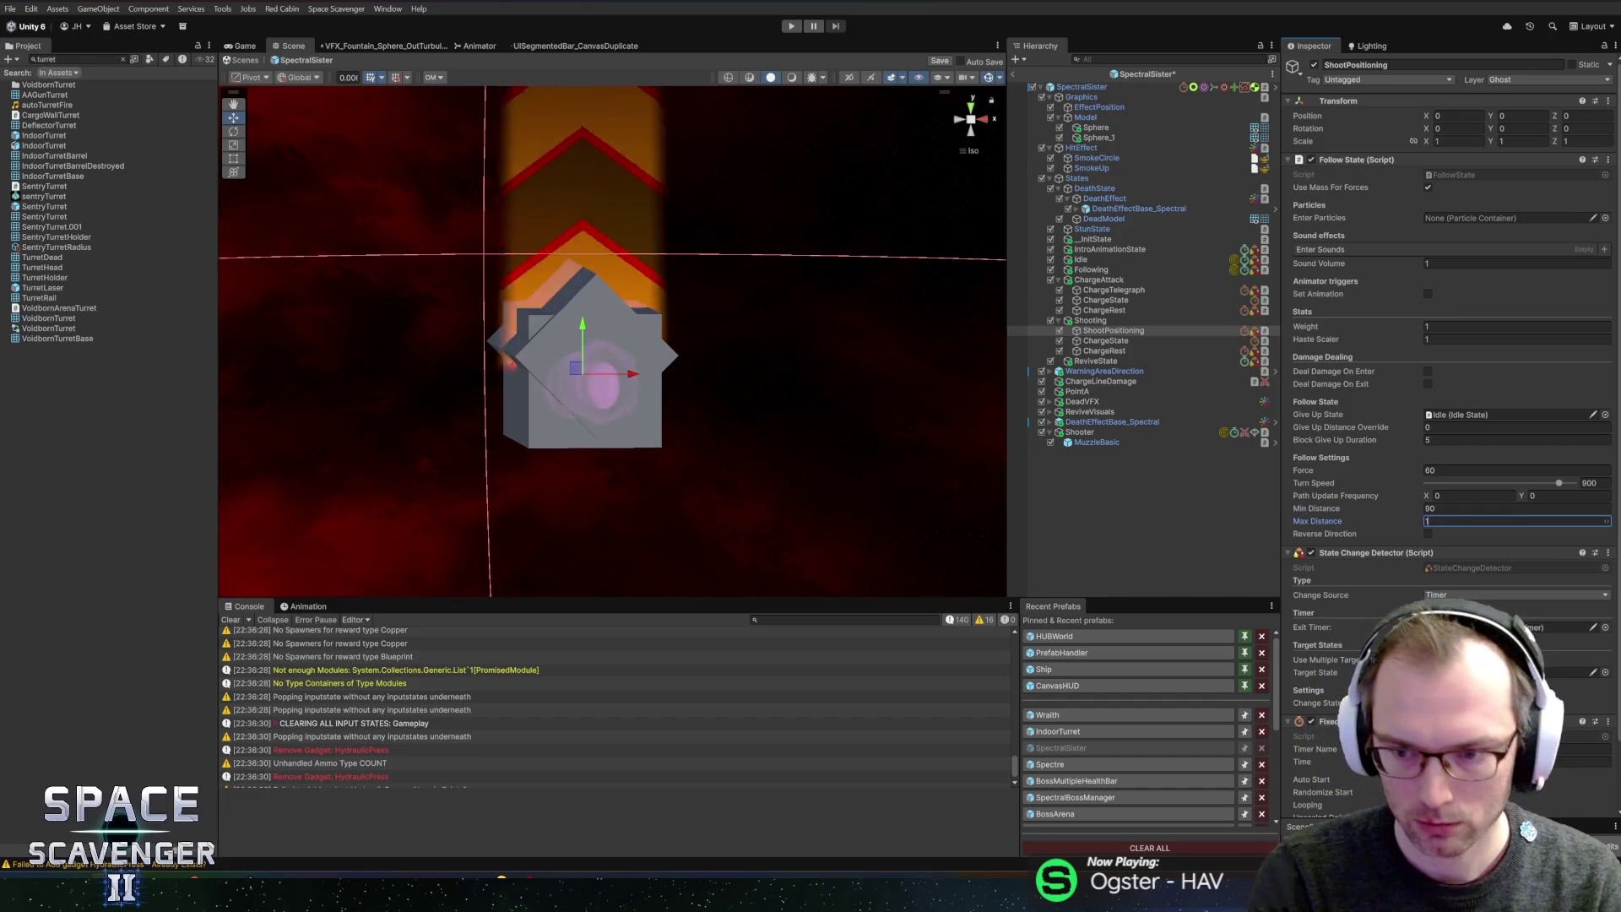
{"action": "scroll", "coordinate": [1449, 422], "scroll_direction": "down", "scroll_amount": 2}
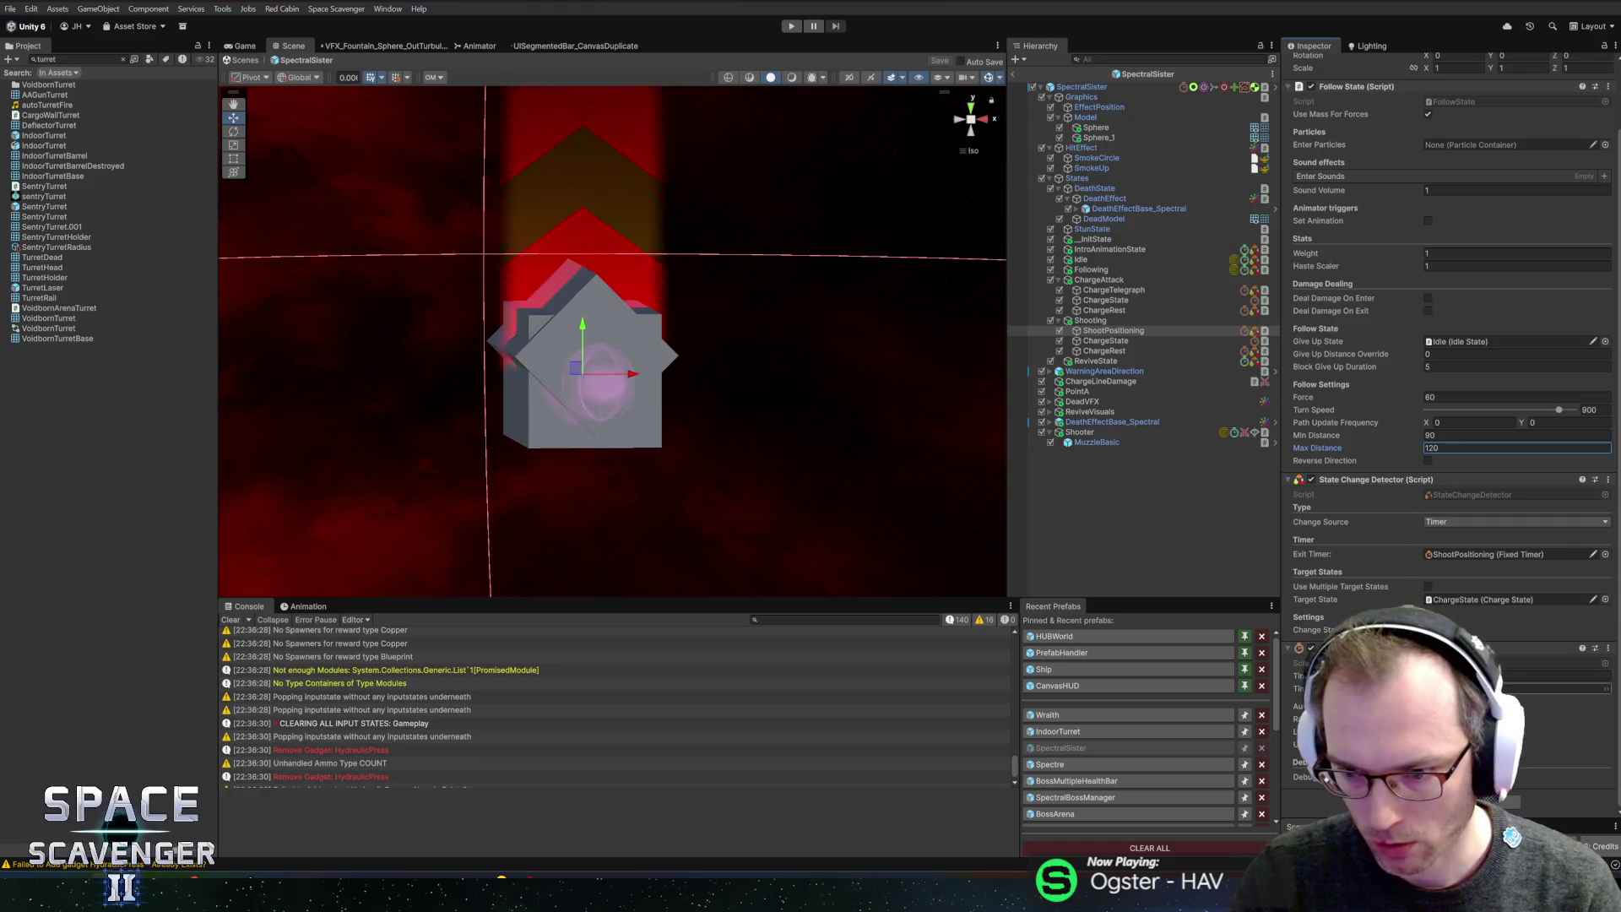
- Set the State Change Detector's Change Source to Sensor so ShootPositioning moves to ChargeState
{"action": "left_click", "coordinate": [1460, 521]}
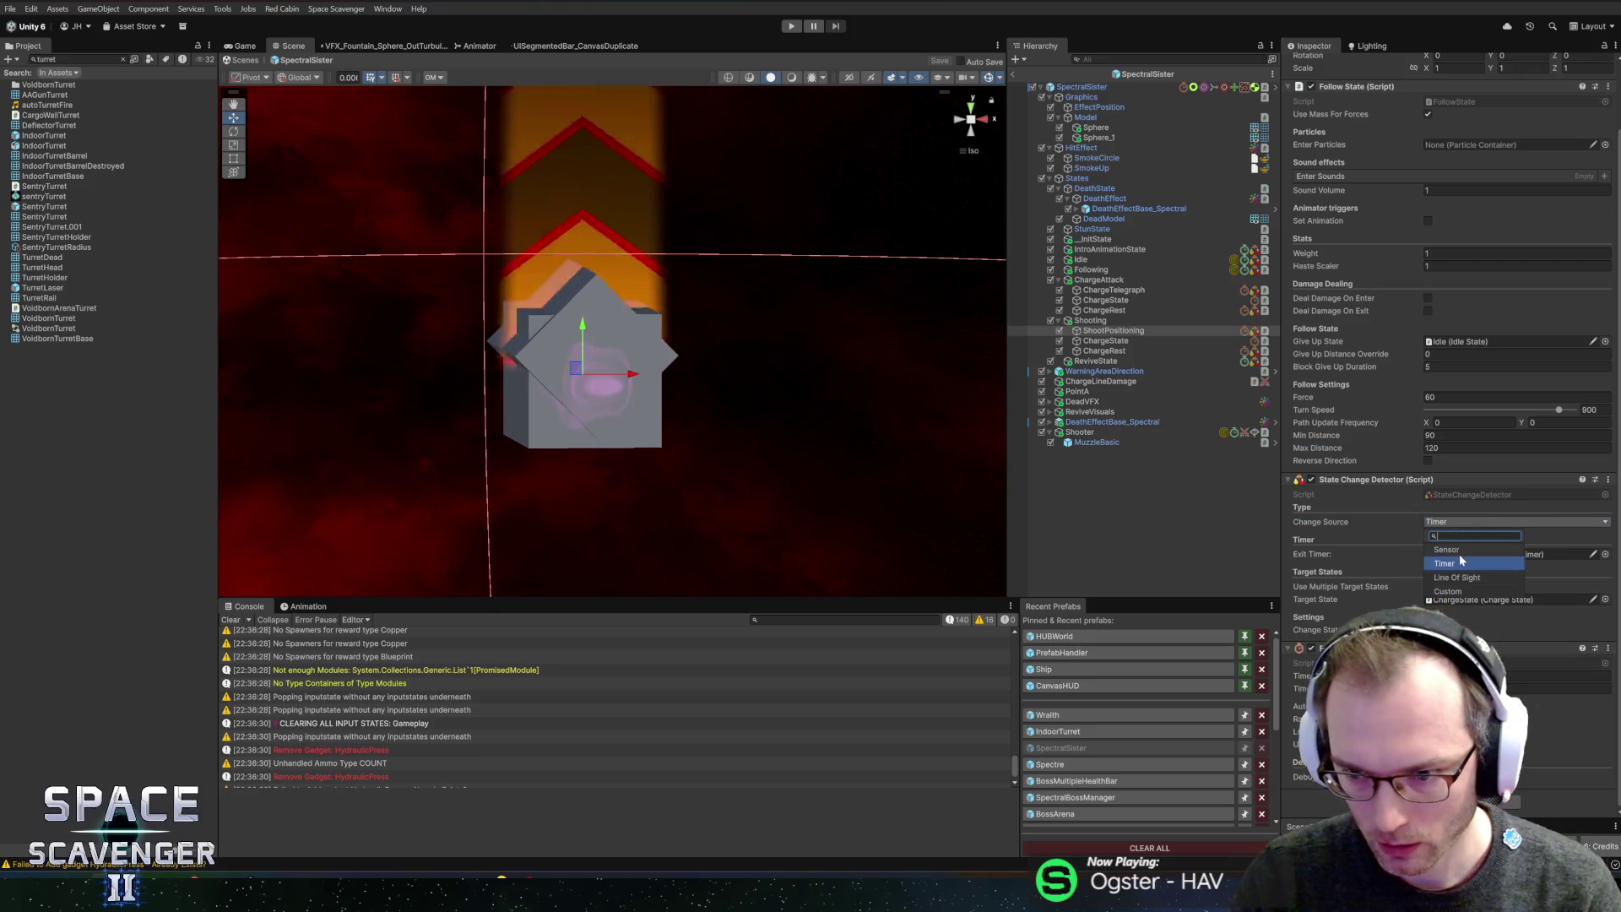
{"action": "left_click", "coordinate": [1450, 550]}
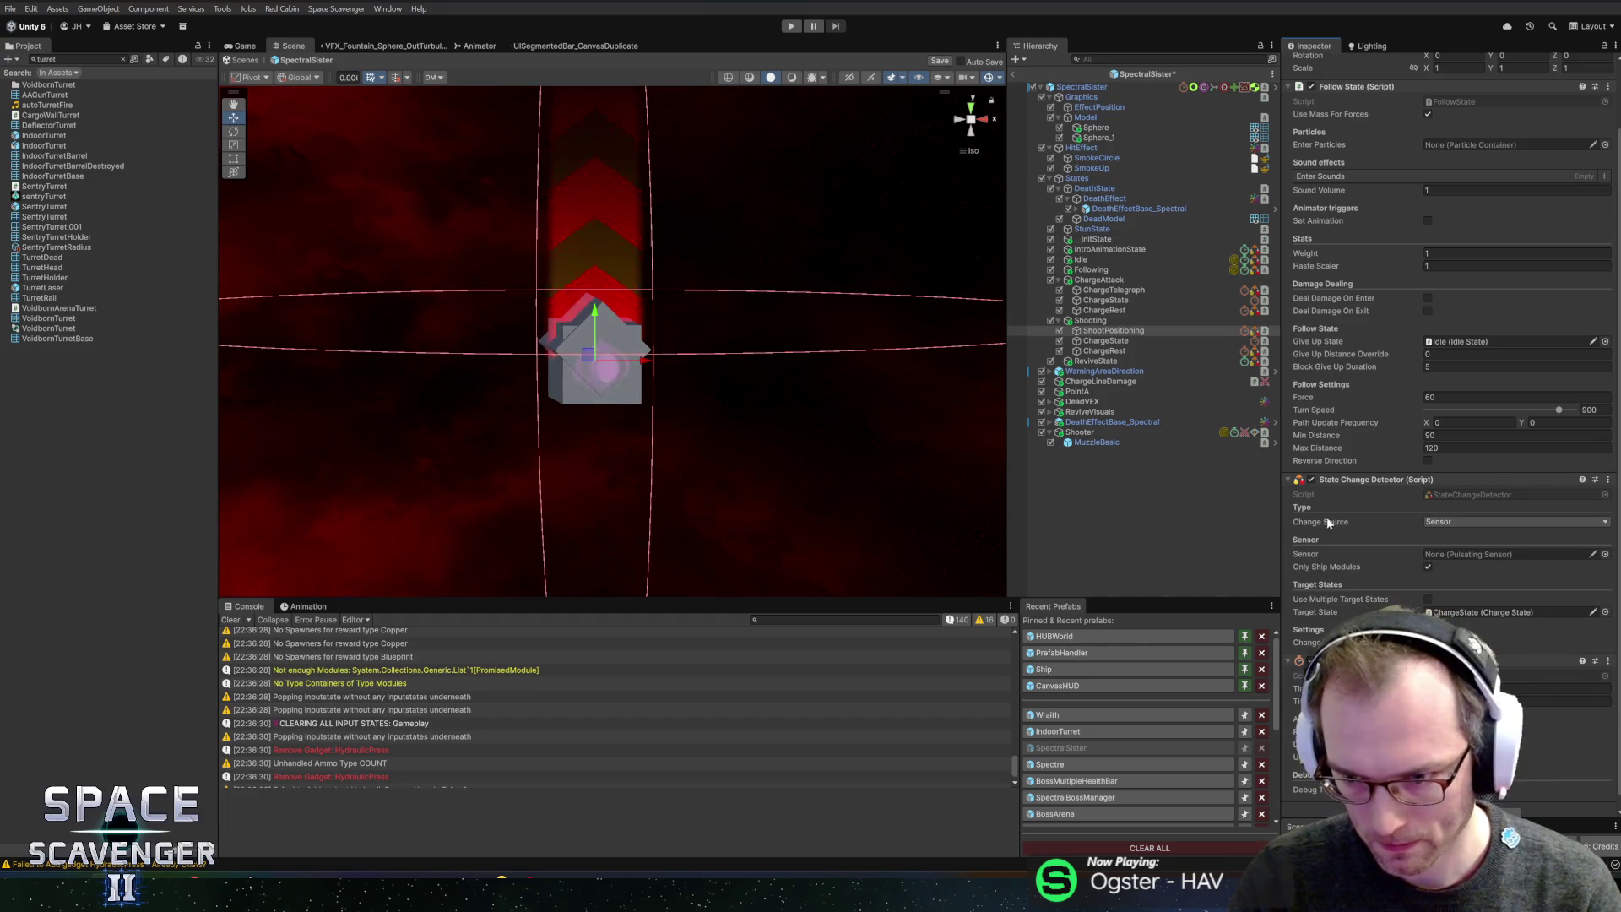
{"action": "left_click", "coordinate": [1608, 661]}
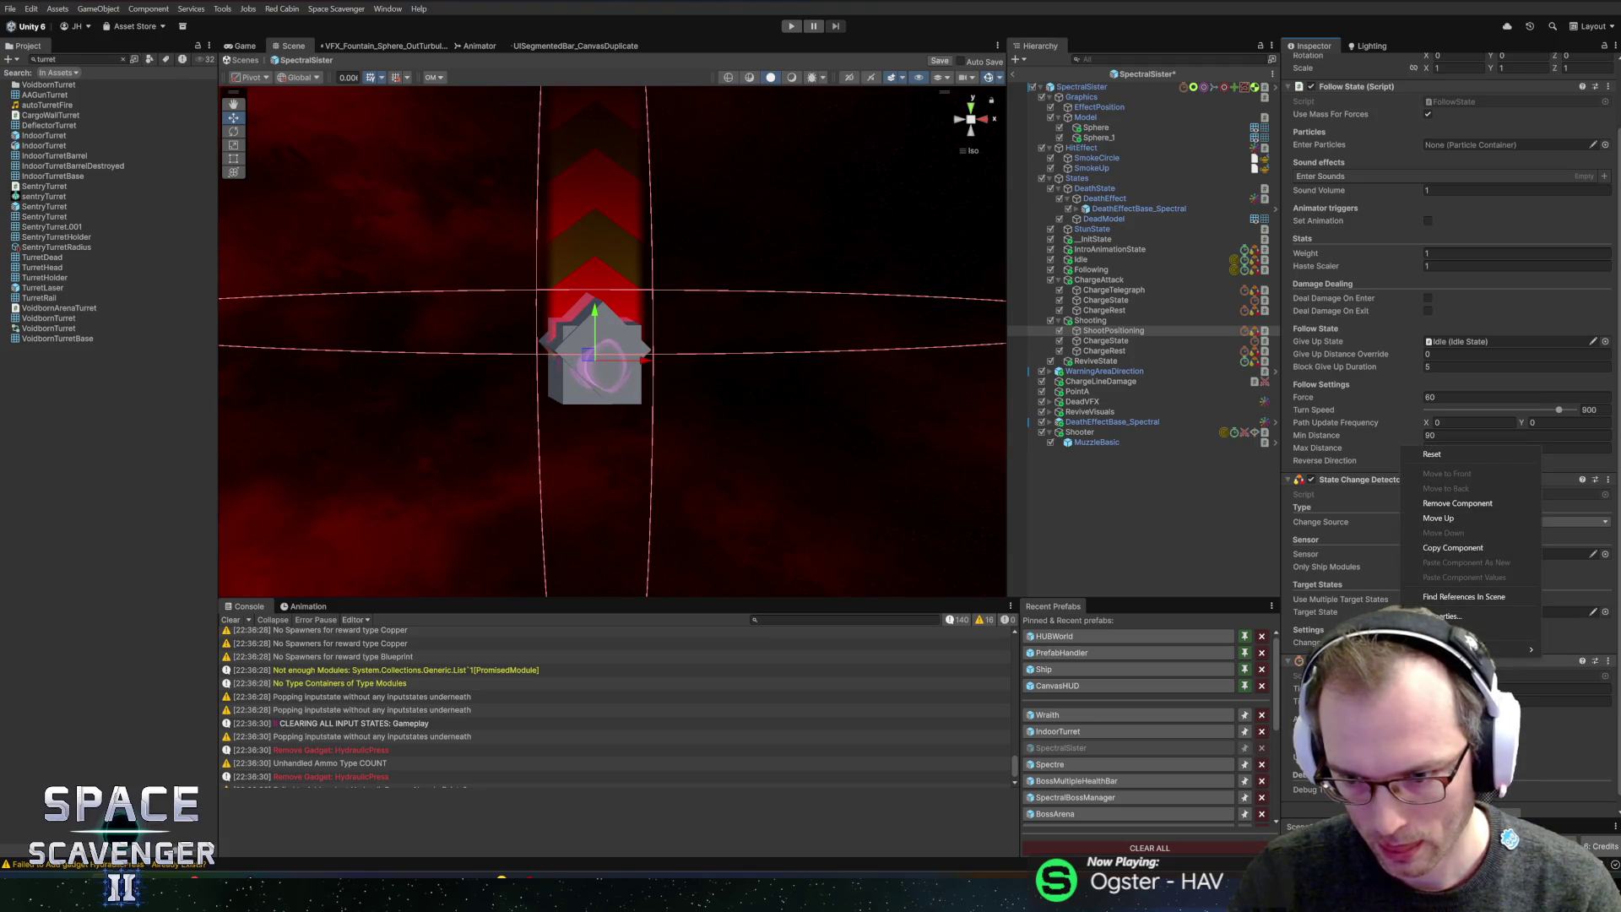
{"action": "key", "text": "Escape"}
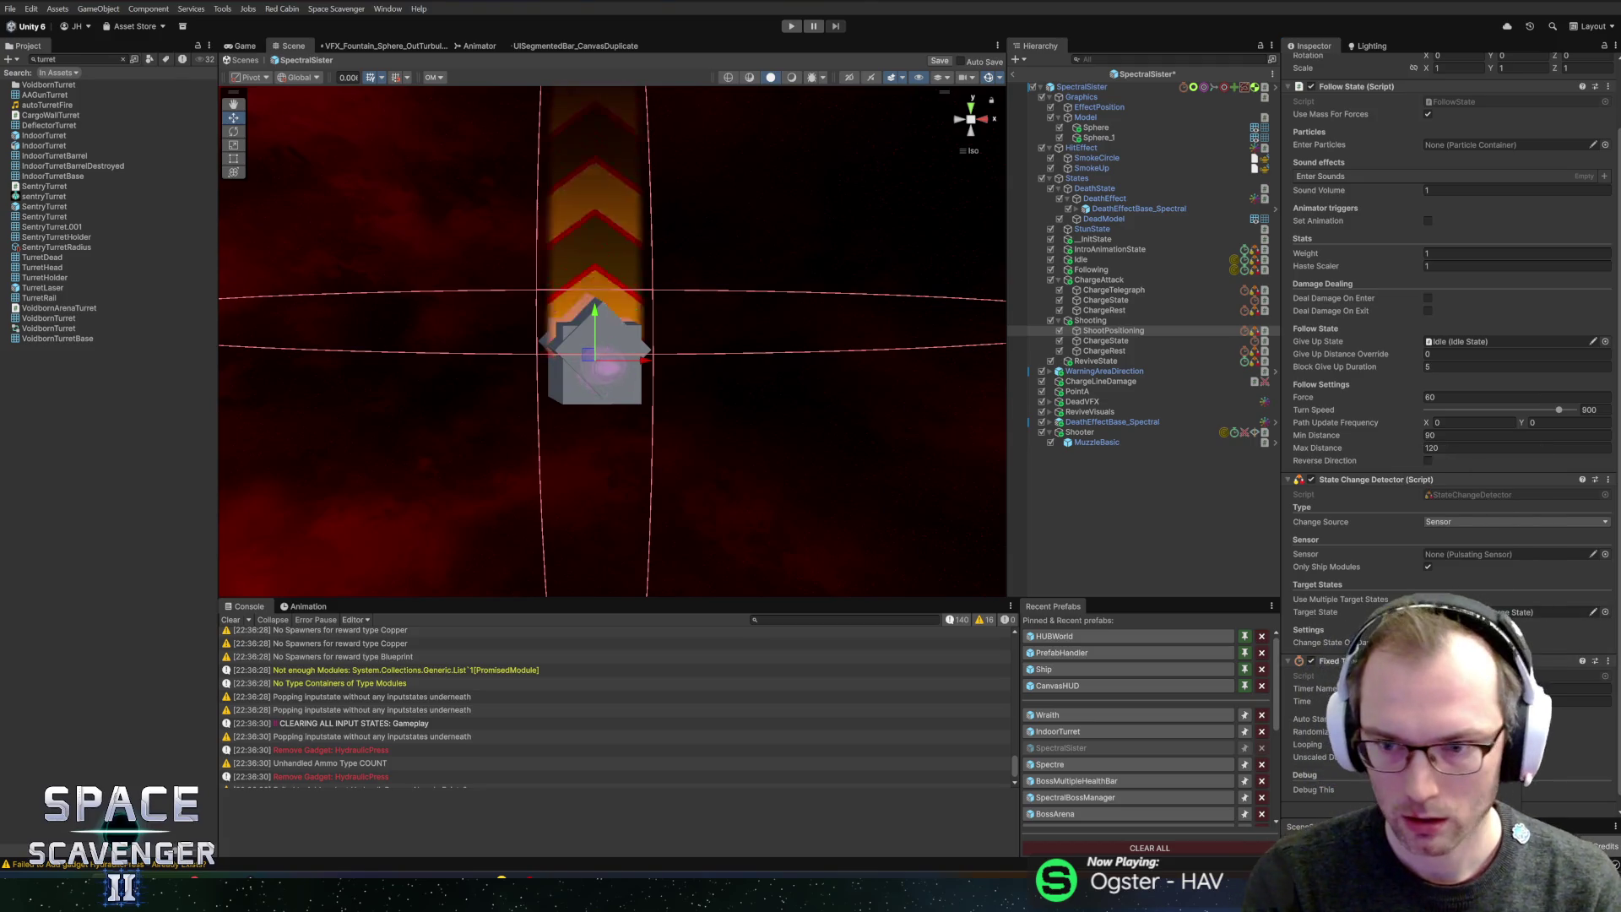
{"action": "scroll", "coordinate": [1448, 422], "scroll_direction": "down", "scroll_amount": 5}
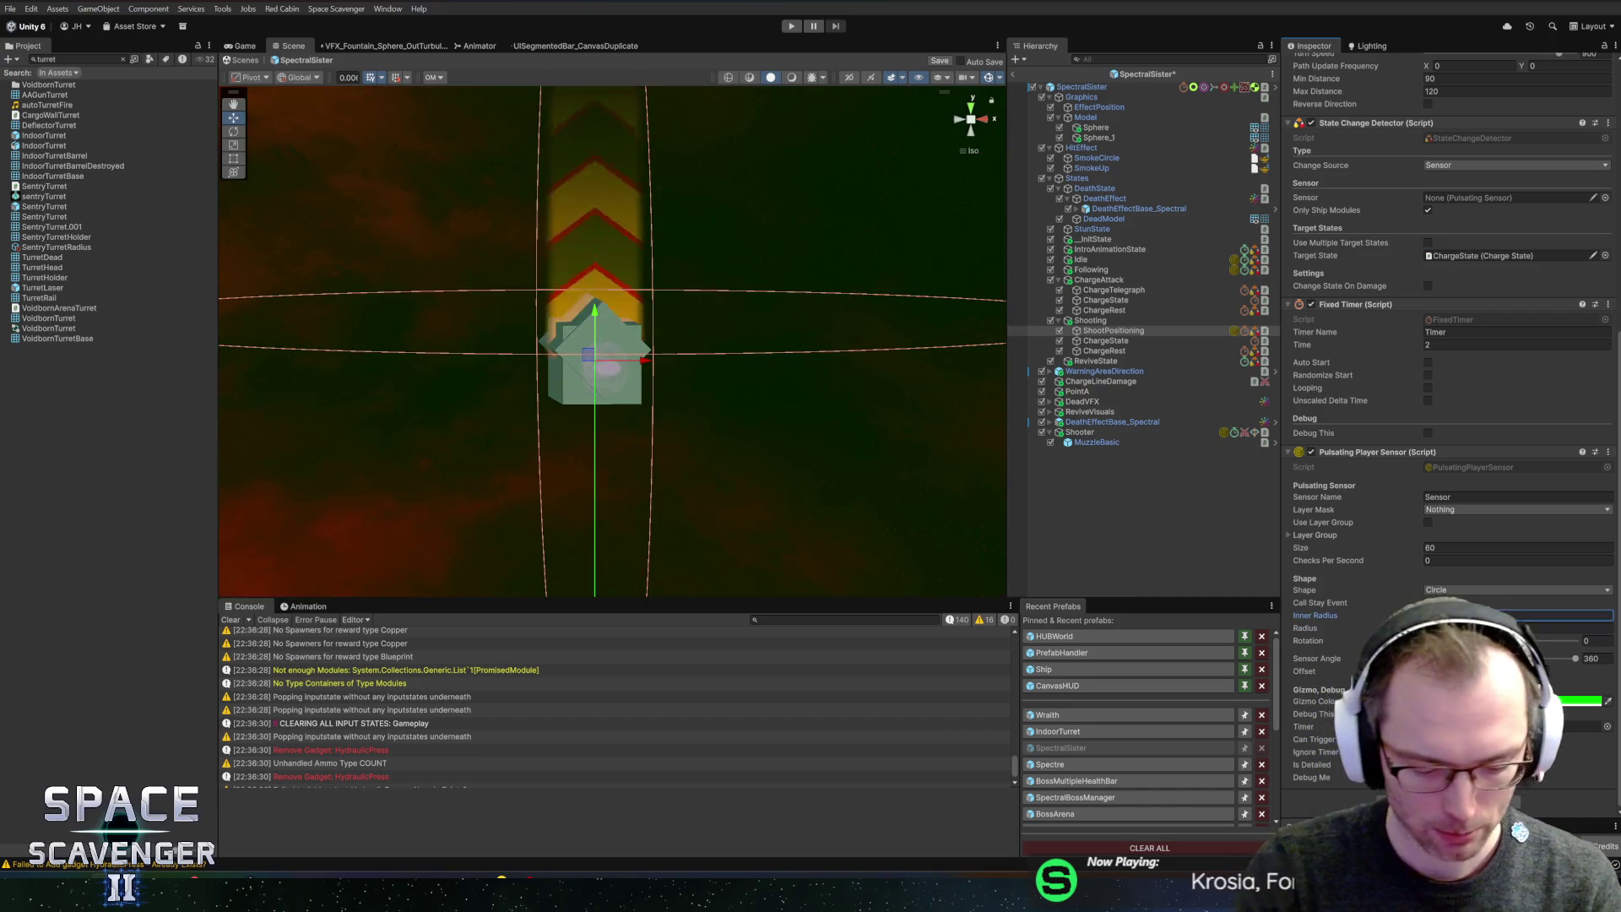
- Adjust the Pulsating Player Sensor's radius values and set its detection angle to 180
{"action": "scroll", "coordinate": [803, 323], "scroll_direction": "up", "scroll_amount": 2}
{"action": "right_click", "coordinate": [807, 346]}
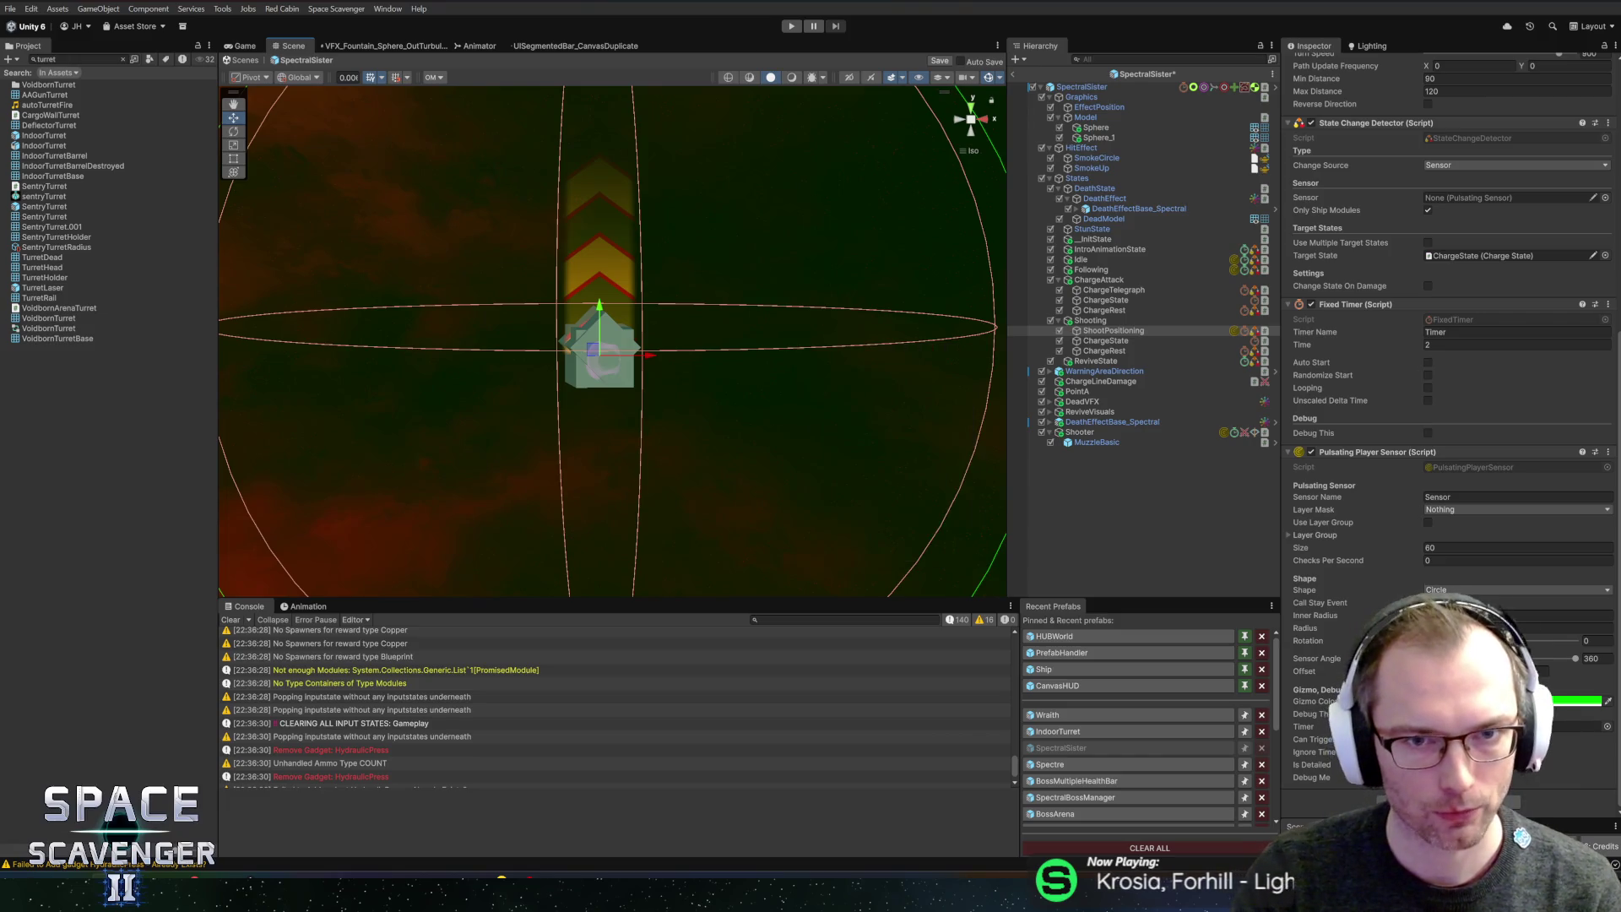
{"action": "scroll", "coordinate": [676, 291], "scroll_direction": "down", "scroll_amount": 6}
{"action": "scroll", "coordinate": [629, 279], "scroll_direction": "up", "scroll_amount": 3}
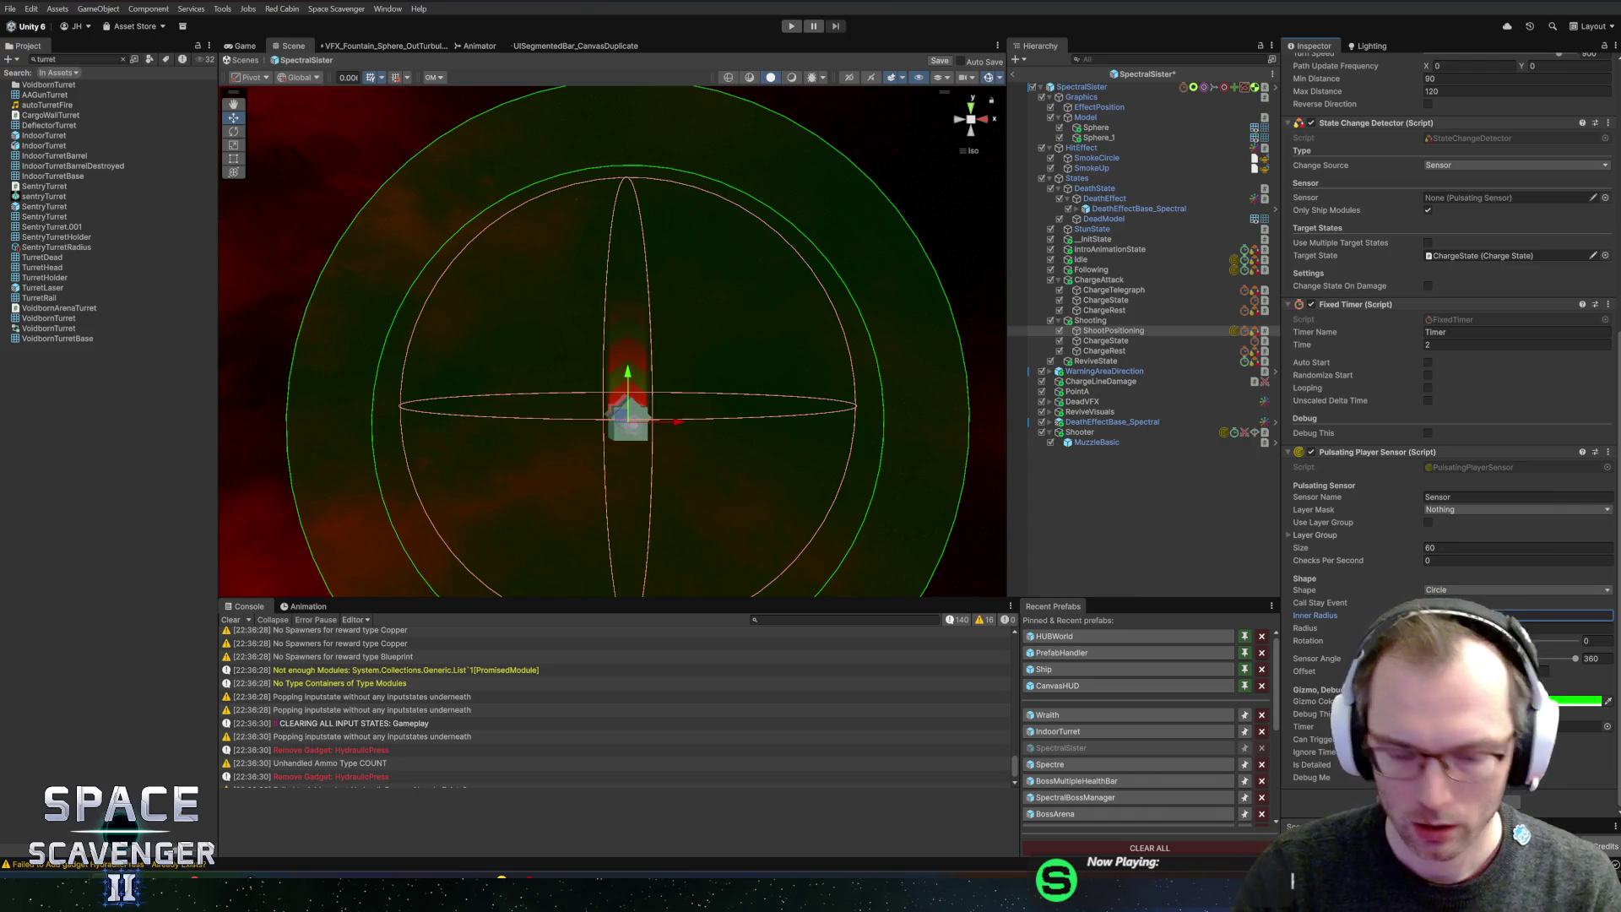
{"action": "key", "text": "Return"}
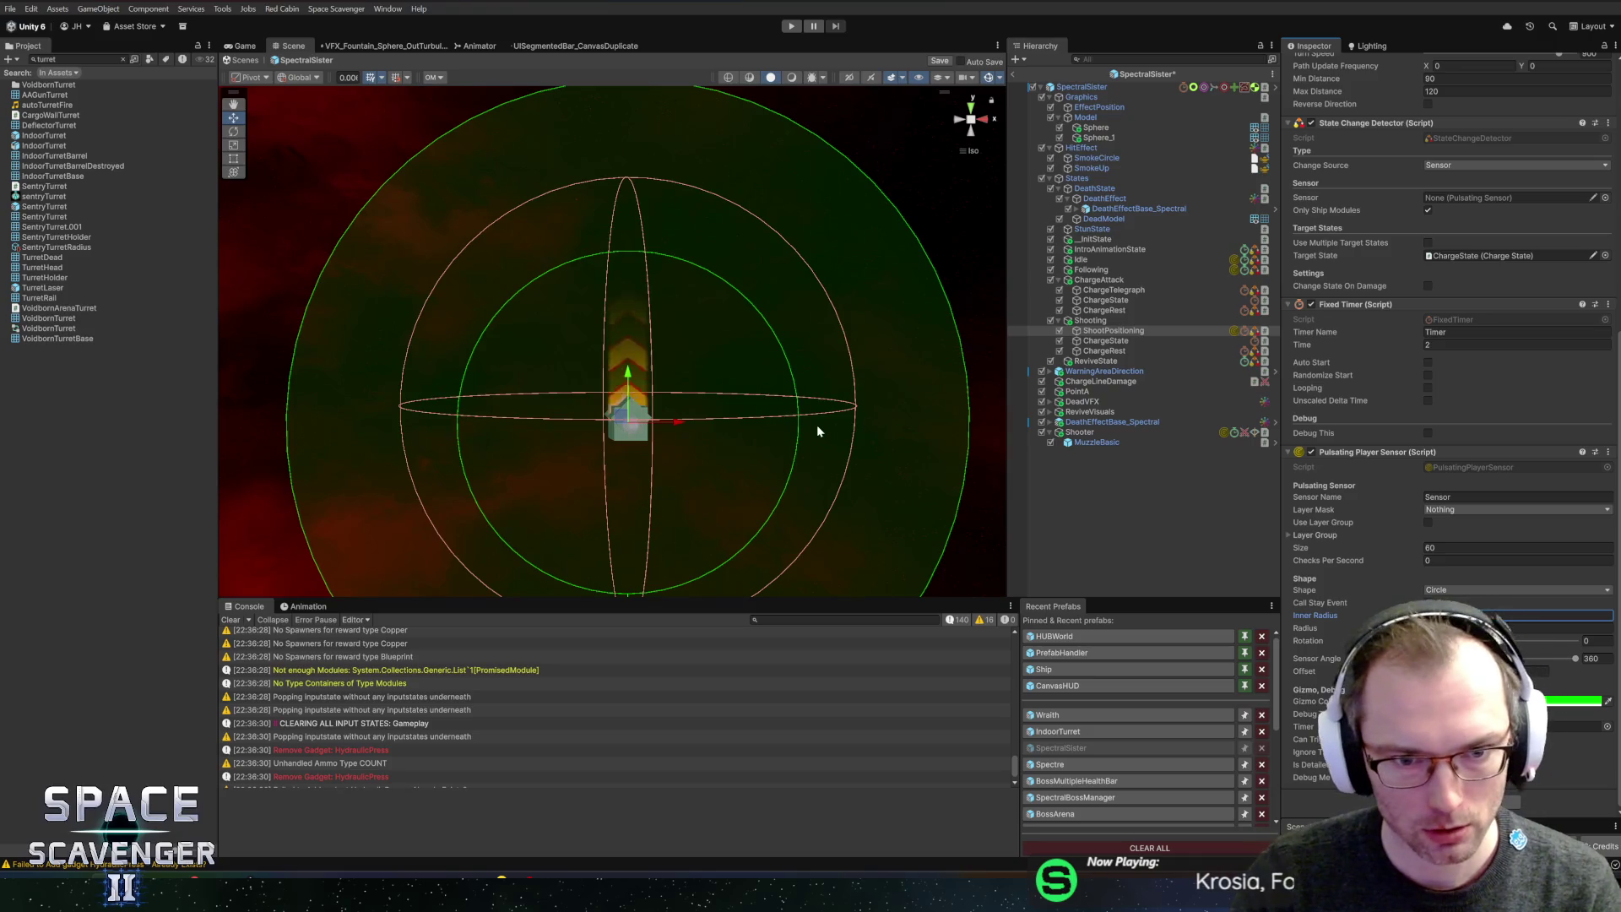
{"action": "left_click", "coordinate": [1562, 614]}
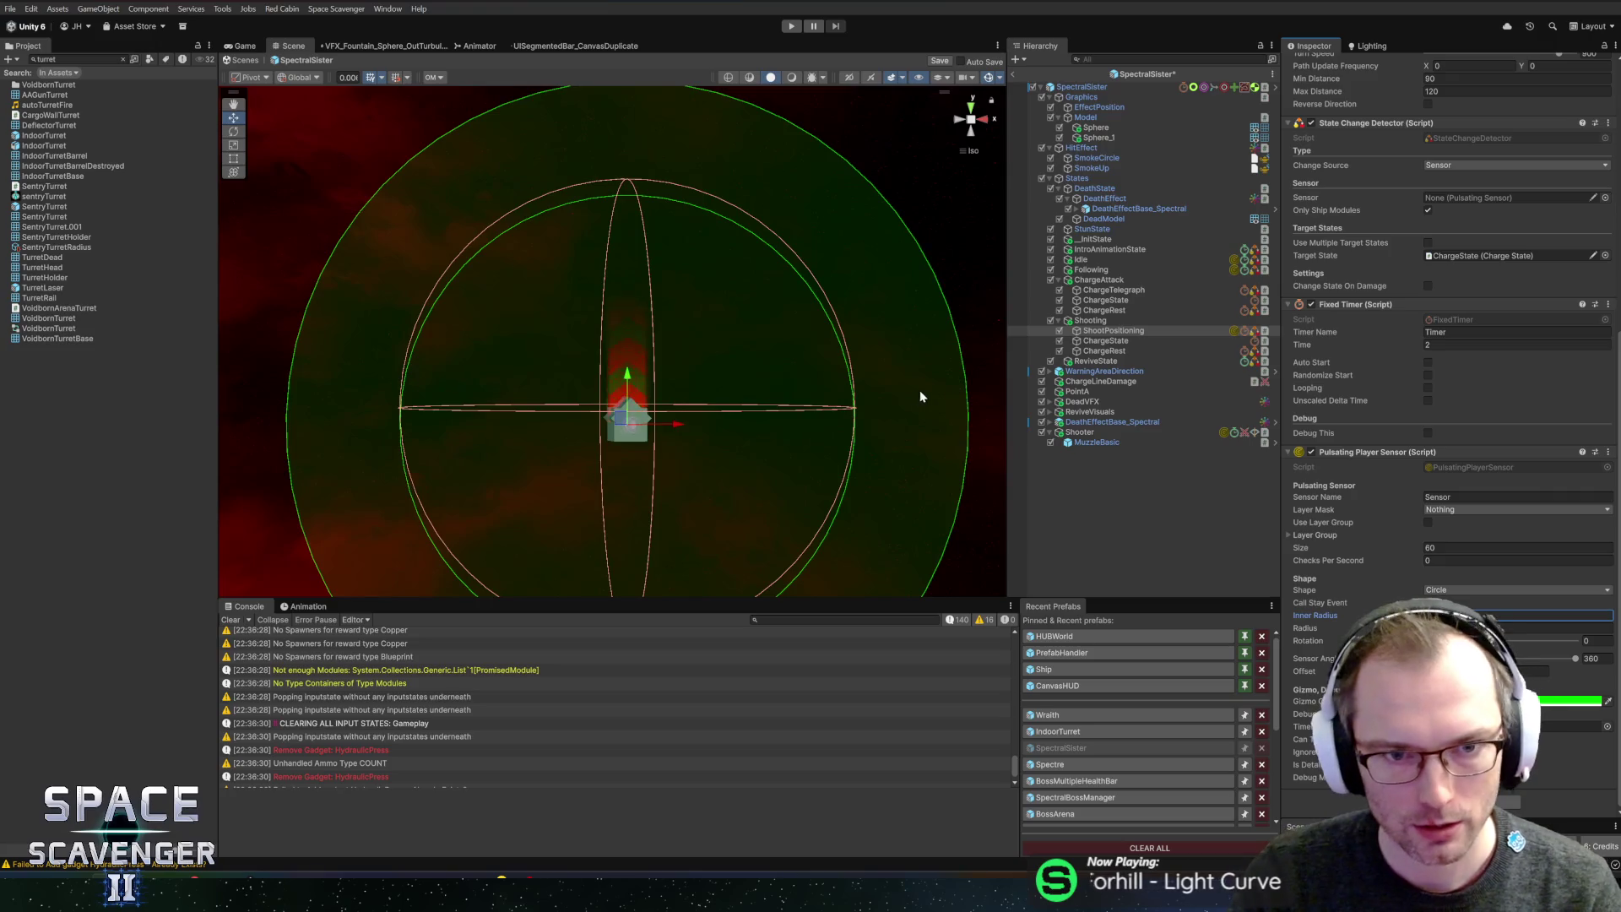
{"action": "scroll", "coordinate": [925, 388], "scroll_direction": "up", "scroll_amount": 1}
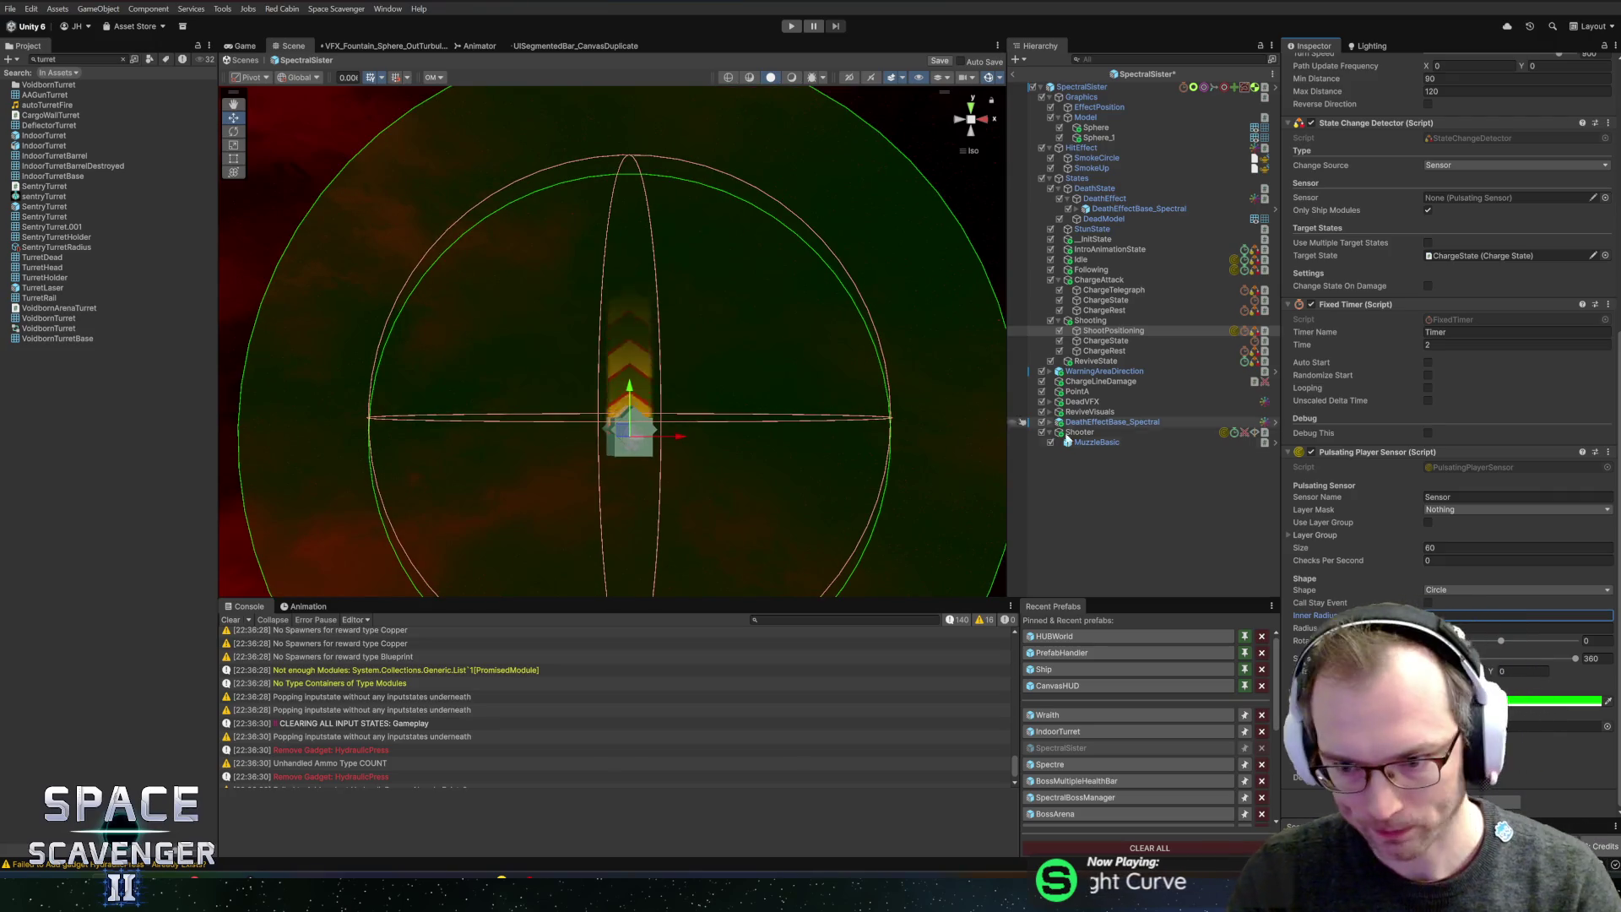
{"action": "type", "text": "80"}
{"action": "left_click", "coordinate": [1592, 658]}
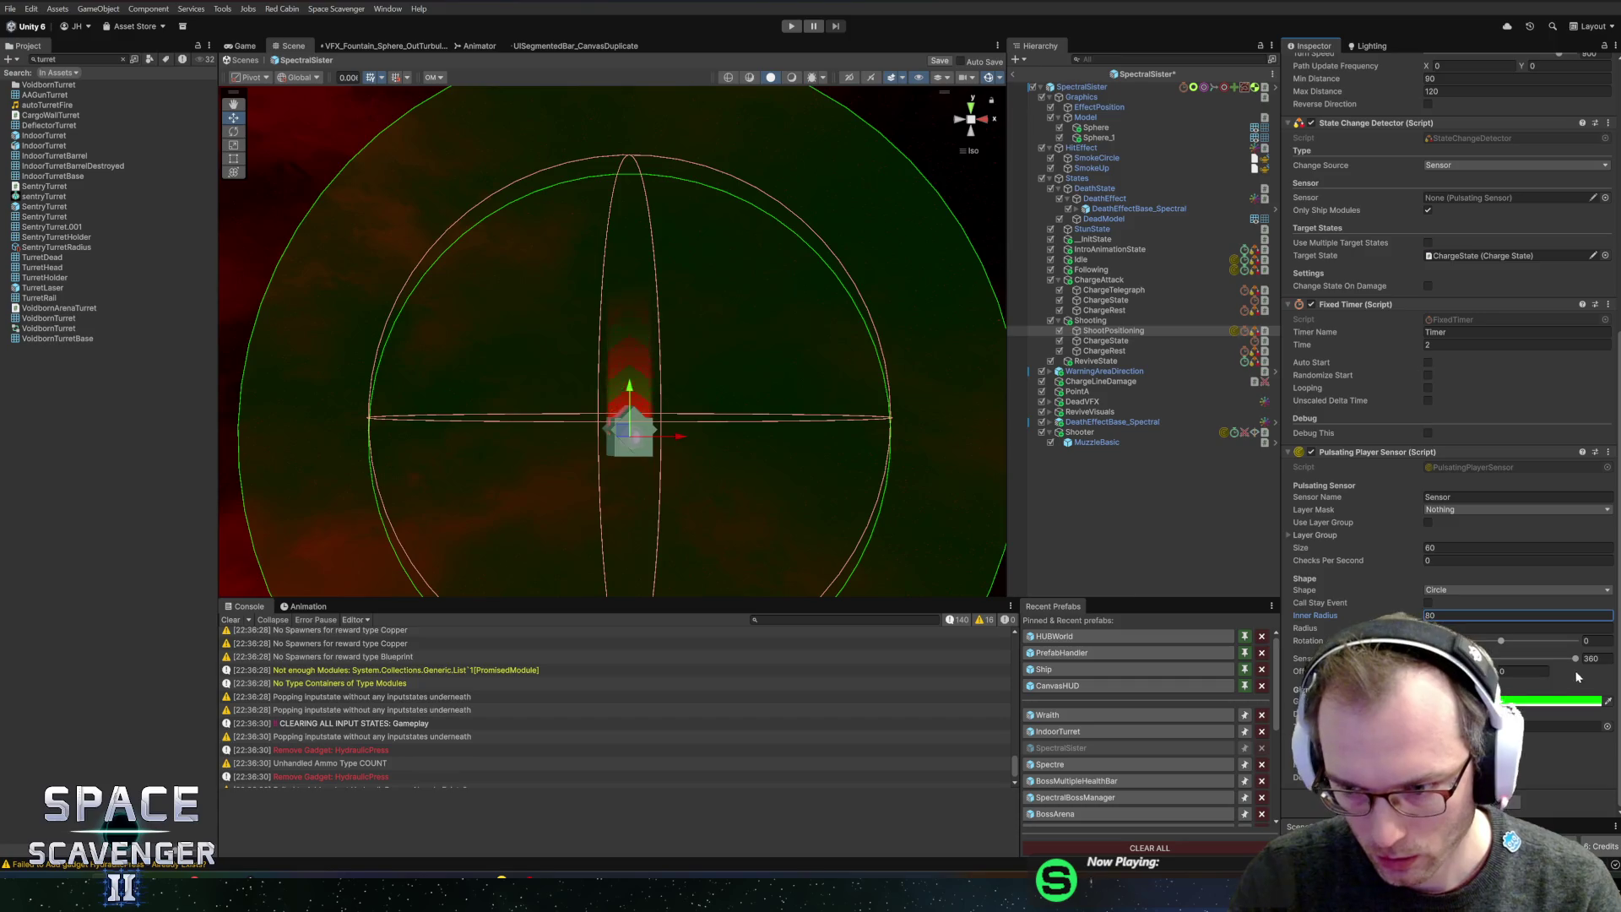
{"action": "type", "text": "180"}
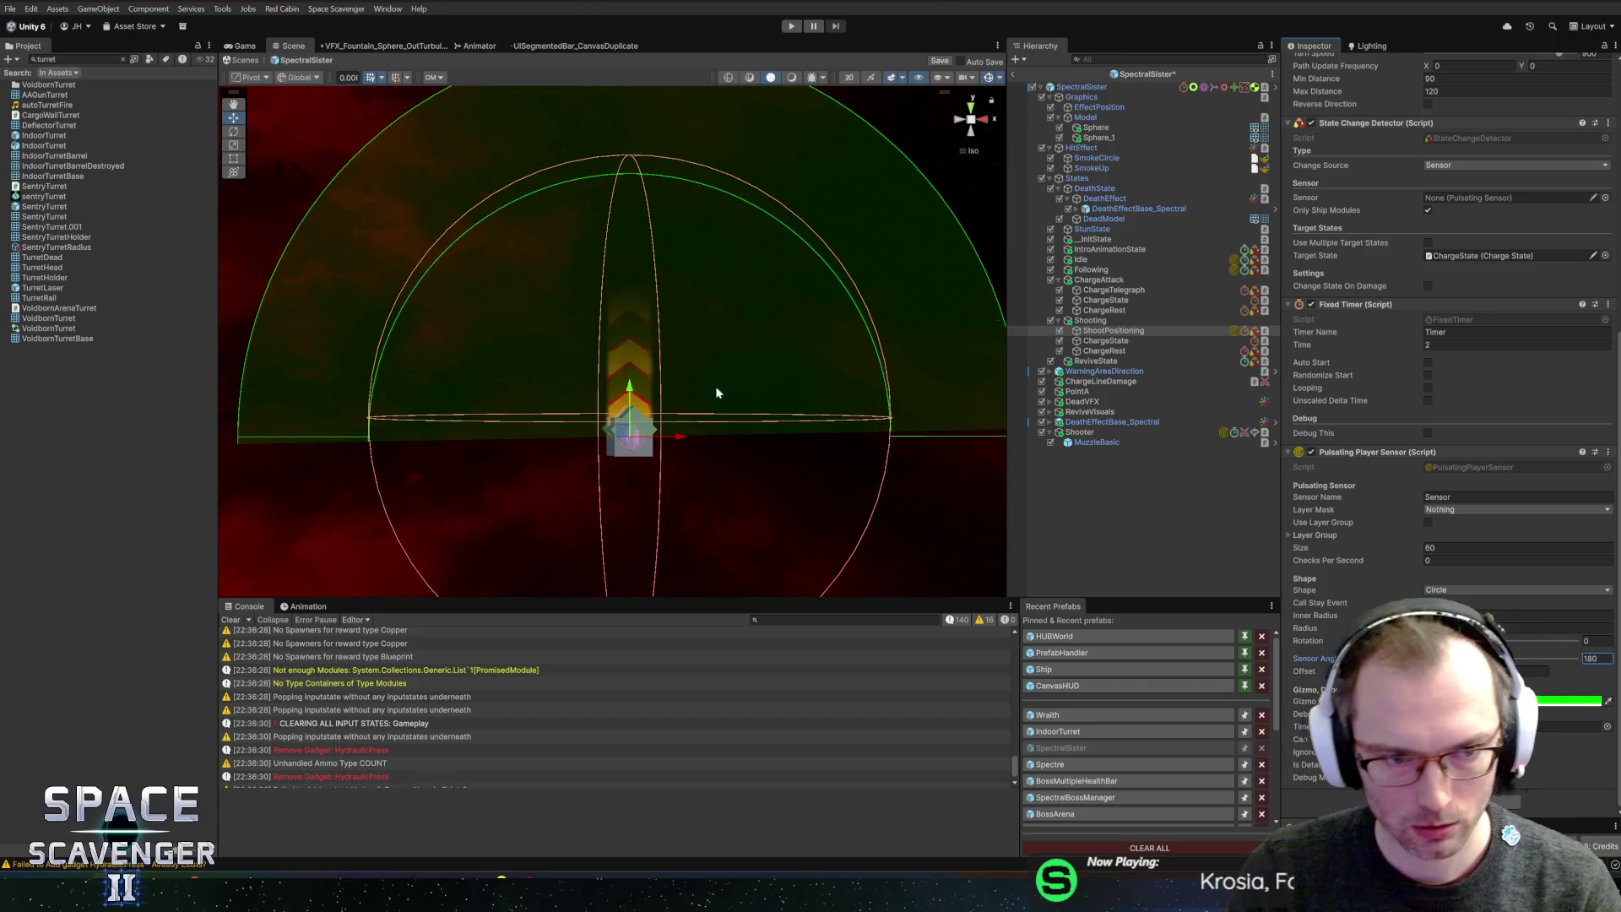
{"action": "scroll", "coordinate": [742, 396], "scroll_direction": "down", "scroll_amount": 1}
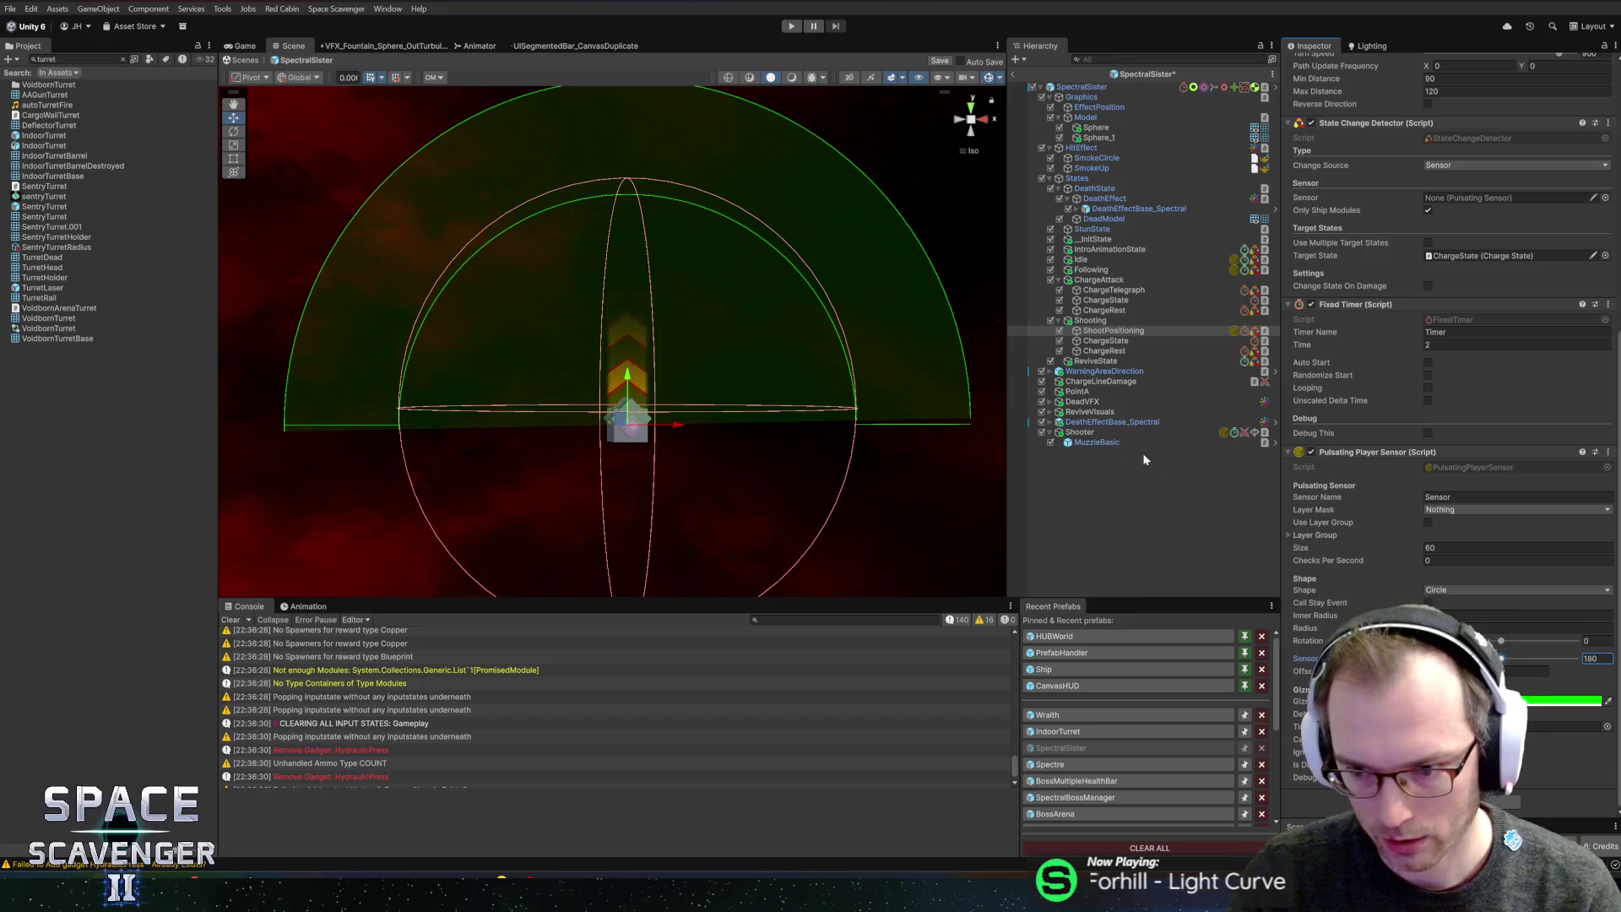
- Save the prefab, set Checks Per Second to 2 and switch on Use Layer Group
{"action": "key", "text": "ctrl+s"}
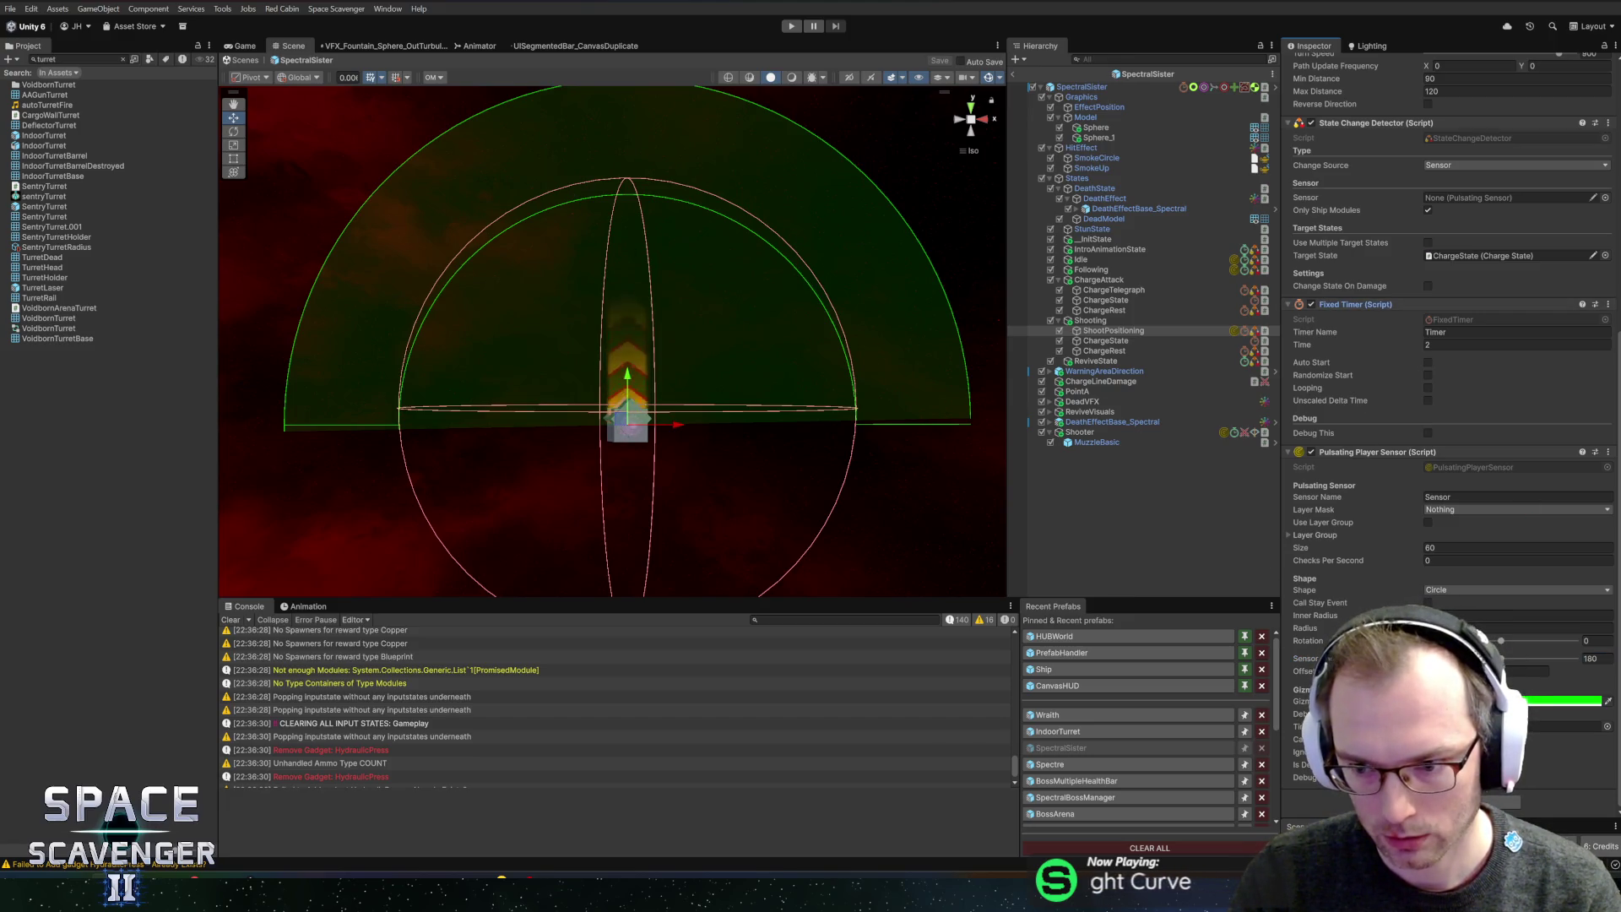
{"action": "left_click", "coordinate": [1518, 560]}
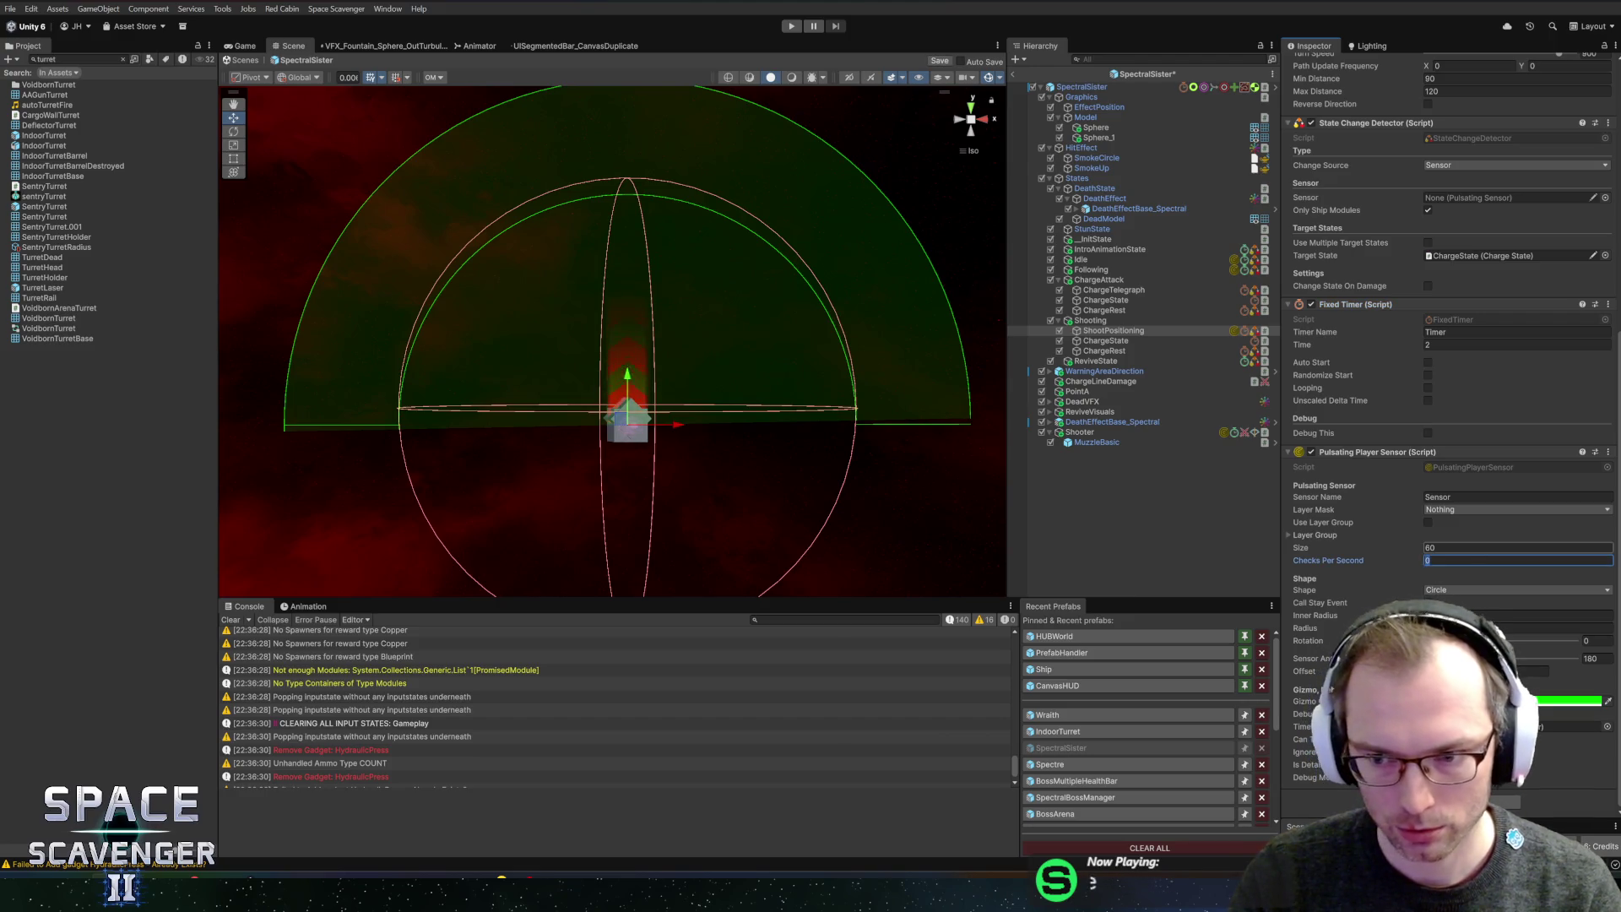
{"action": "type", "text": "2"}
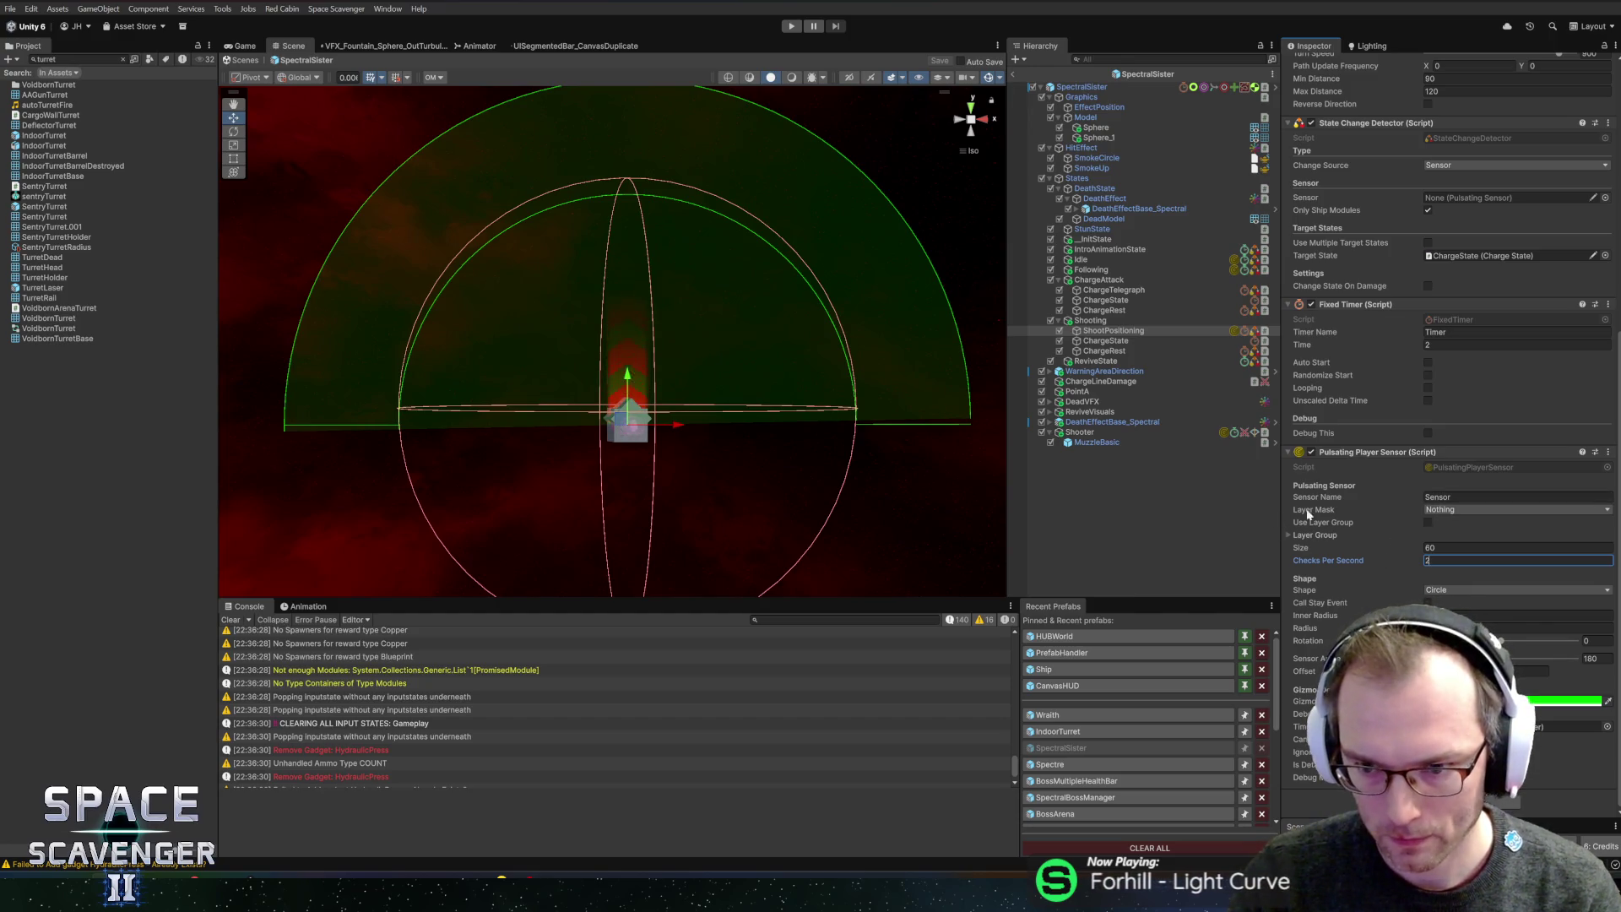
{"action": "left_click", "coordinate": [1428, 523]}
- Try a 'ship' layer group for the sensor, then turn Use Layer Group back off and save
{"action": "left_click", "coordinate": [1314, 538]}
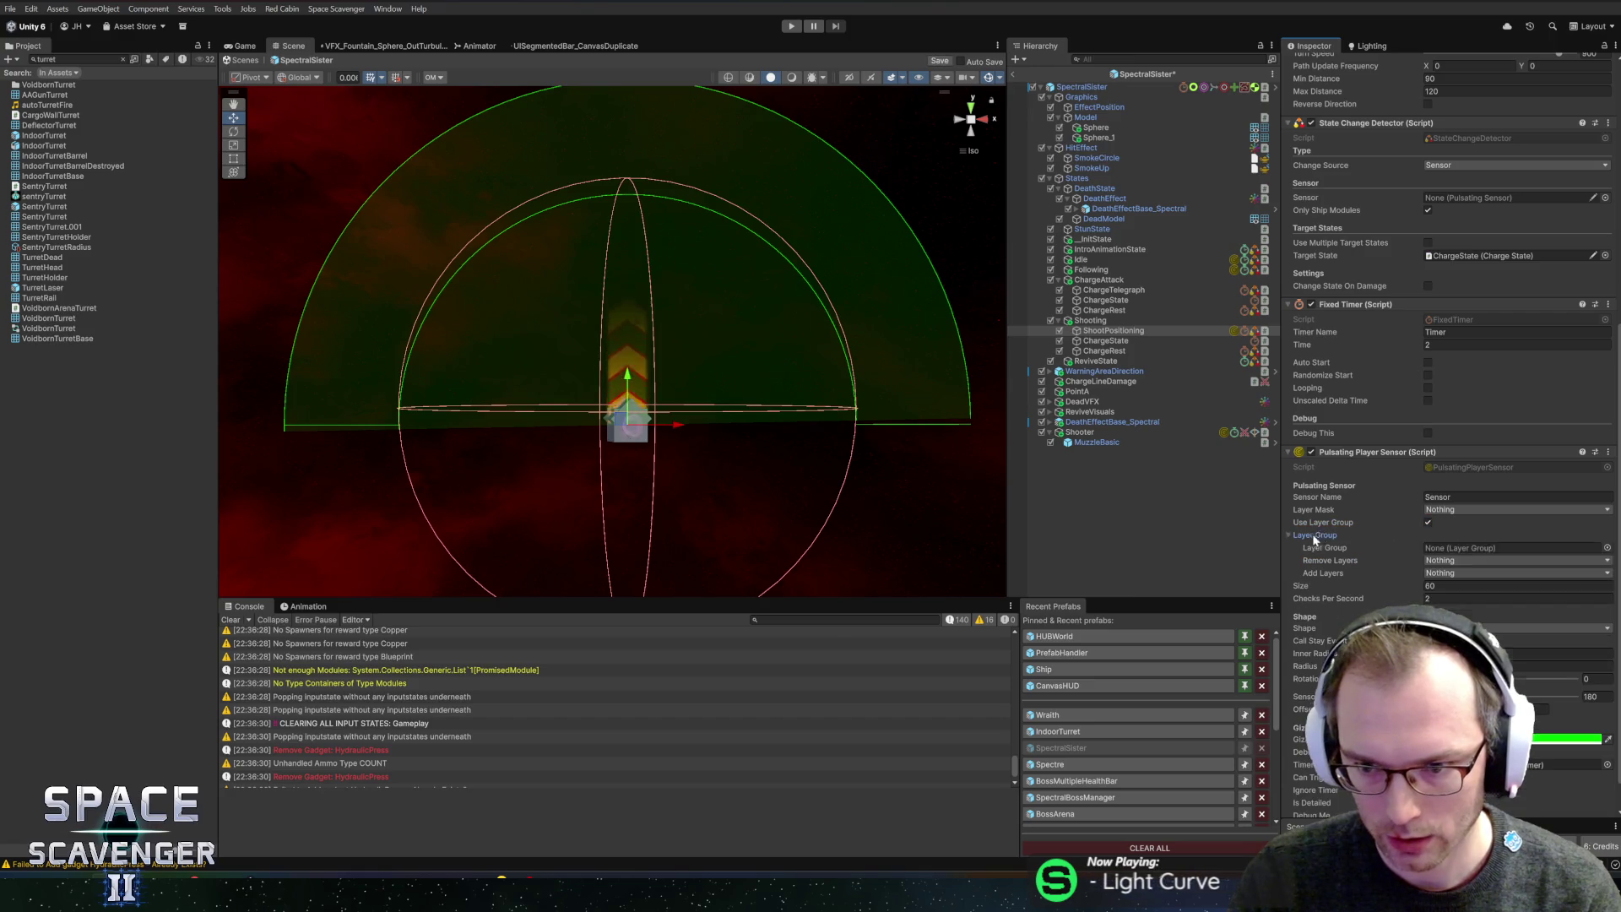
{"action": "left_click", "coordinate": [1607, 549]}
{"action": "type", "text": "ship"}
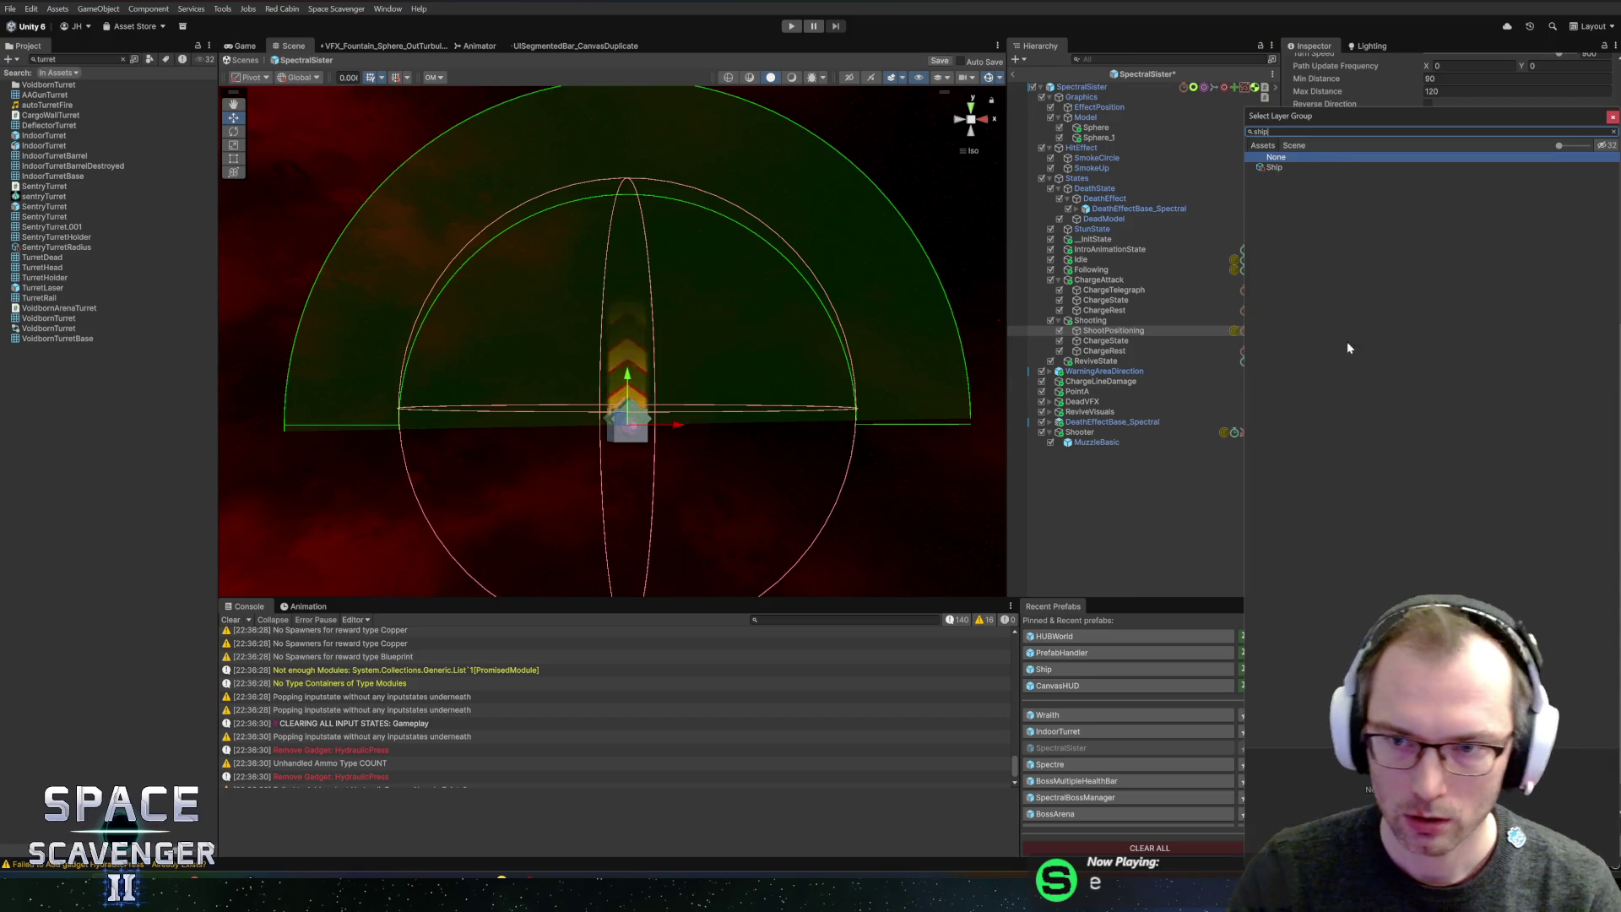
{"action": "key", "text": "Escape"}
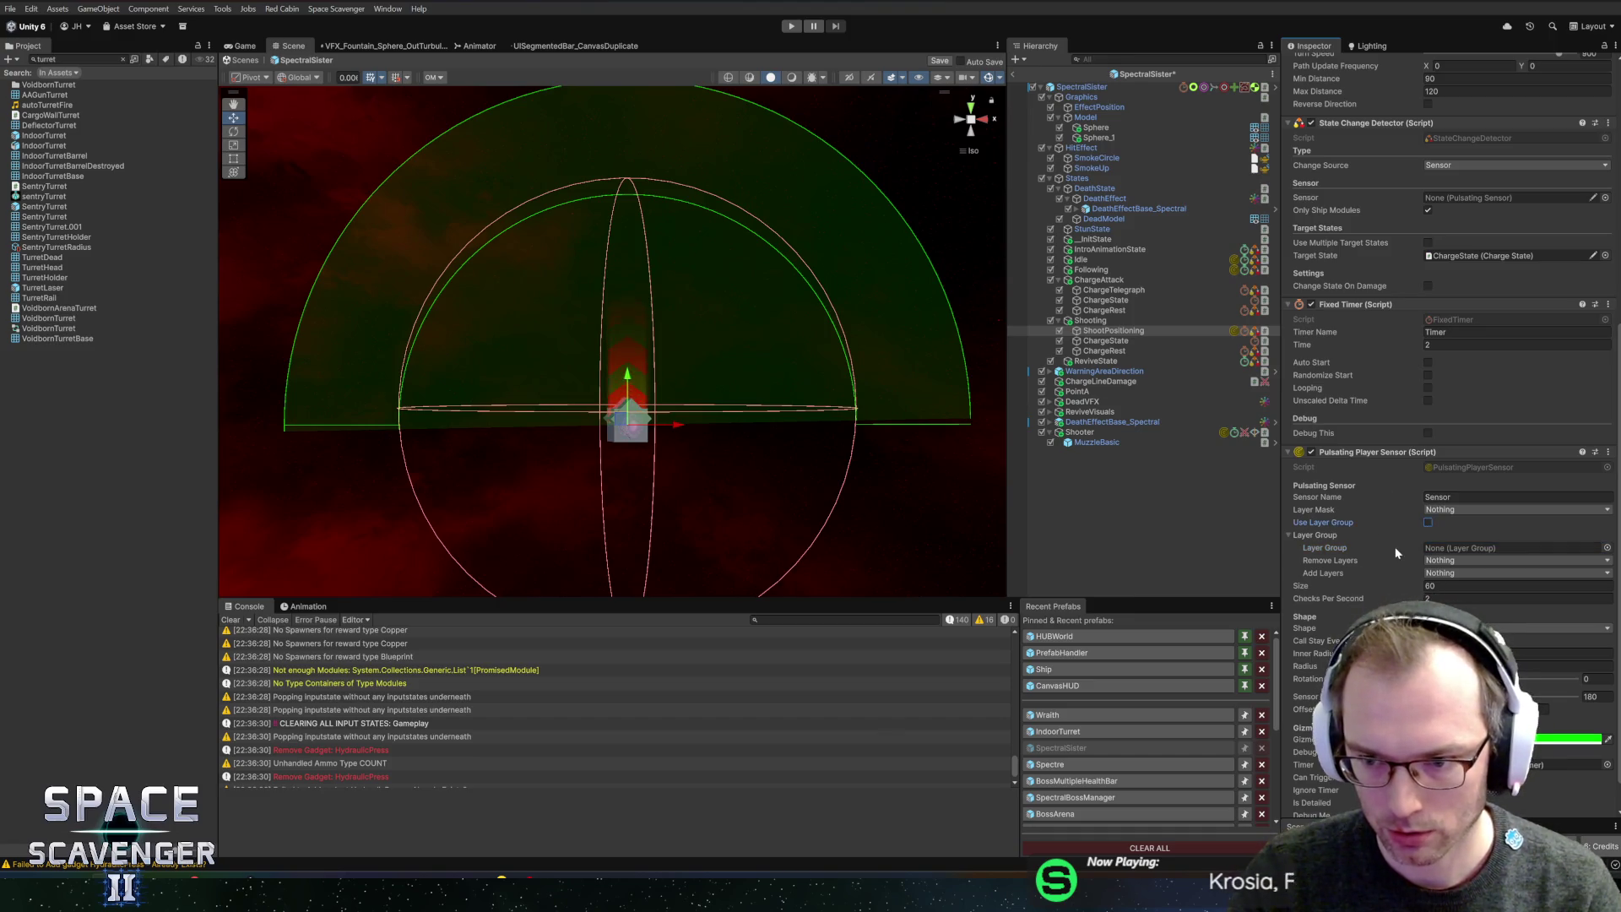
{"action": "left_click", "coordinate": [1427, 523]}
{"action": "left_click", "coordinate": [1289, 535]}
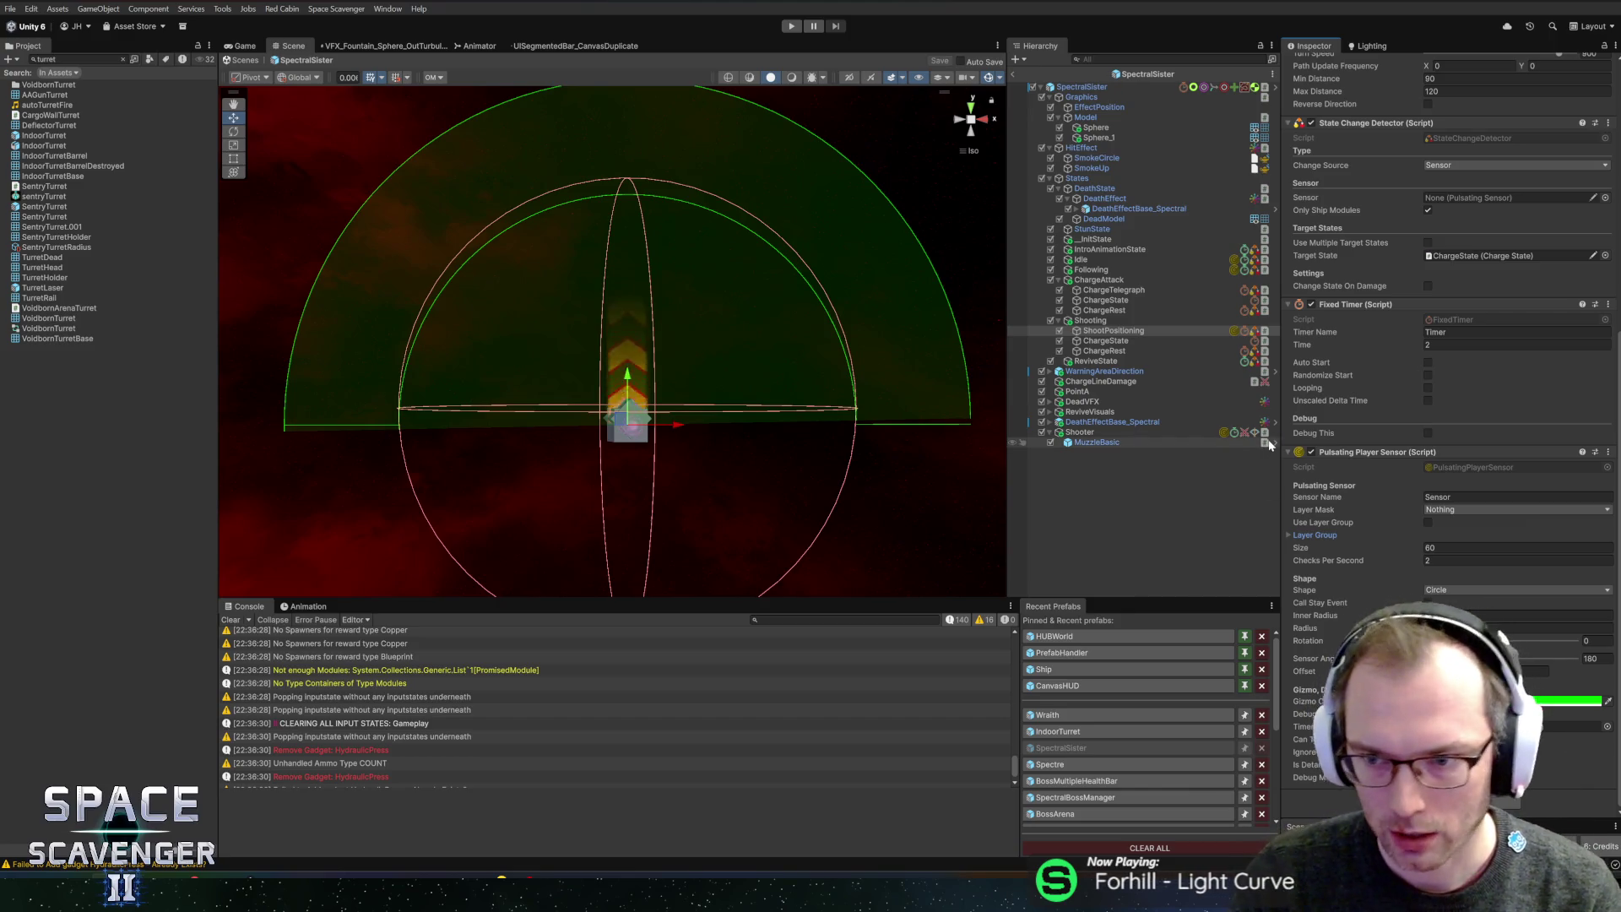
{"action": "key", "text": "ctrl+s"}
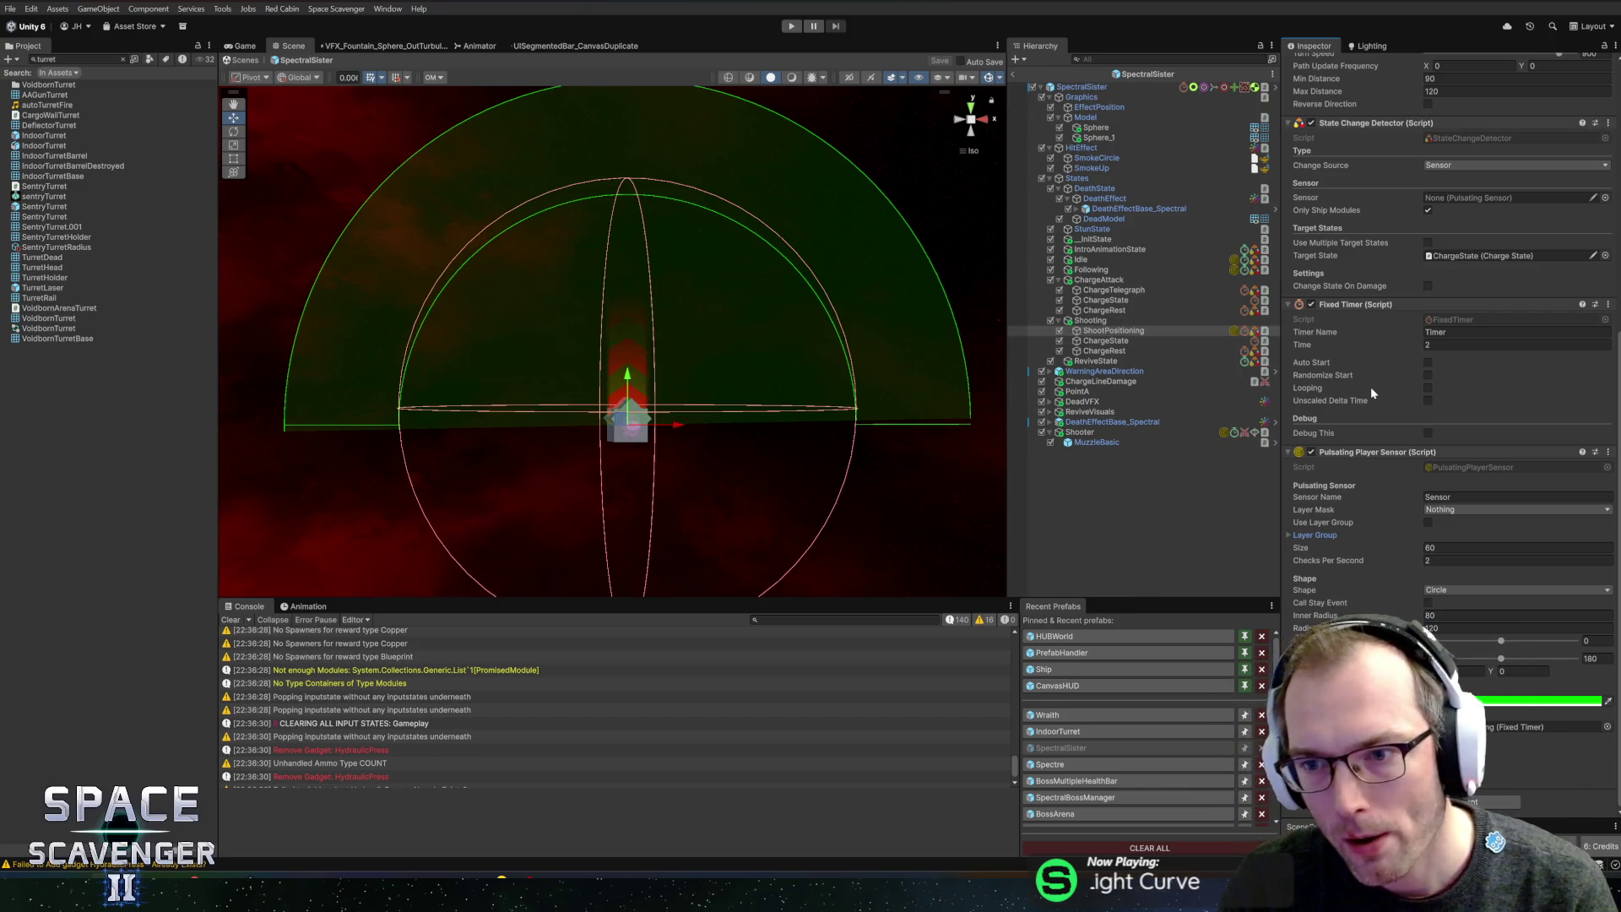
- Make the timer auto-start, randomize and loop, and link the pulsating sensor as the detector's Sensor
{"action": "left_click", "coordinate": [1429, 362]}
{"action": "left_click", "coordinate": [1428, 375]}
{"action": "left_click", "coordinate": [1428, 388]}
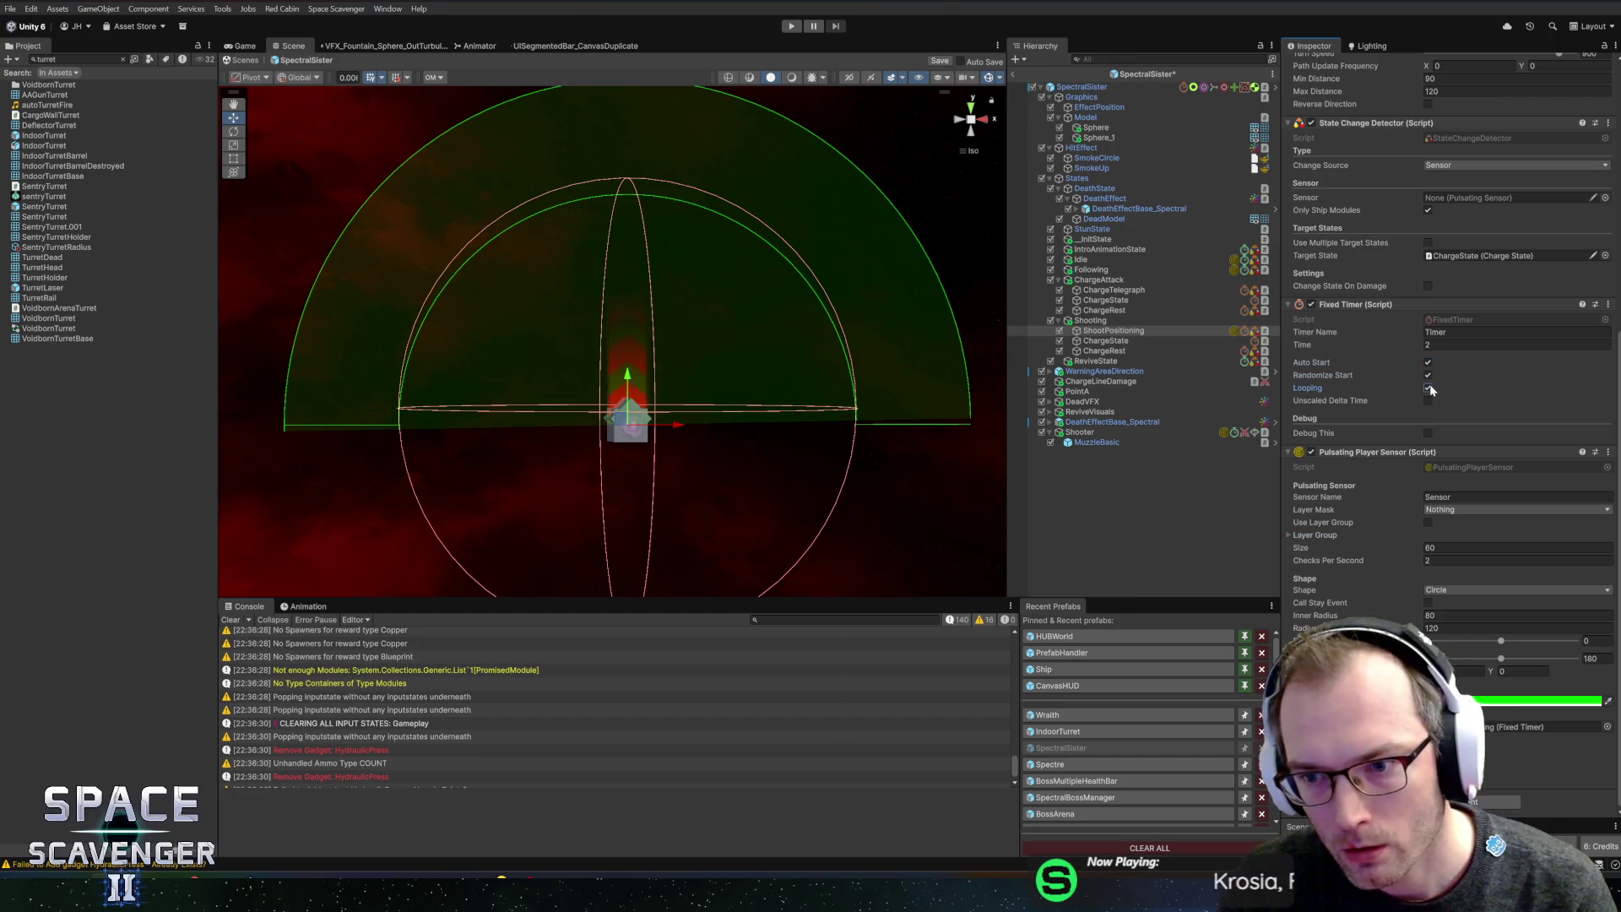
{"action": "scroll", "coordinate": [1437, 397], "scroll_direction": "up", "scroll_amount": 3}
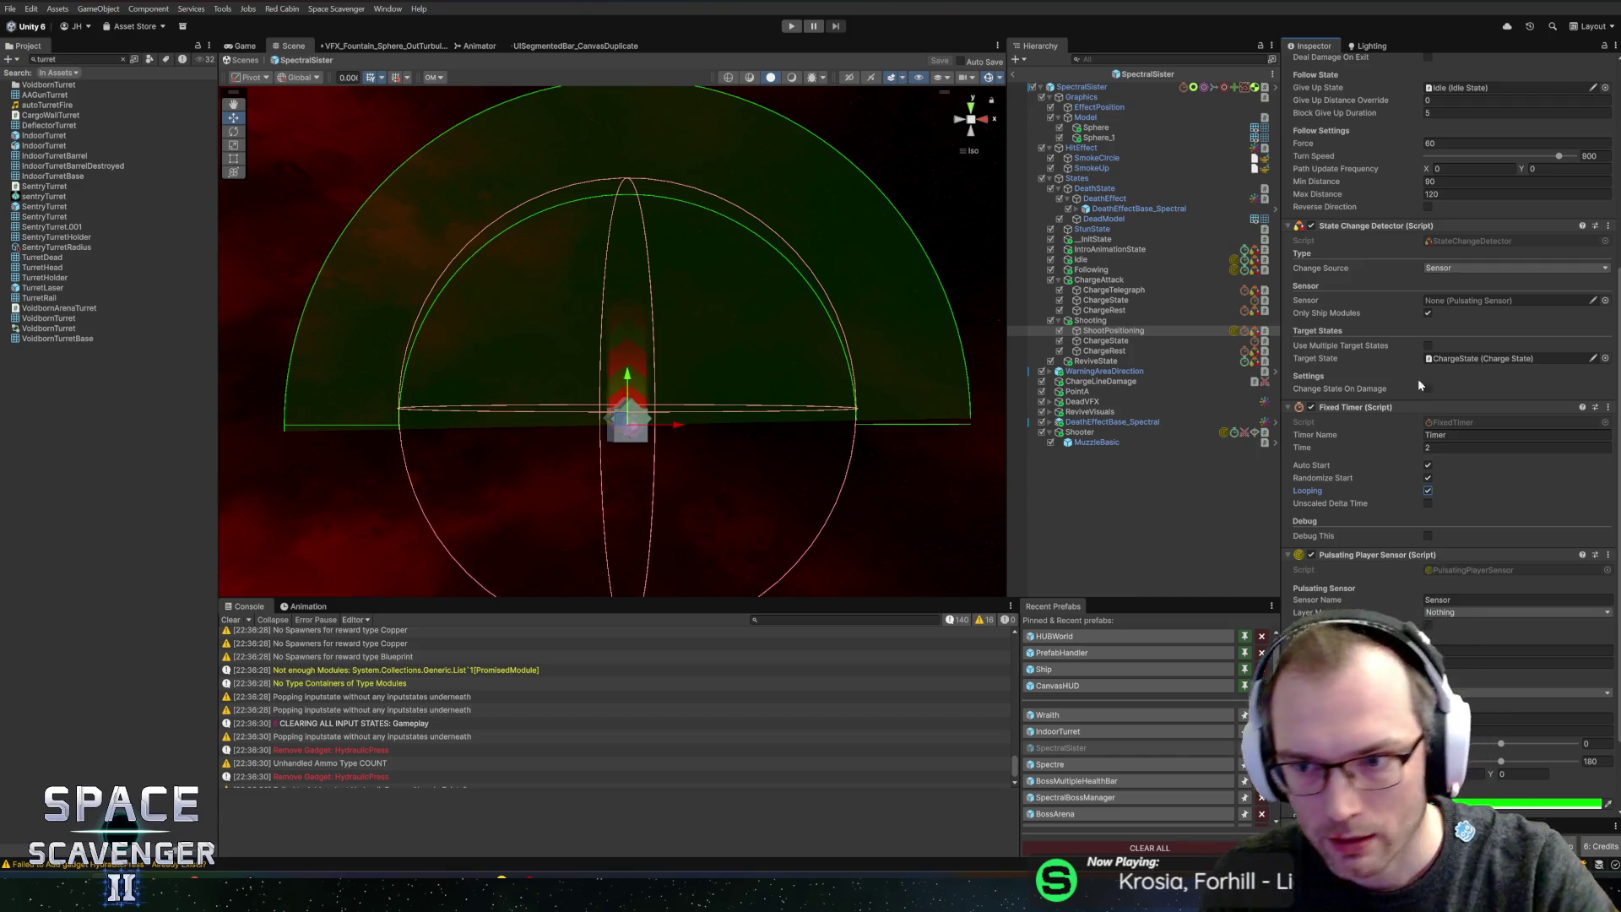
{"action": "mouse_move", "coordinate": [1318, 557]}
{"action": "left_mouse_down"}
{"action": "mouse_move", "coordinate": [1478, 359]}
{"action": "mouse_move", "coordinate": [1477, 300]}
{"action": "left_mouse_up"}
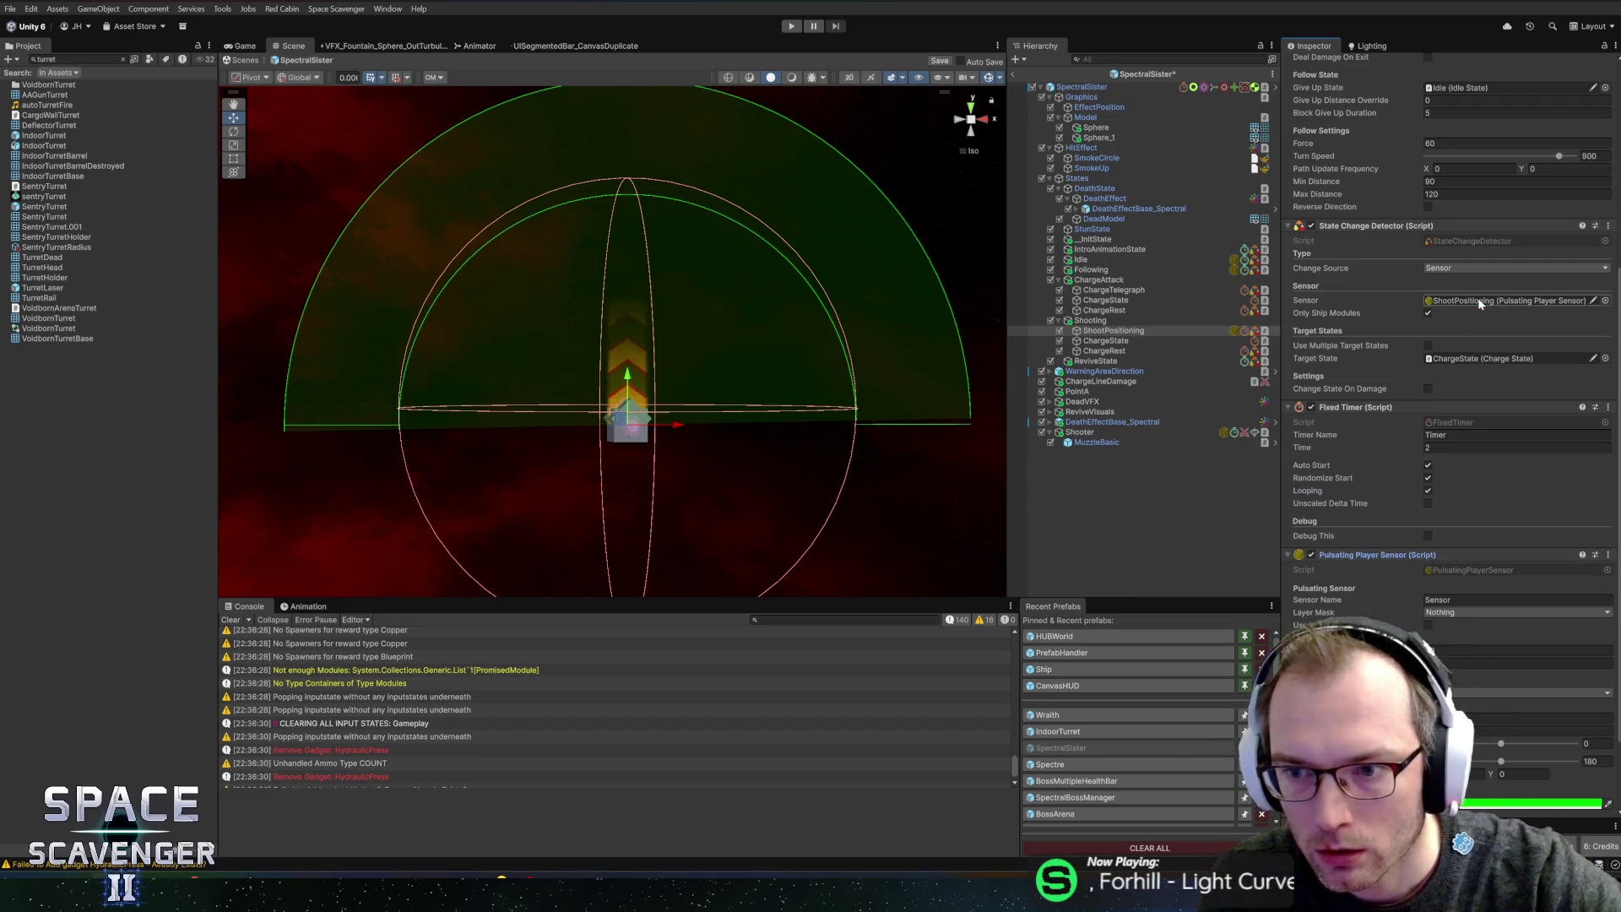
{"action": "scroll", "coordinate": [1402, 331], "scroll_direction": "up", "scroll_amount": 5}
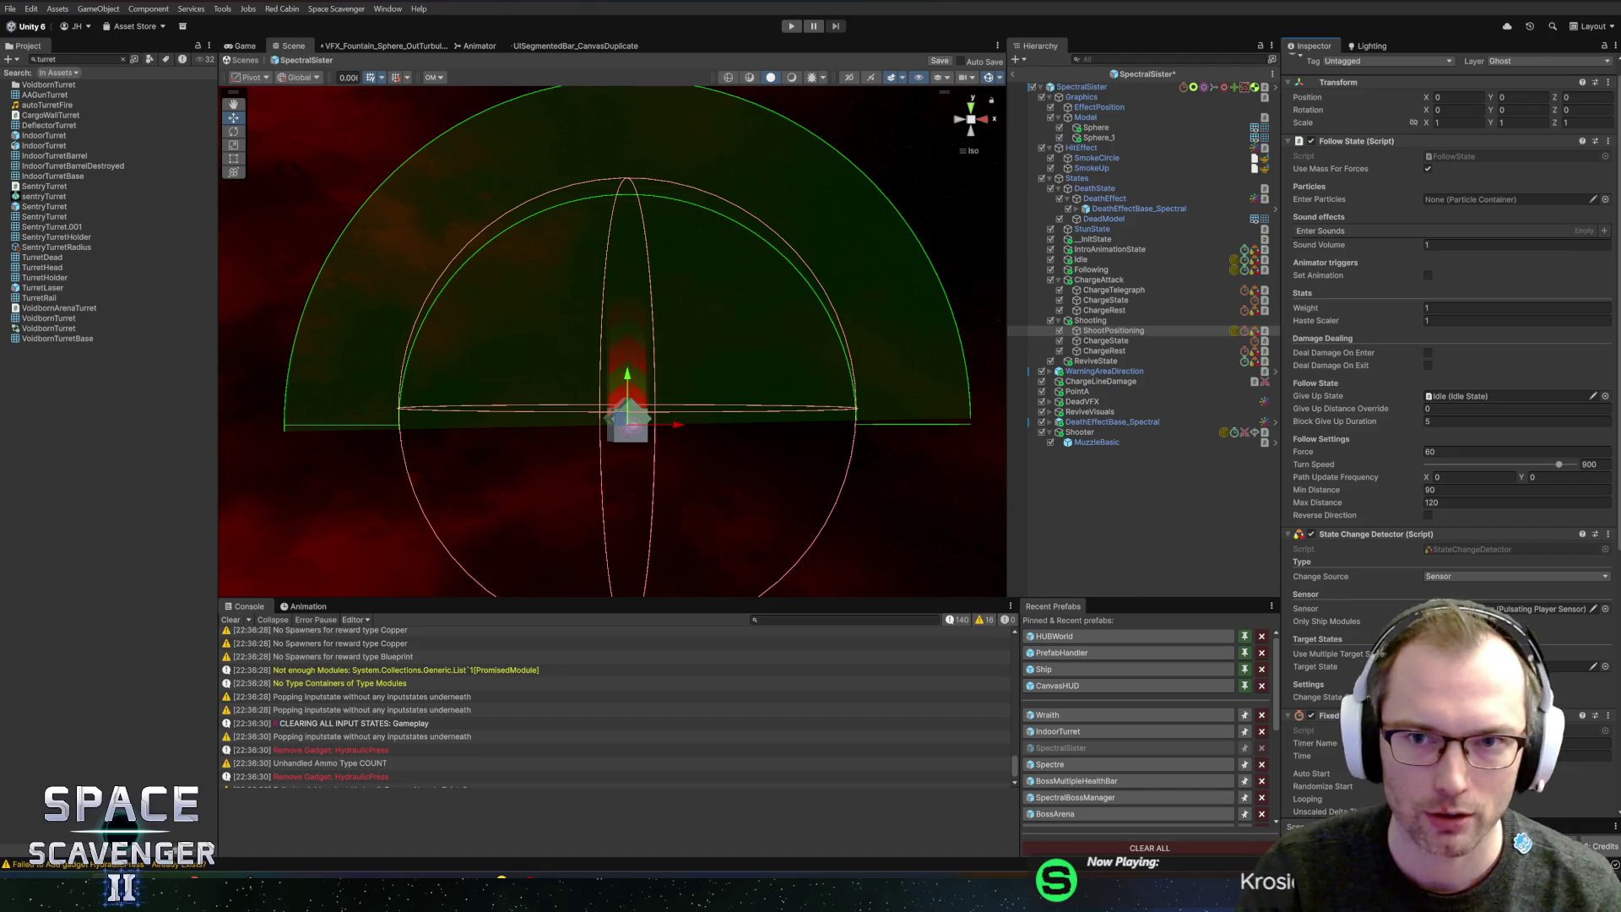
- Save the SpectralSister prefab and review ShootPositioning's Fixed Timer settings
{"action": "key", "text": "ctrl+s"}
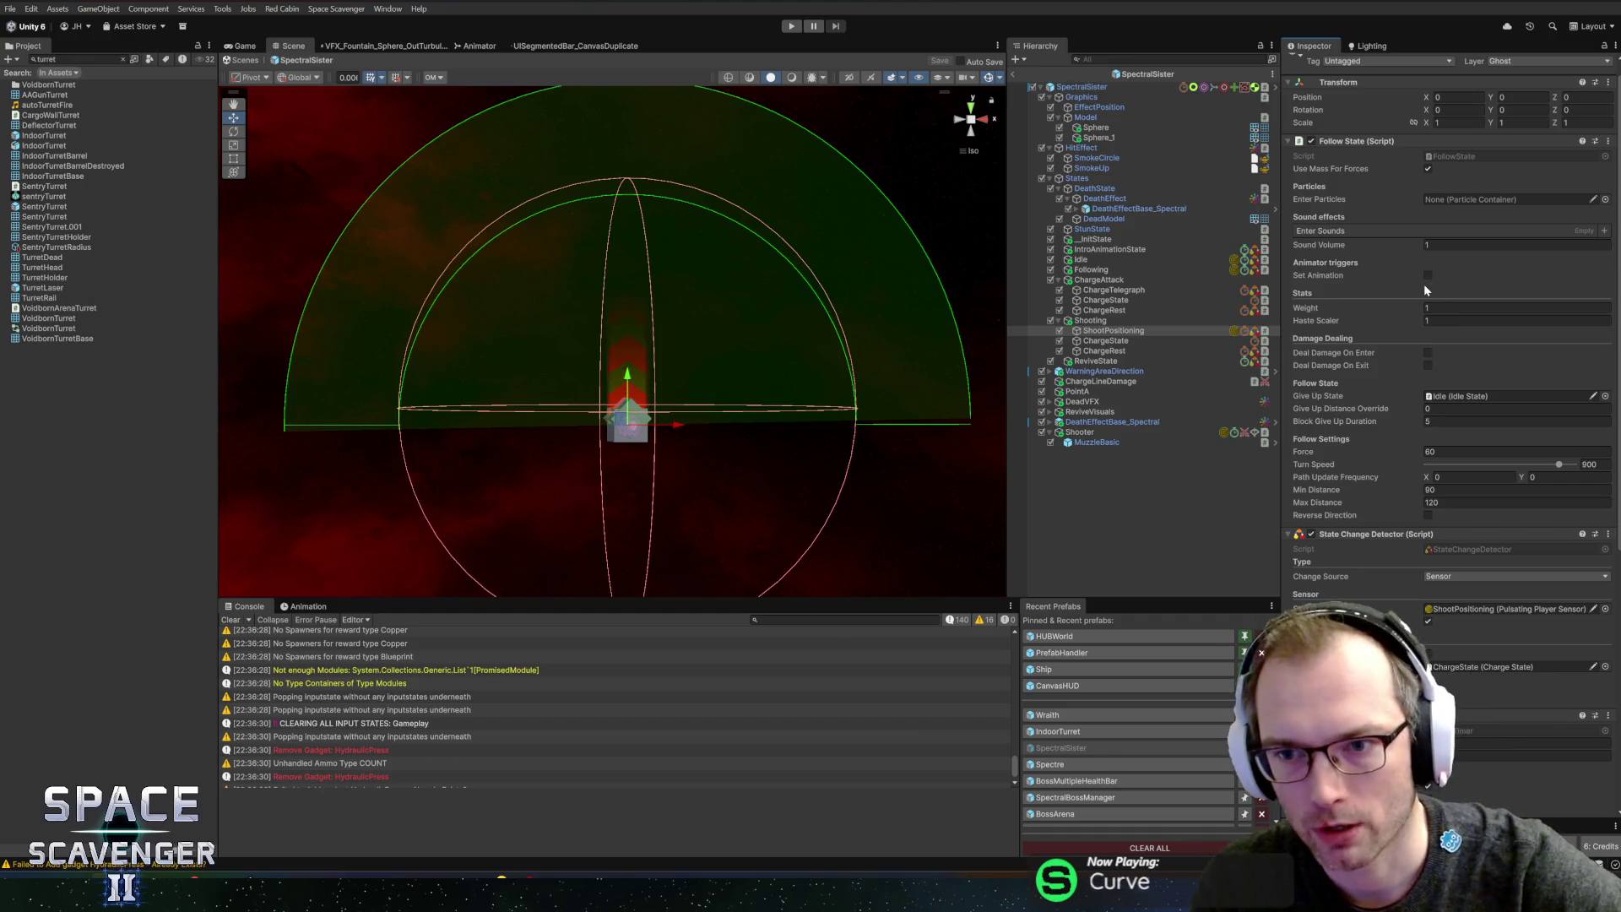
{"action": "scroll", "coordinate": [1366, 338], "scroll_direction": "down", "scroll_amount": 5}
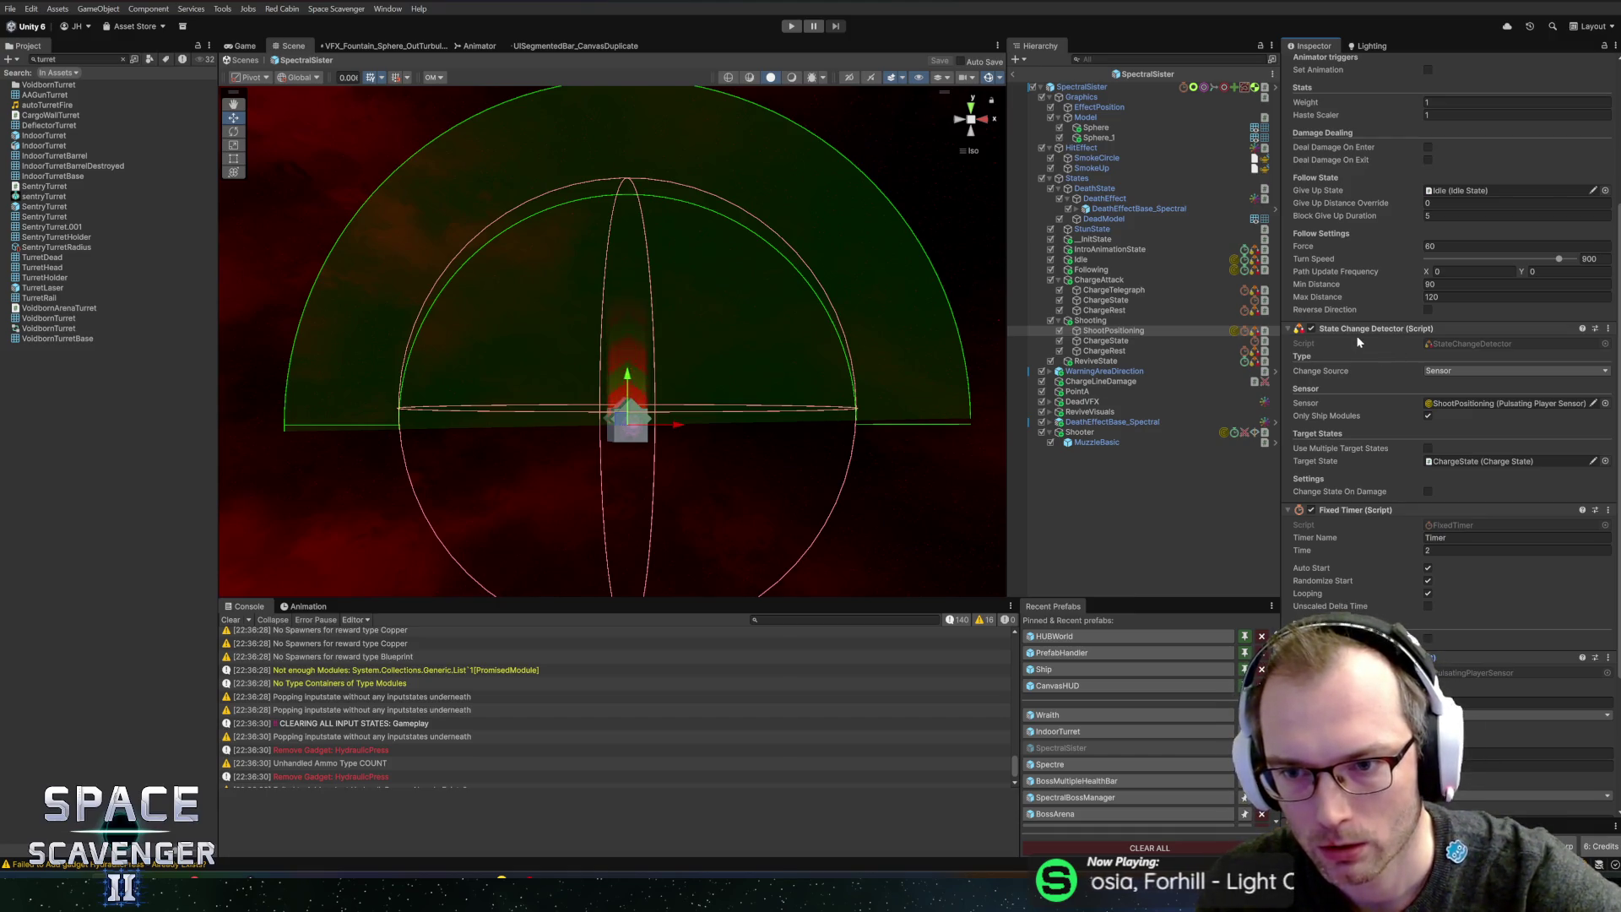
- Replace ChargeState's Charge State component with a Shooting State component
{"action": "left_click", "coordinate": [1174, 339]}
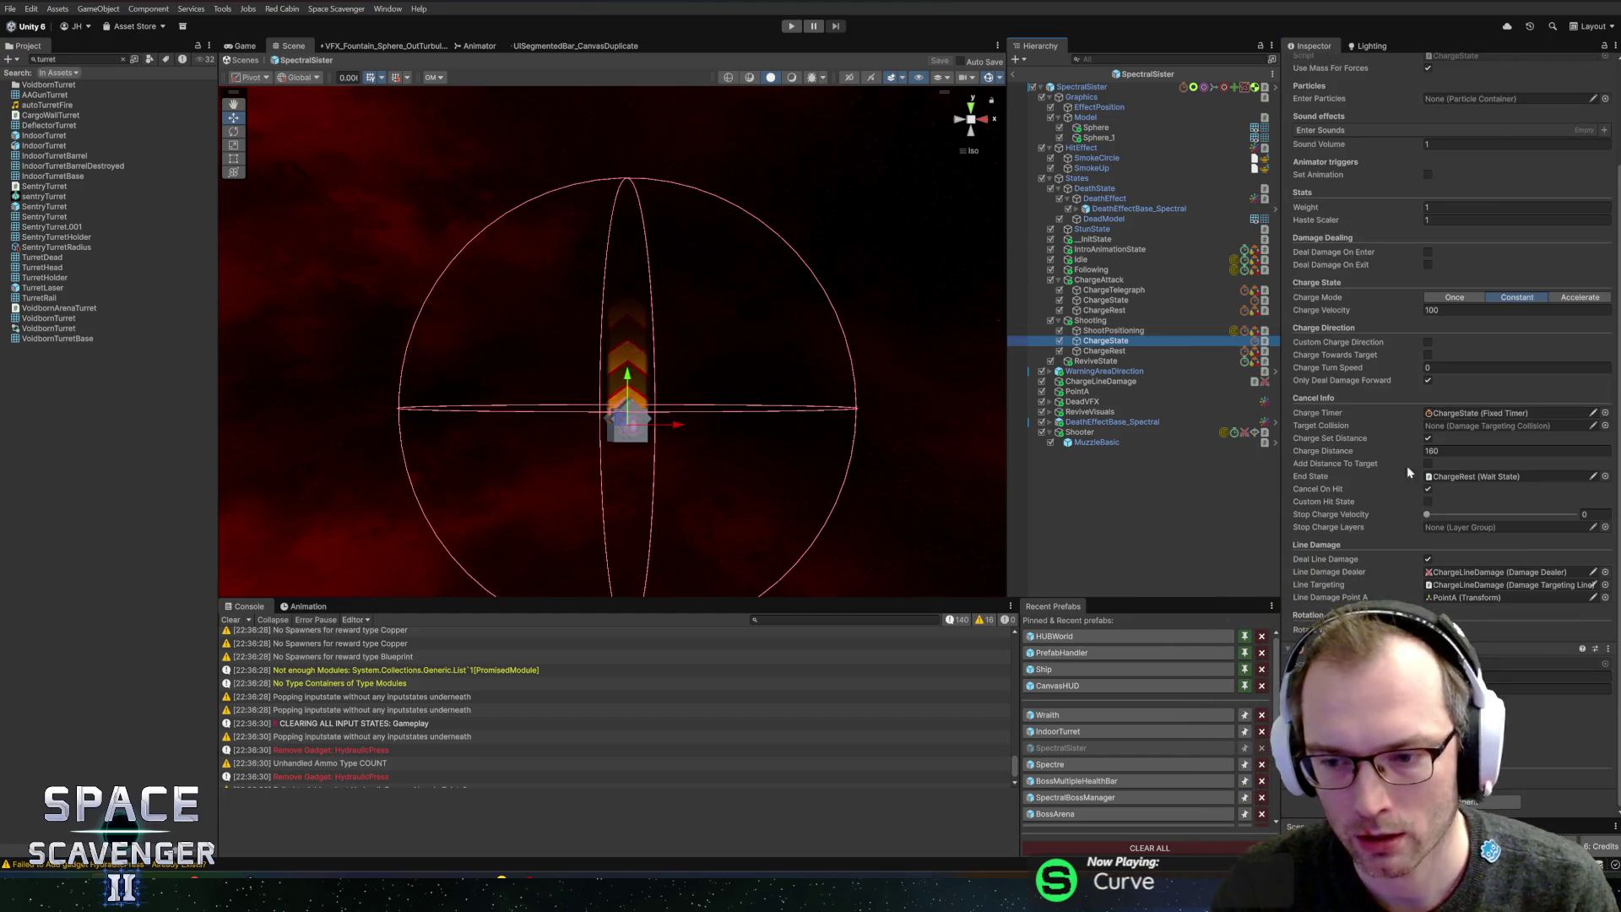
{"action": "scroll", "coordinate": [1406, 338], "scroll_direction": "up", "scroll_amount": 3}
{"action": "right_click", "coordinate": [1364, 159]}
{"action": "left_click", "coordinate": [1397, 218]}
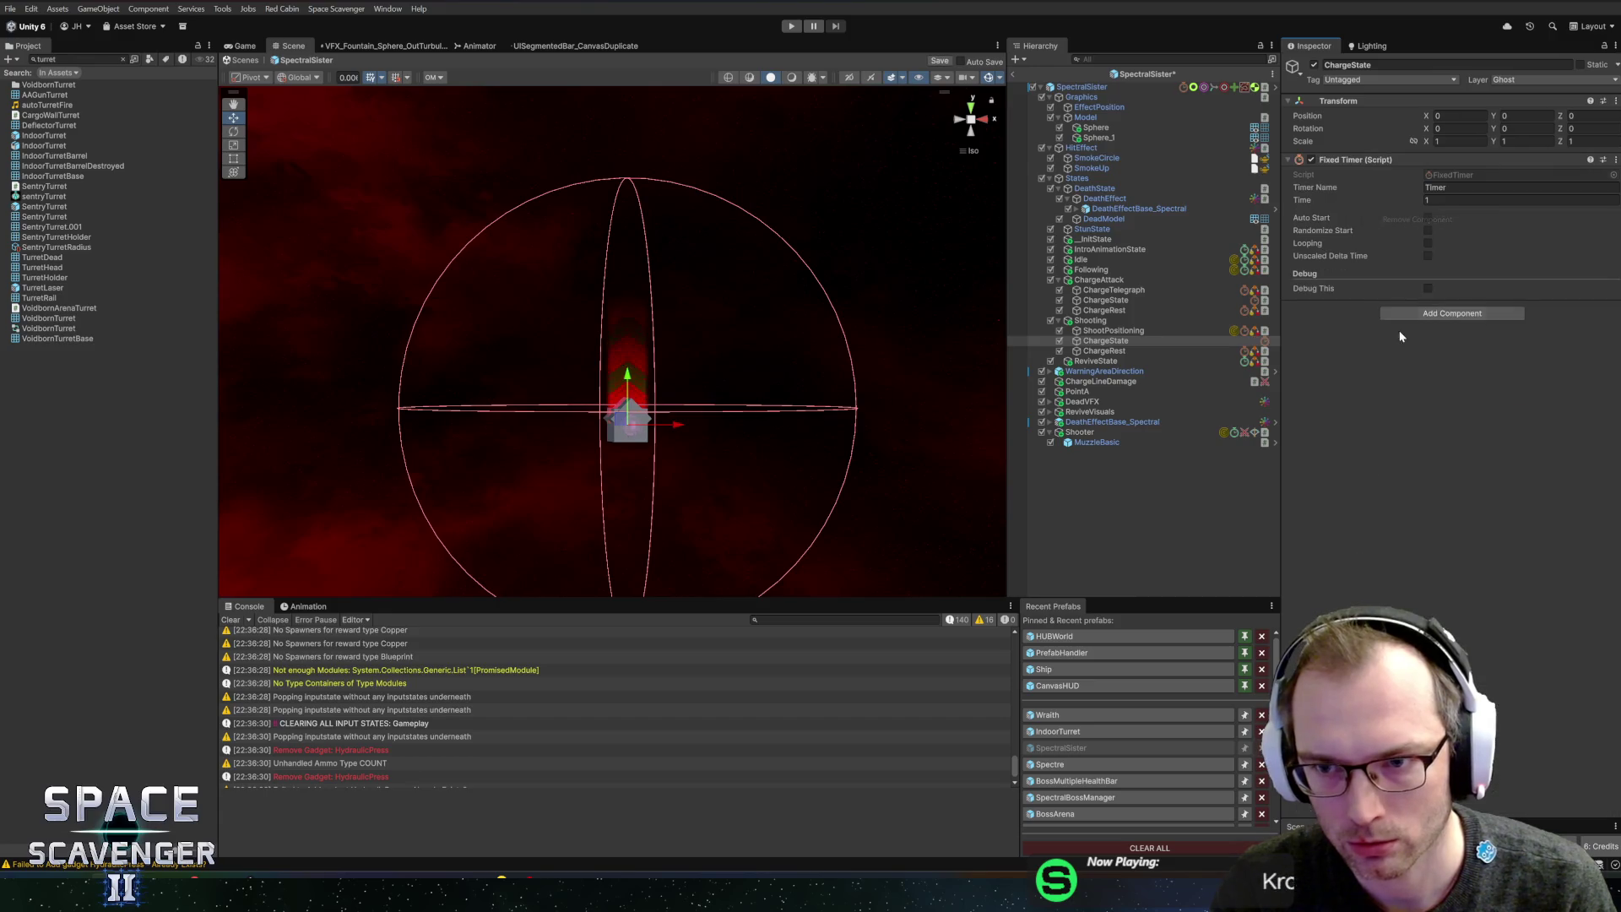
{"action": "left_click", "coordinate": [1433, 318]}
{"action": "type", "text": "sho"}
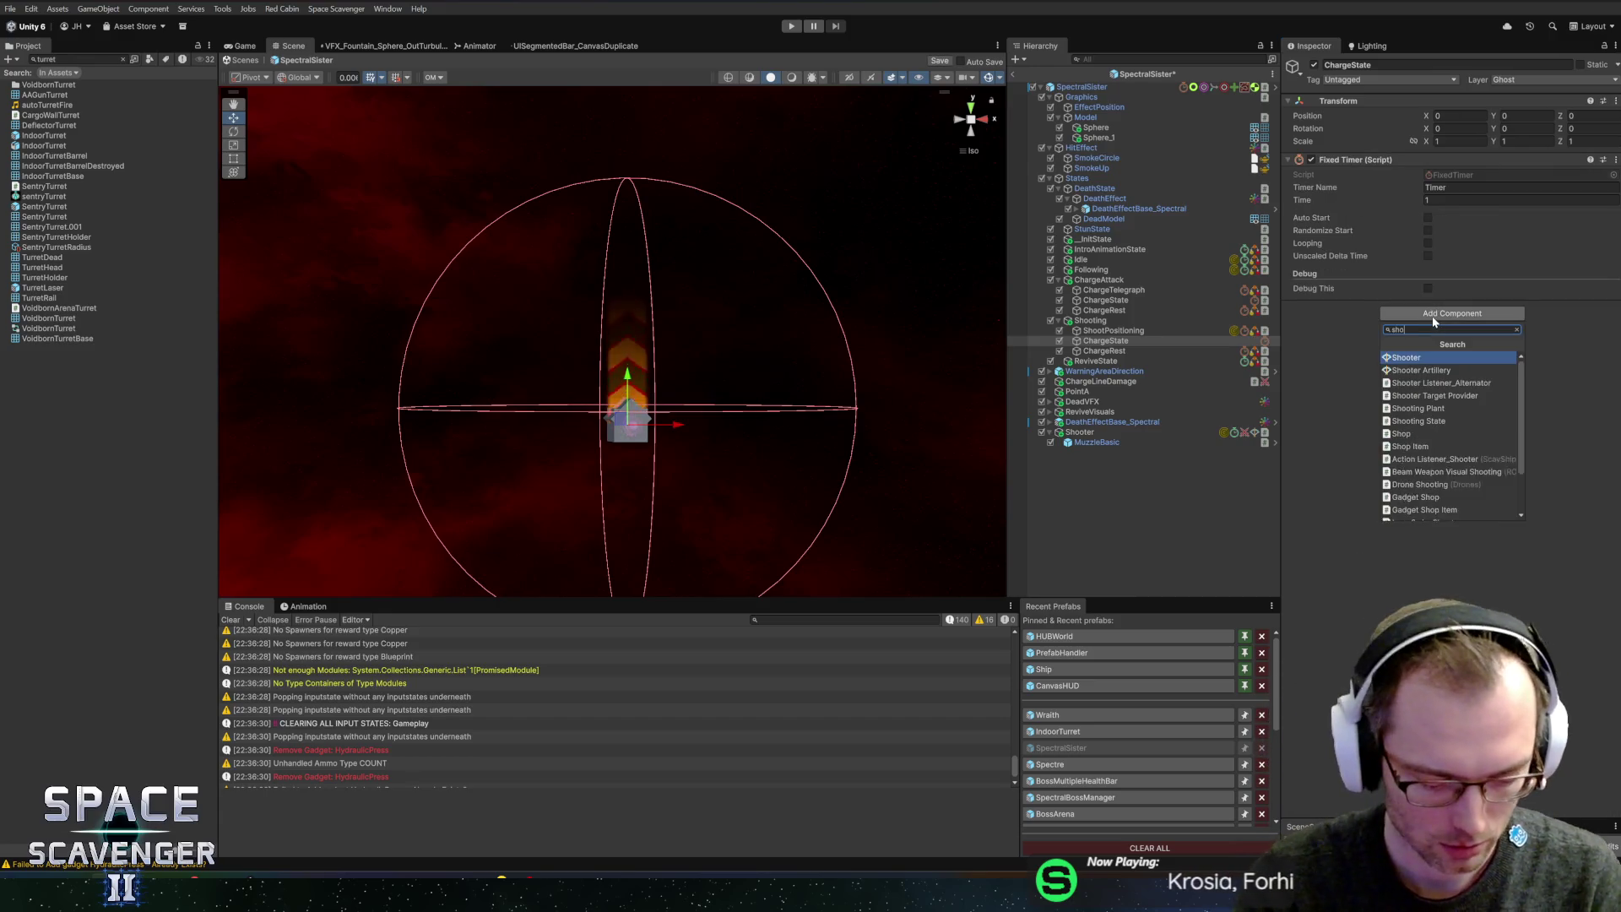
{"action": "type", "text": "oting s"}
{"action": "key", "text": "Return"}
- Place Shooting State above Fixed Timer, enable Shoot On Enter, assign the Shooter, and duplicate ChargeState
{"action": "mouse_move", "coordinate": [1395, 309]}
{"action": "left_mouse_down"}
{"action": "mouse_move", "coordinate": [1410, 162]}
{"action": "mouse_move", "coordinate": [1379, 154]}
{"action": "left_mouse_up"}
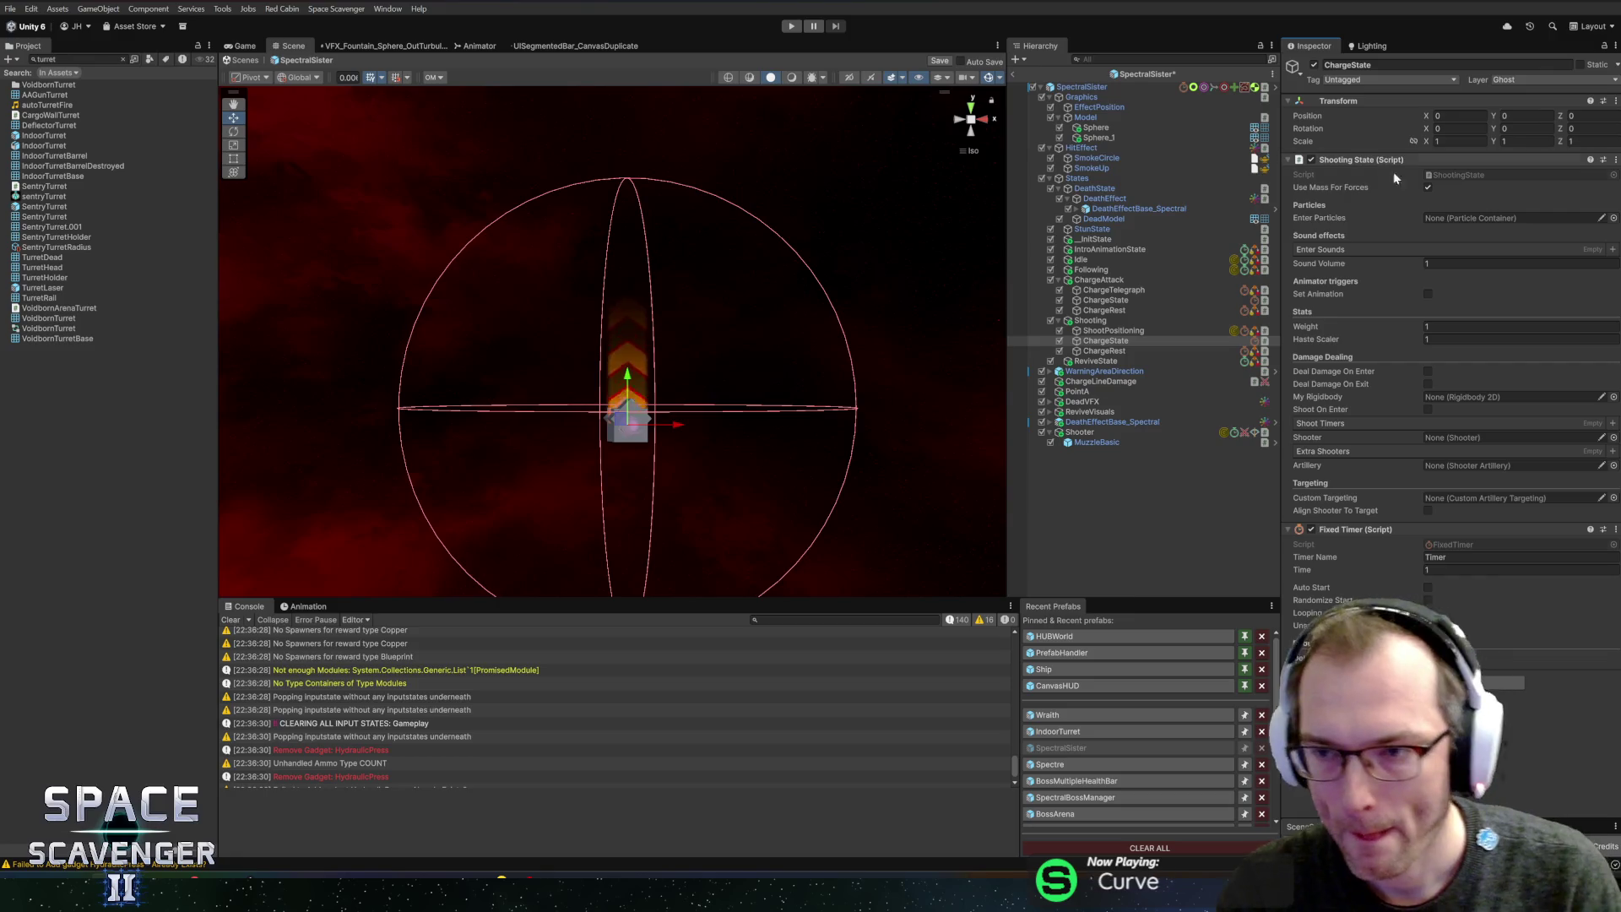
{"action": "left_click", "coordinate": [1428, 409]}
{"action": "left_click_drag", "start_coordinate": [1097, 445], "coordinate": [1437, 448]}
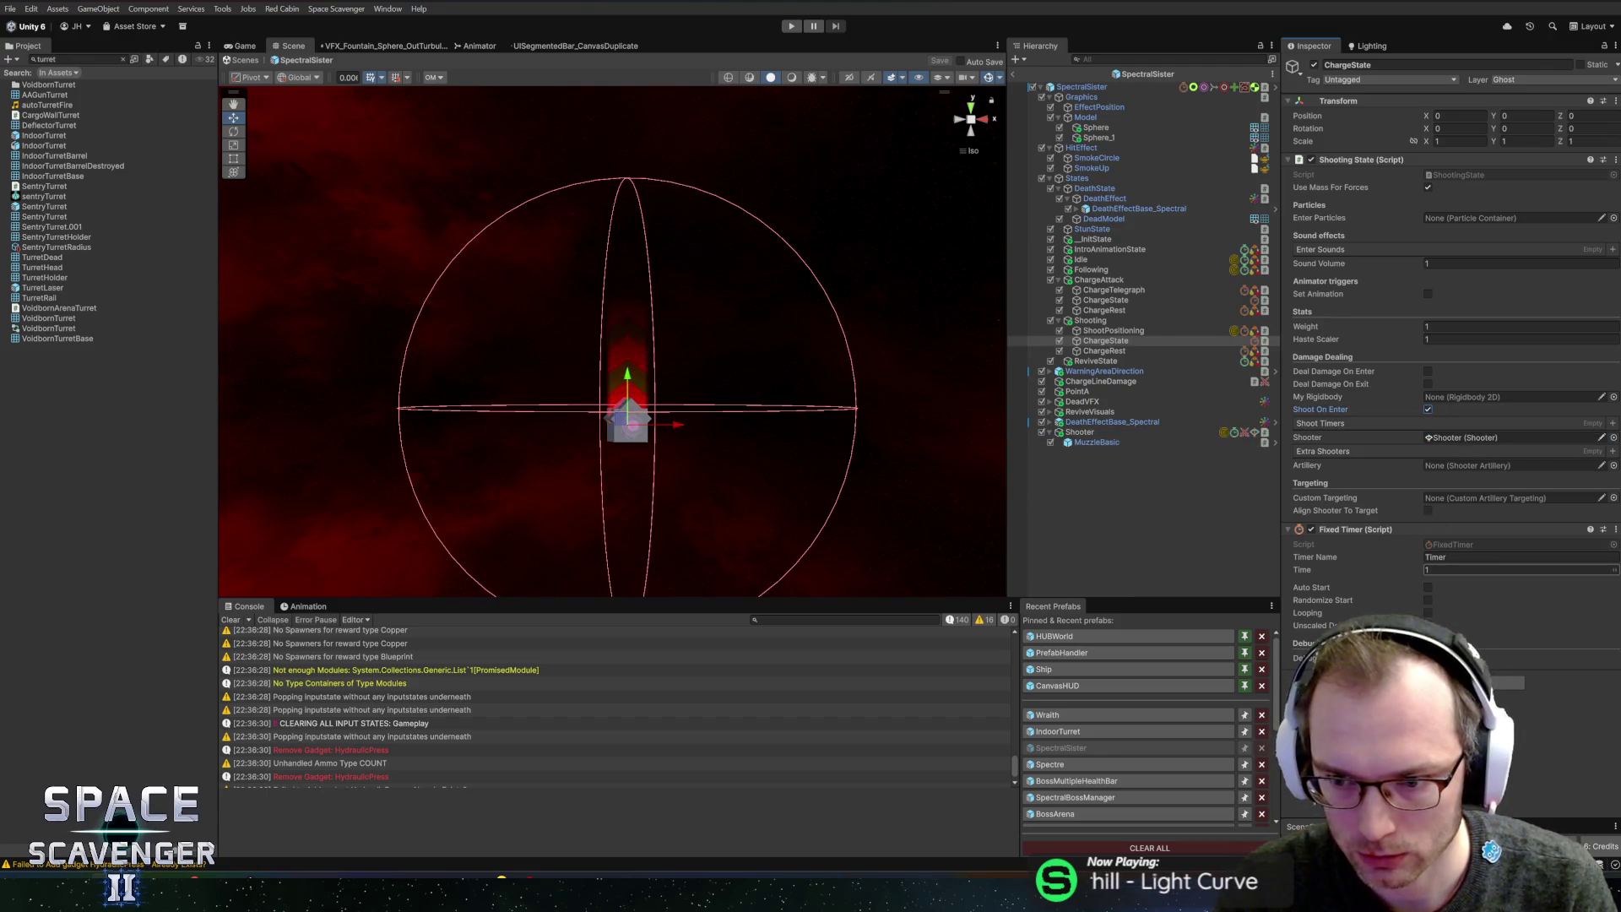
{"action": "left_click", "coordinate": [1108, 341]}
{"action": "key", "text": "ctrl+d"}
- Rename ChargeState to ShootingStateA and its duplicate ChargeState_1 to ShootingStateB
{"action": "left_click", "coordinate": [1106, 340]}
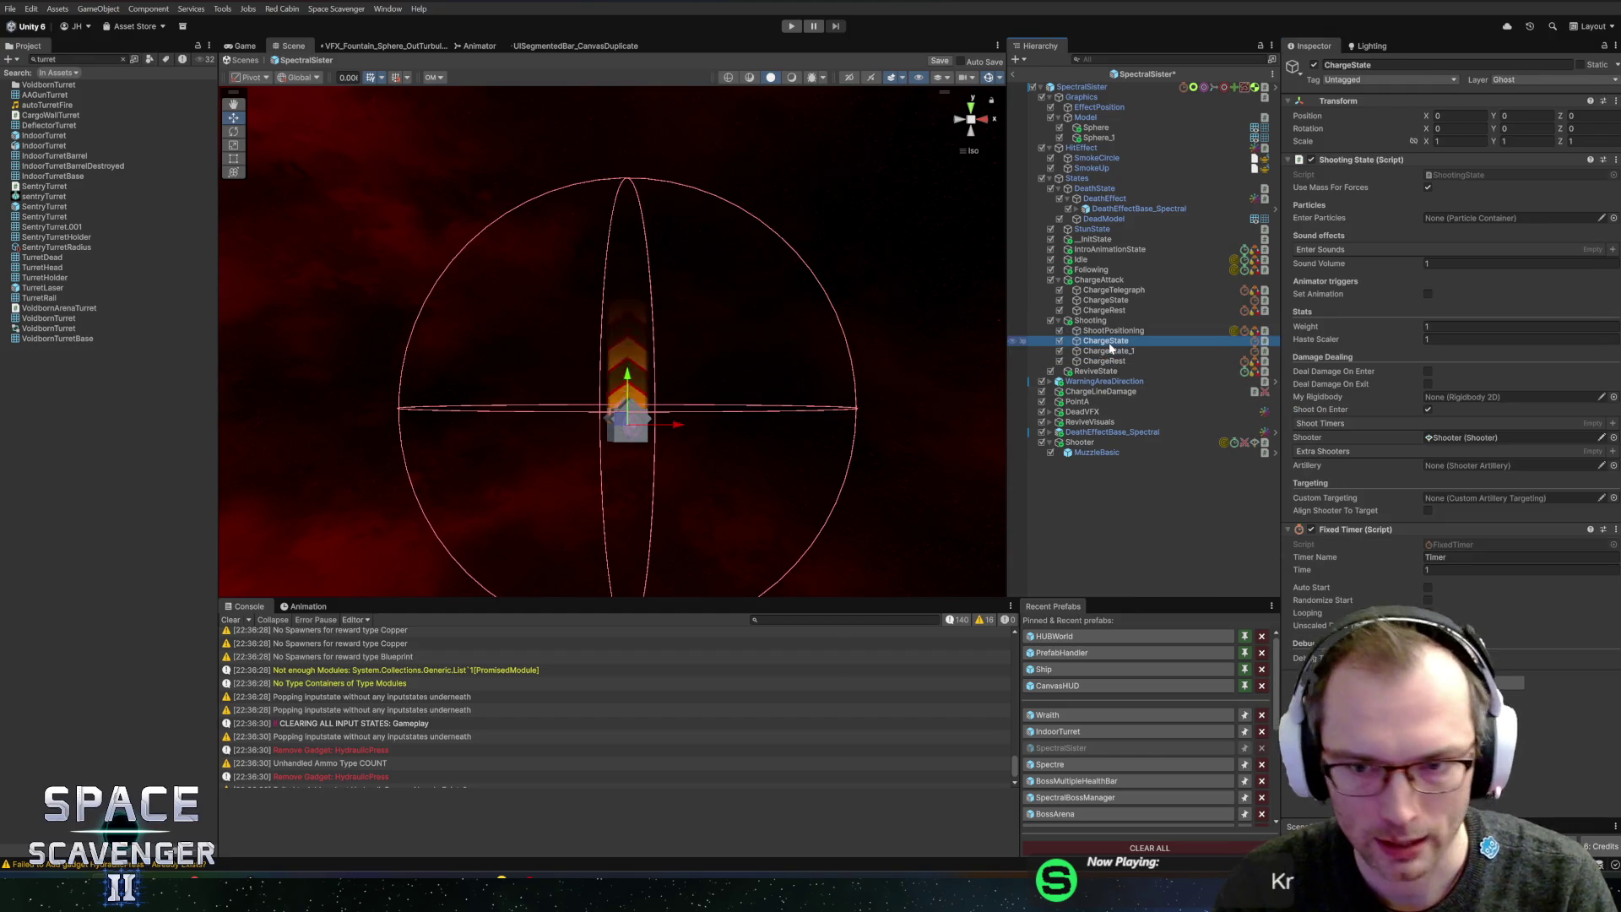
{"action": "key", "text": "F2"}
{"action": "type", "text": "ShootingState"}
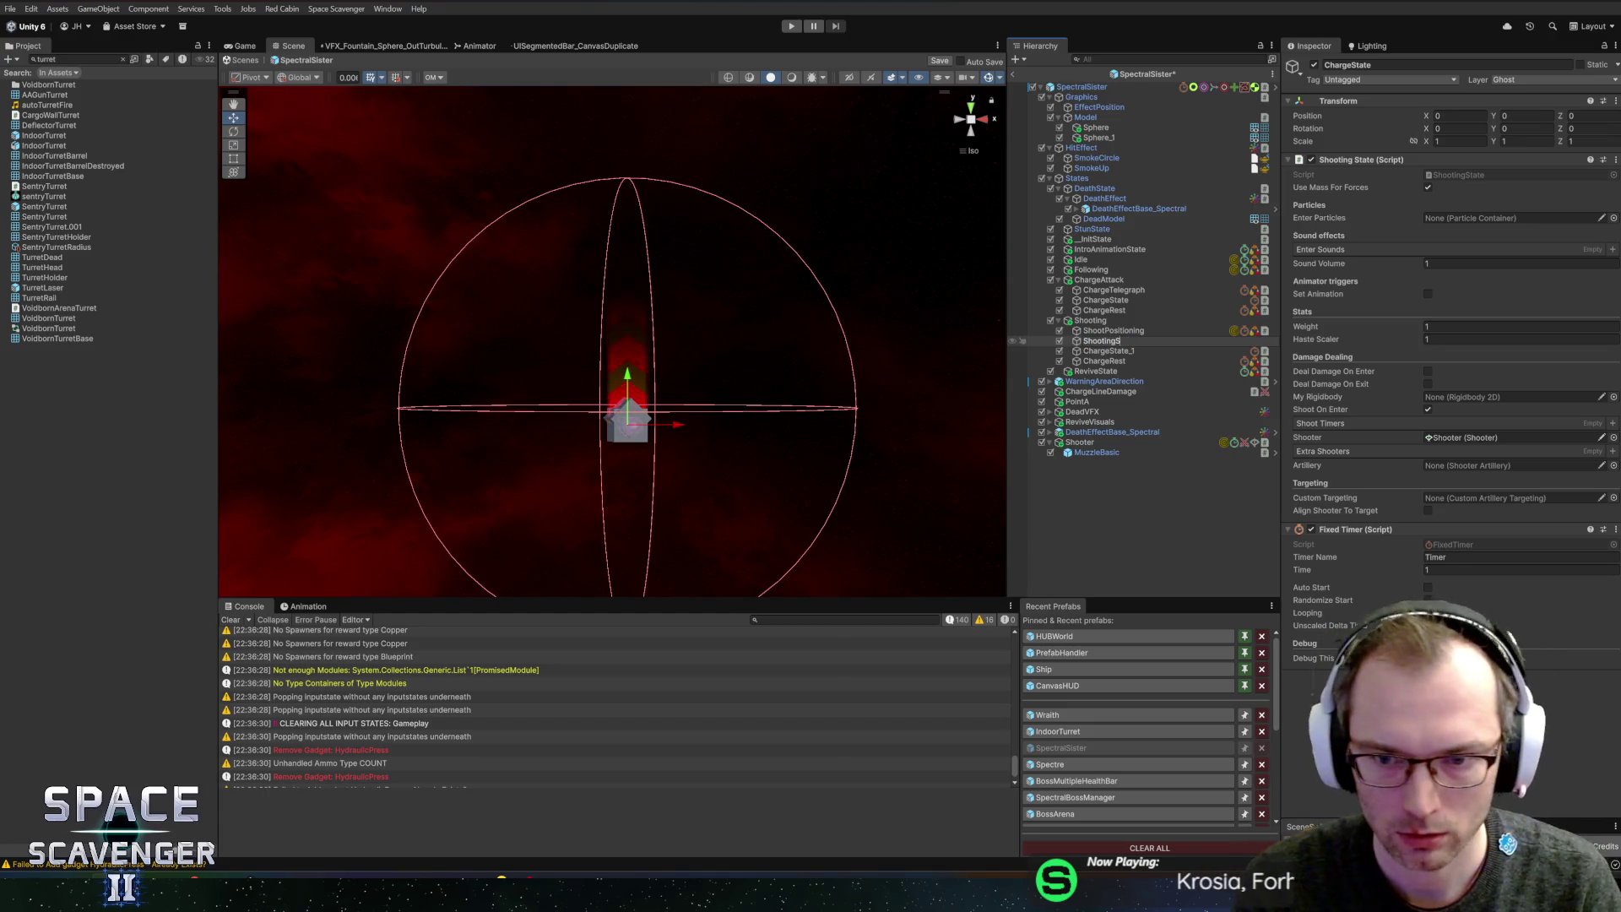
{"action": "key", "text": "Return"}
{"action": "left_click", "coordinate": [1111, 351]}
{"action": "key", "text": "F2"}
{"action": "type", "text": "AS"}
{"action": "key", "text": "BackSpace"}
{"action": "key", "text": "BackSpace"}
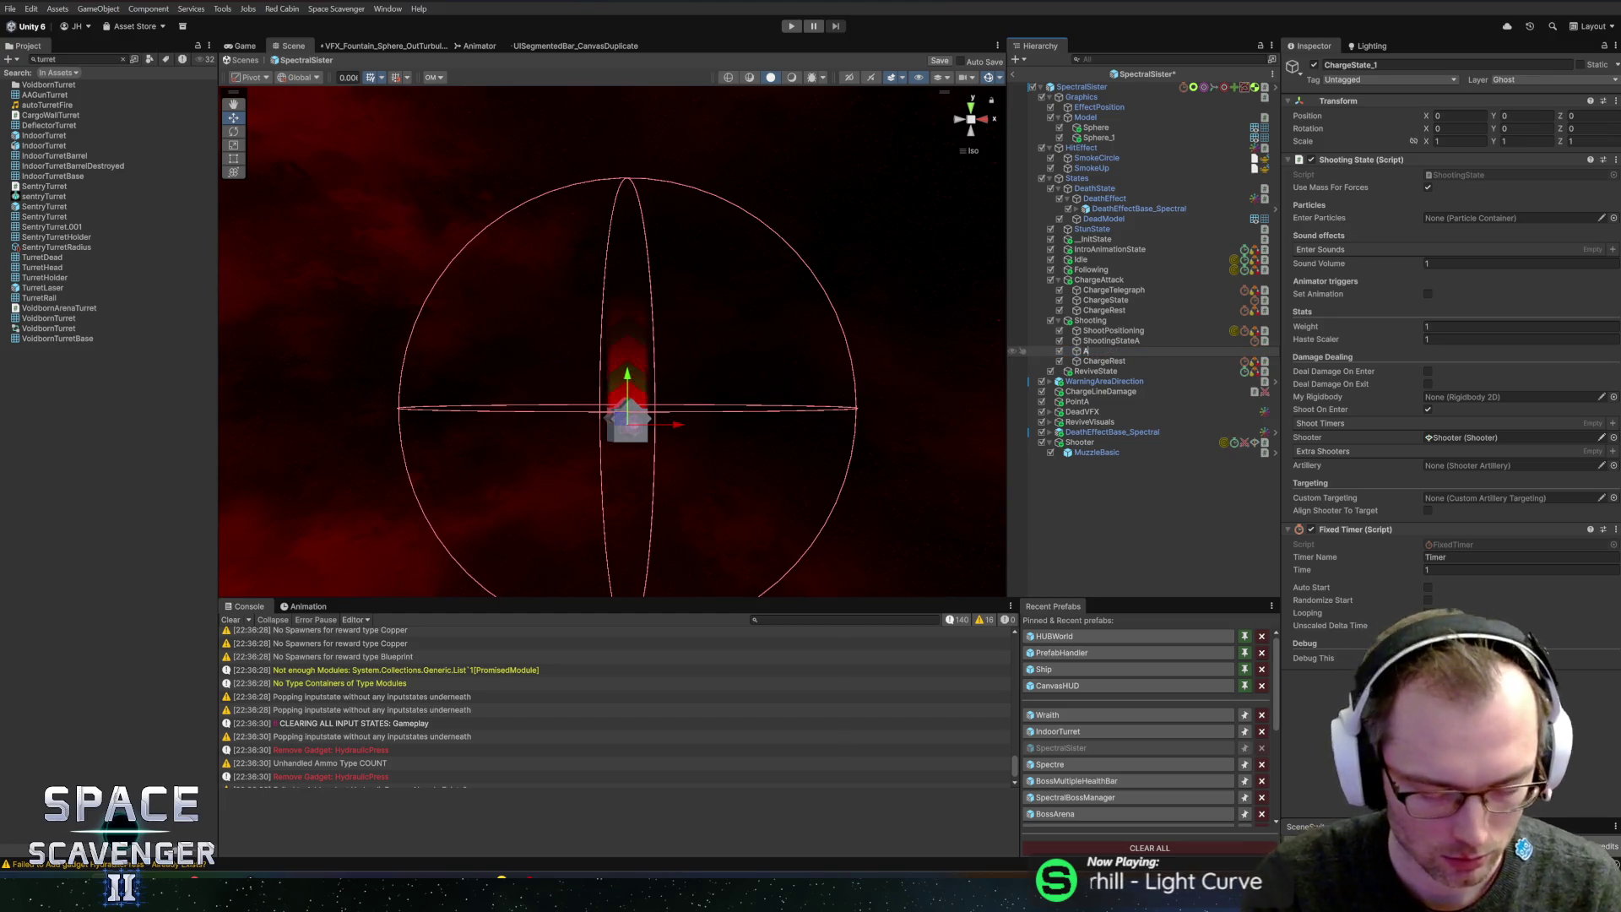
{"action": "type", "text": "ShootingStateB"}
{"action": "key", "text": "Return"}
- Delete the ShootingStateB duplicate and select the Shooter object
{"action": "left_click", "coordinate": [1126, 343]}
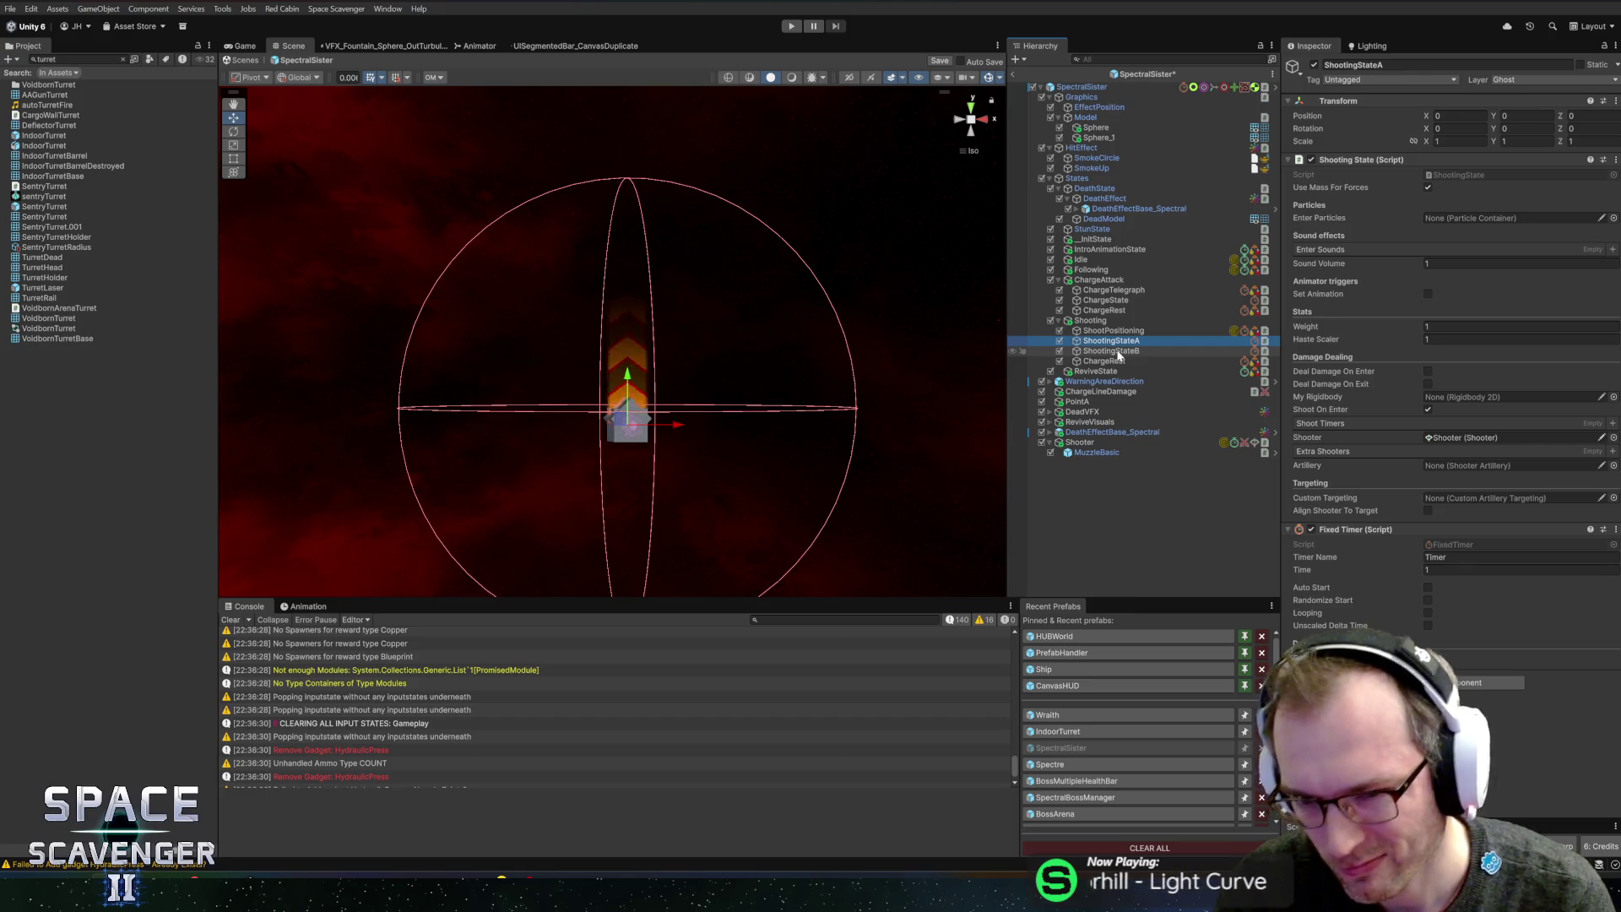
{"action": "left_click", "coordinate": [1112, 350]}
{"action": "key", "text": "Delete"}
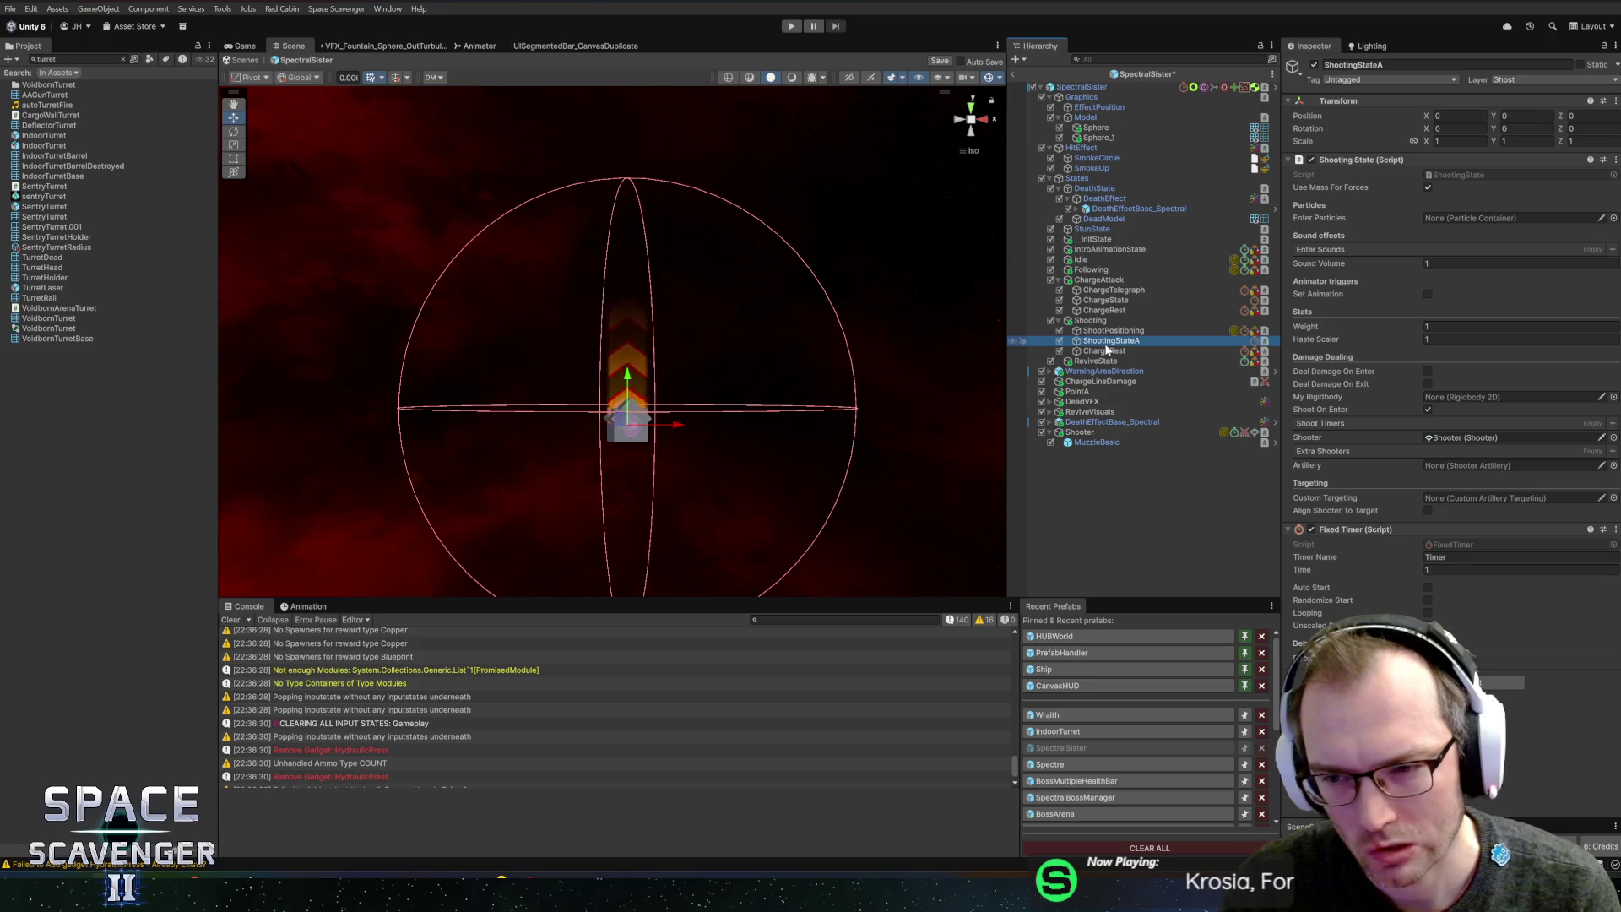
{"action": "left_click", "coordinate": [1154, 432]}
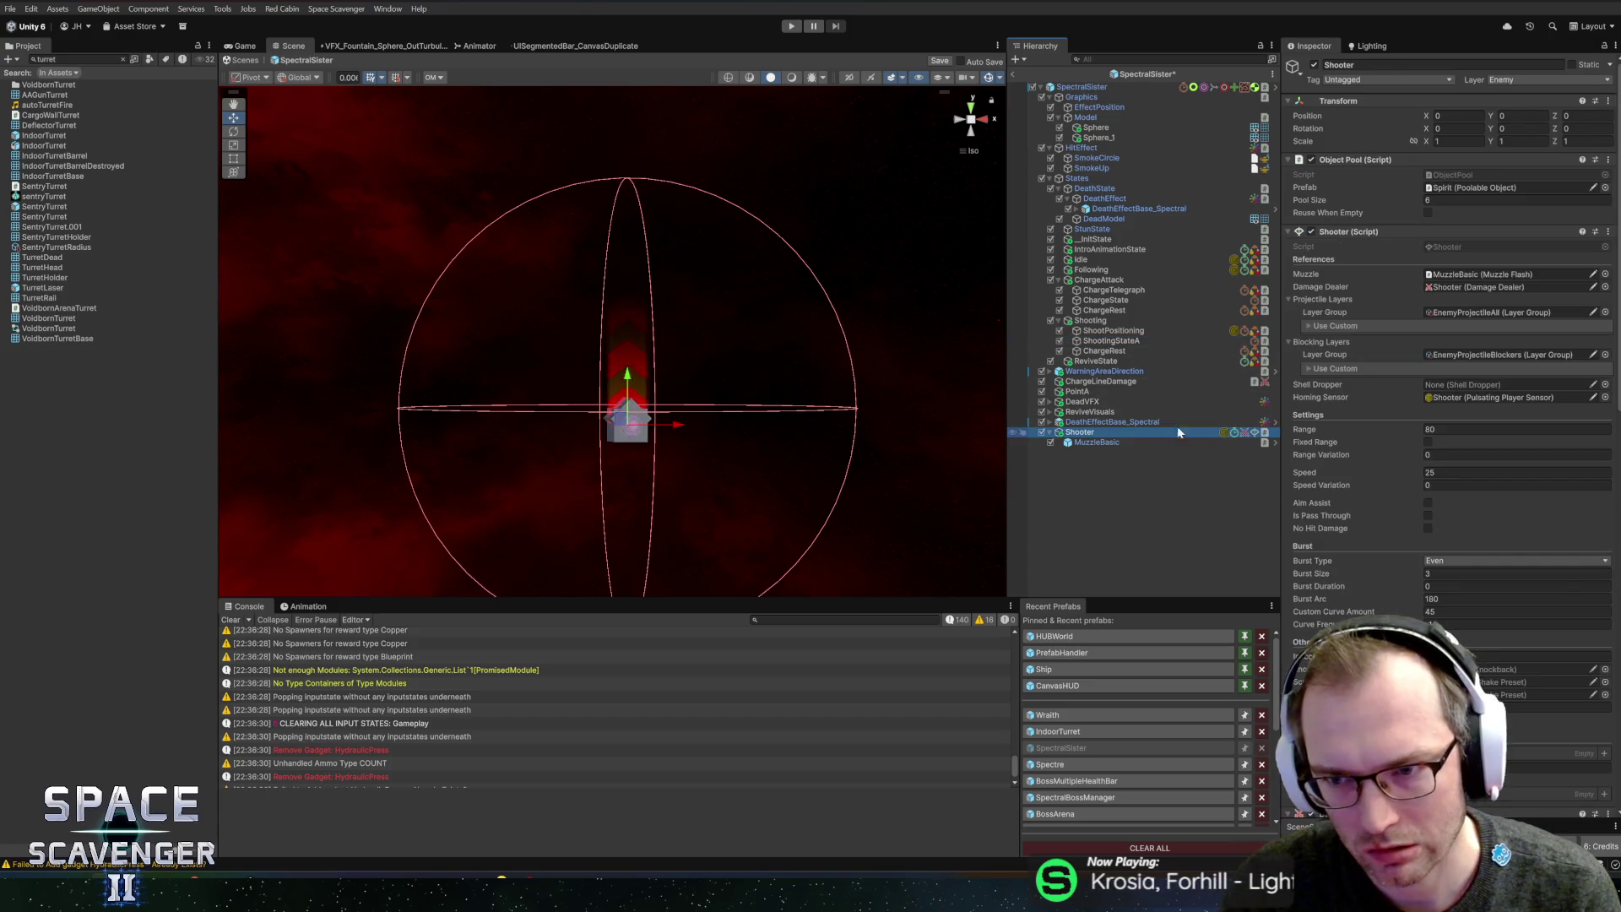
- Set the Shooter's Range to 120 and its Speed to 35
{"action": "left_click", "coordinate": [1436, 429]}
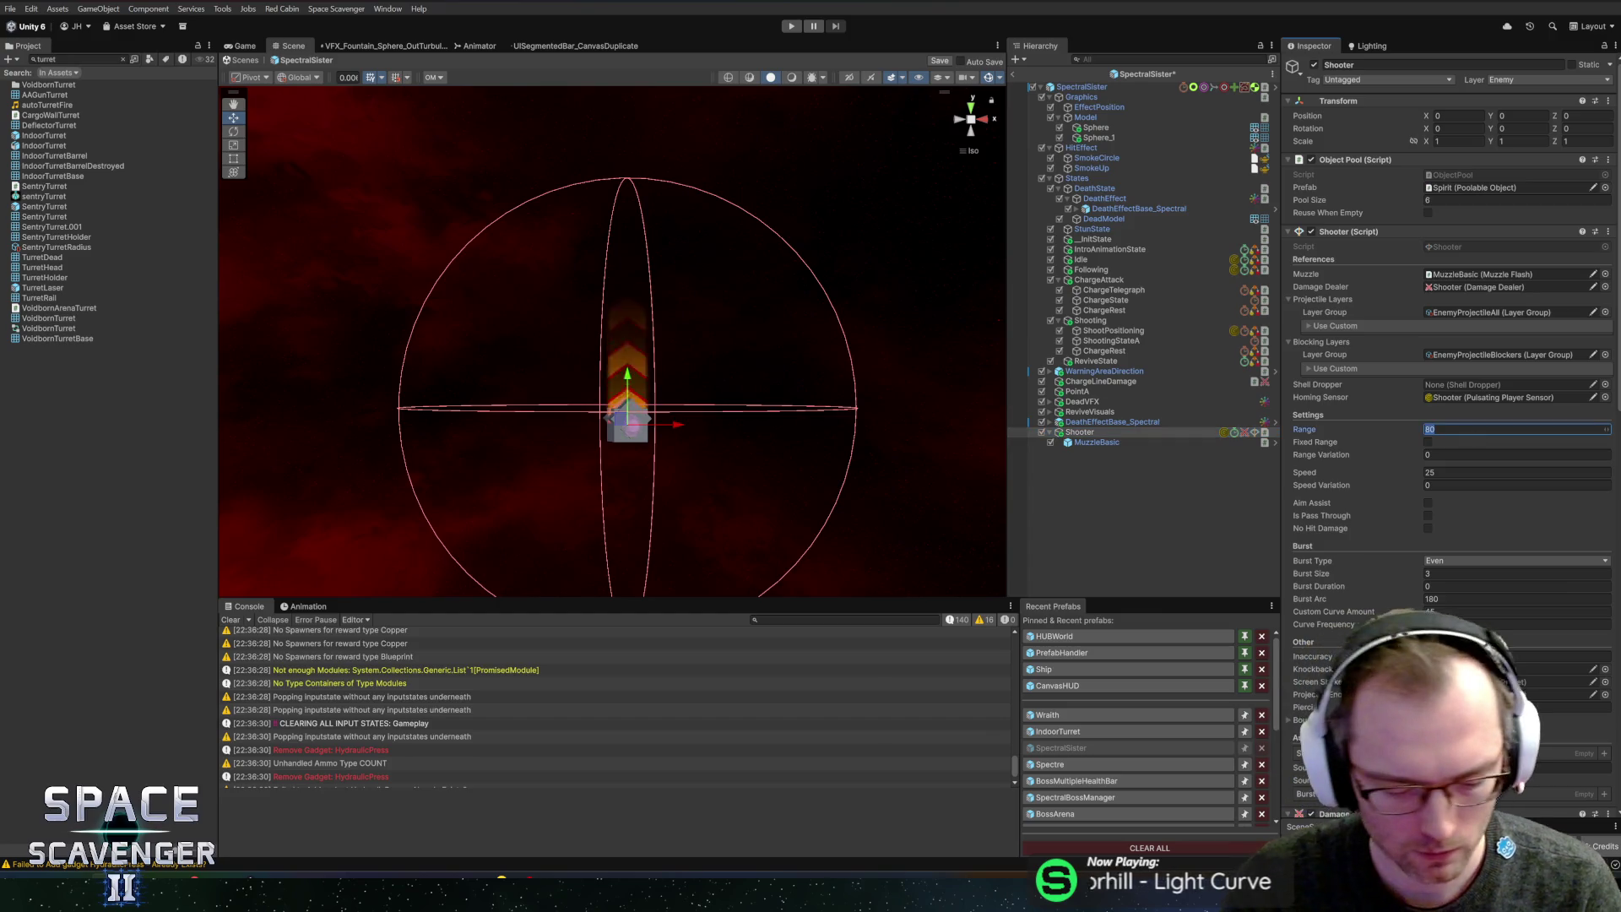
{"action": "type", "text": "120"}
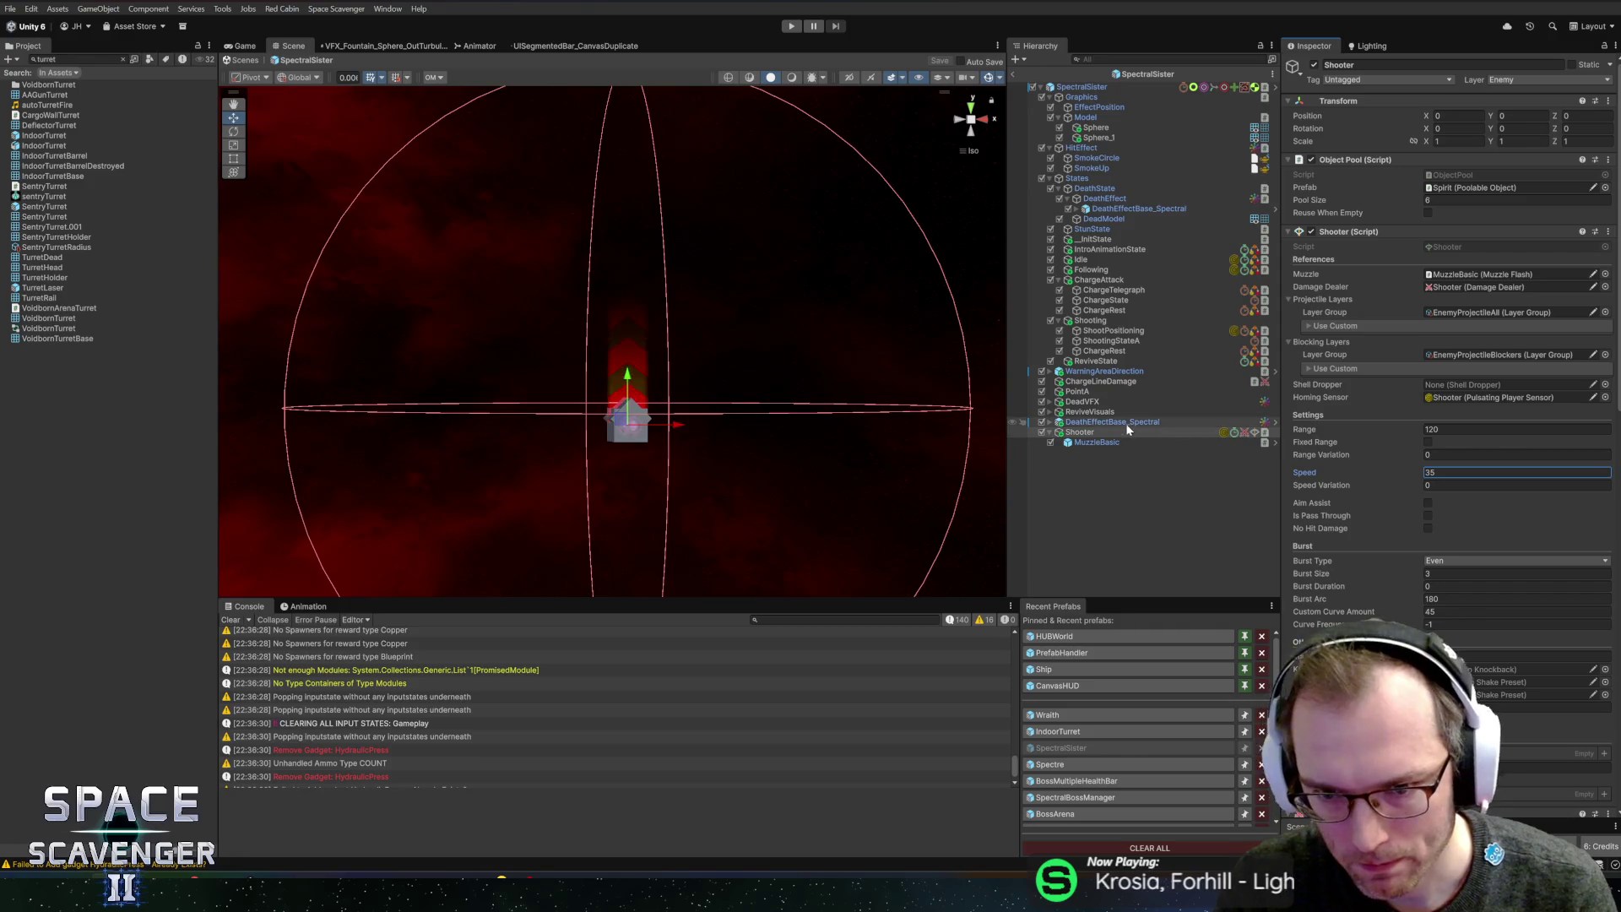
{"action": "left_click", "coordinate": [1106, 341]}
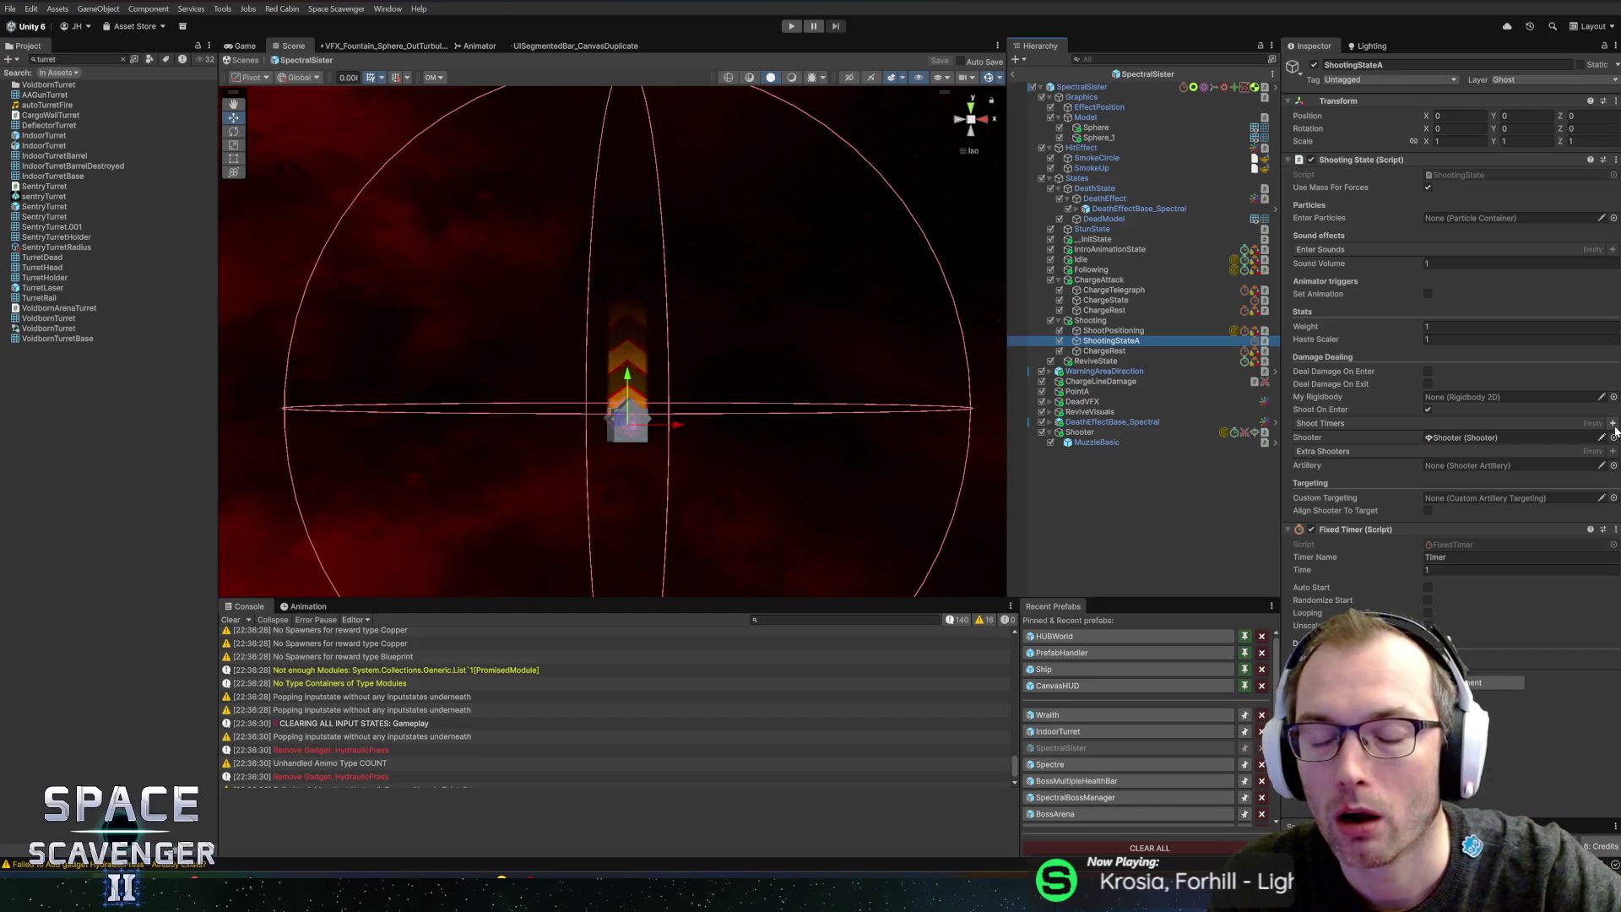
- Add an empty Shoot Timers entry to ShootingStateA and name its Fixed Timer ExitTimer
{"action": "left_click", "coordinate": [1613, 424]}
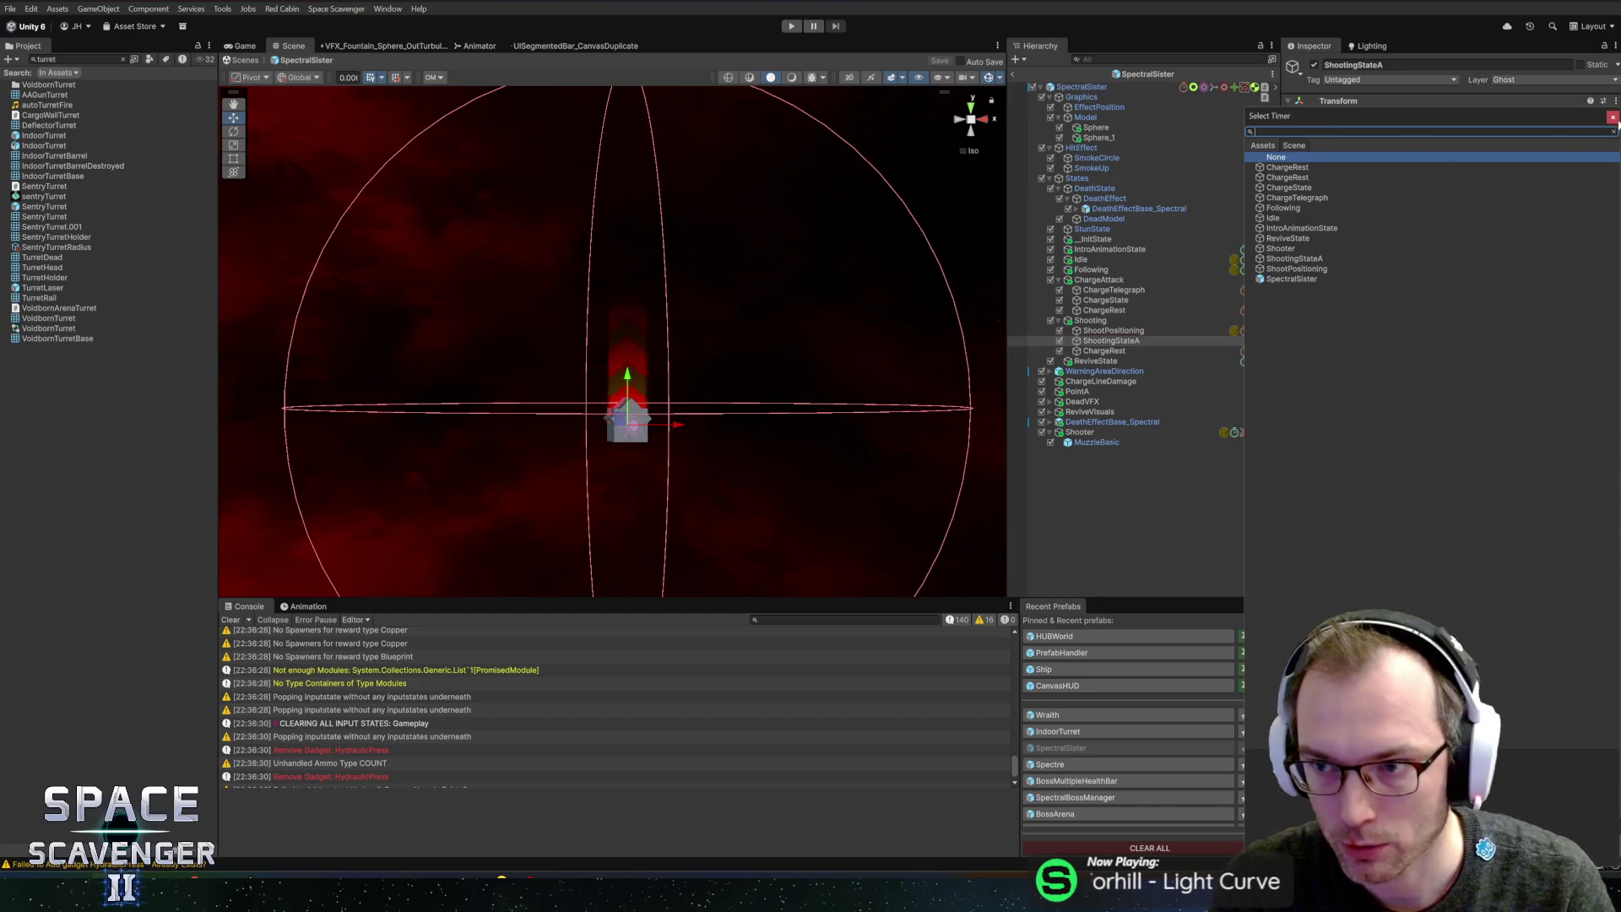
{"action": "key", "text": "Escape"}
{"action": "left_click", "coordinate": [1447, 574]}
{"action": "type", "text": "ExitTimer"}
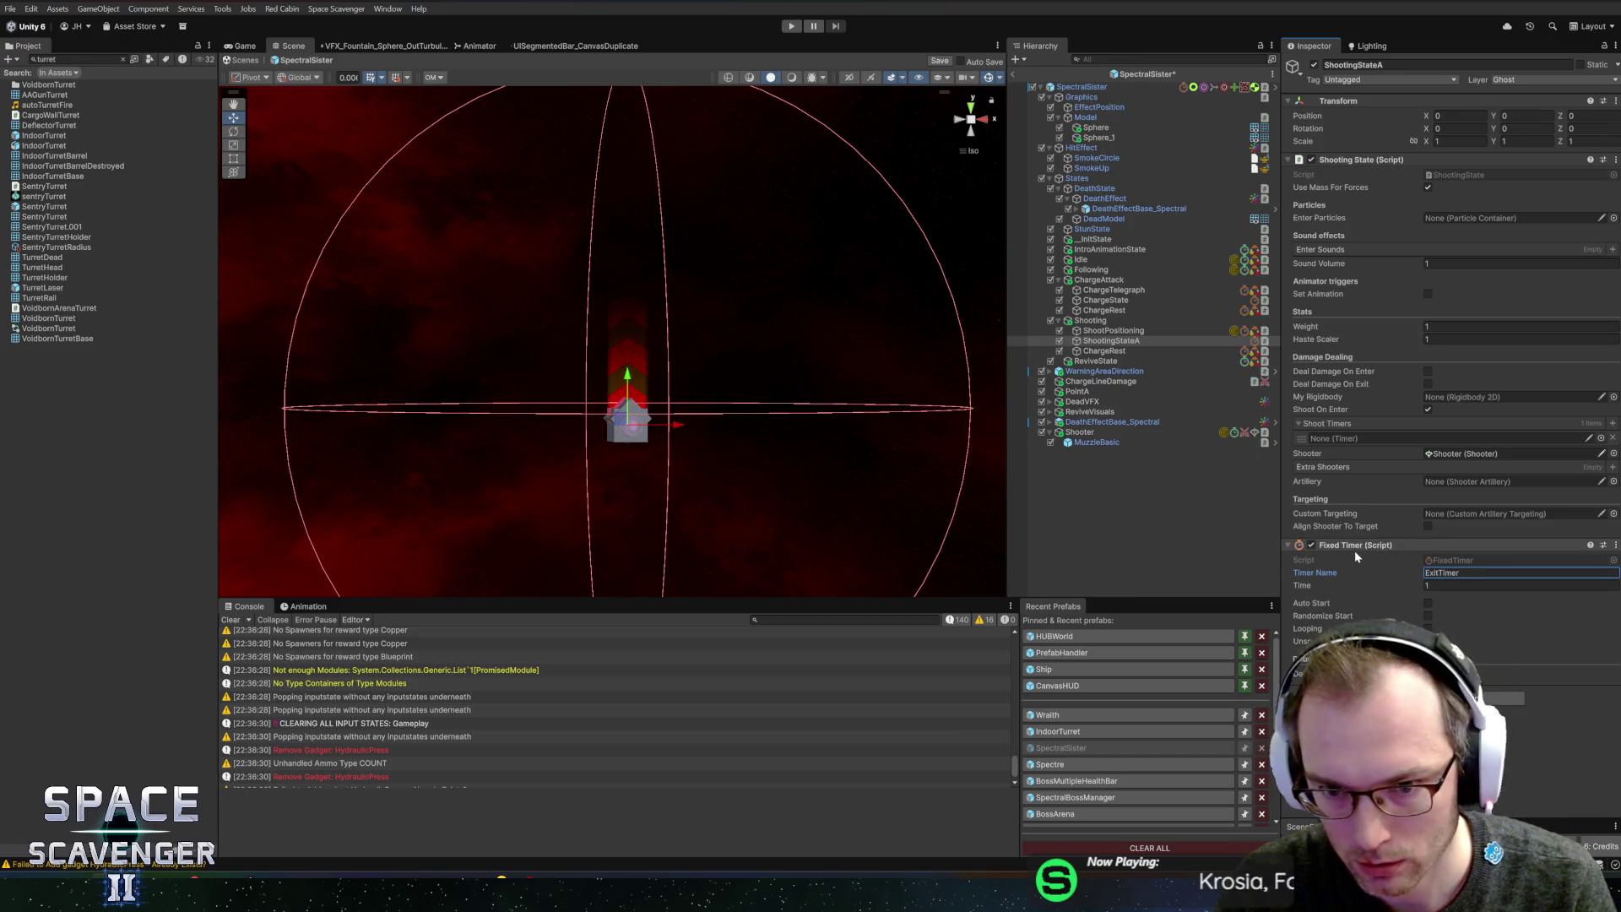
{"action": "left_click", "coordinate": [1097, 432]}
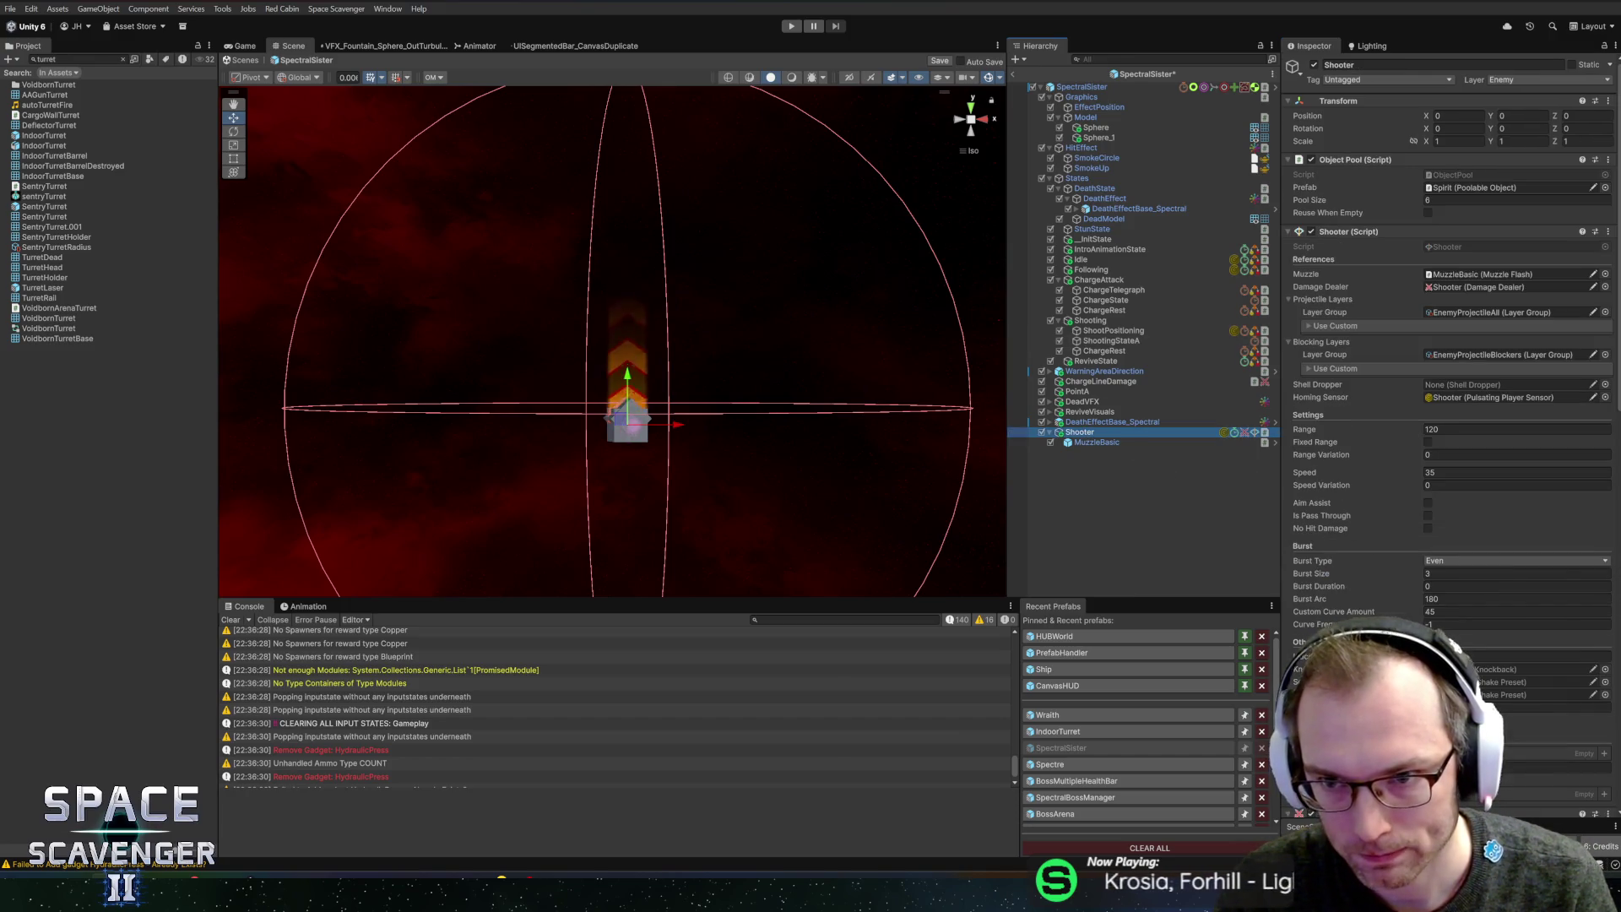
- Review the Shooter's components, ping its Object State Machine reference, and select ChargeRest
{"action": "scroll", "coordinate": [1328, 501], "scroll_direction": "down", "scroll_amount": 15}
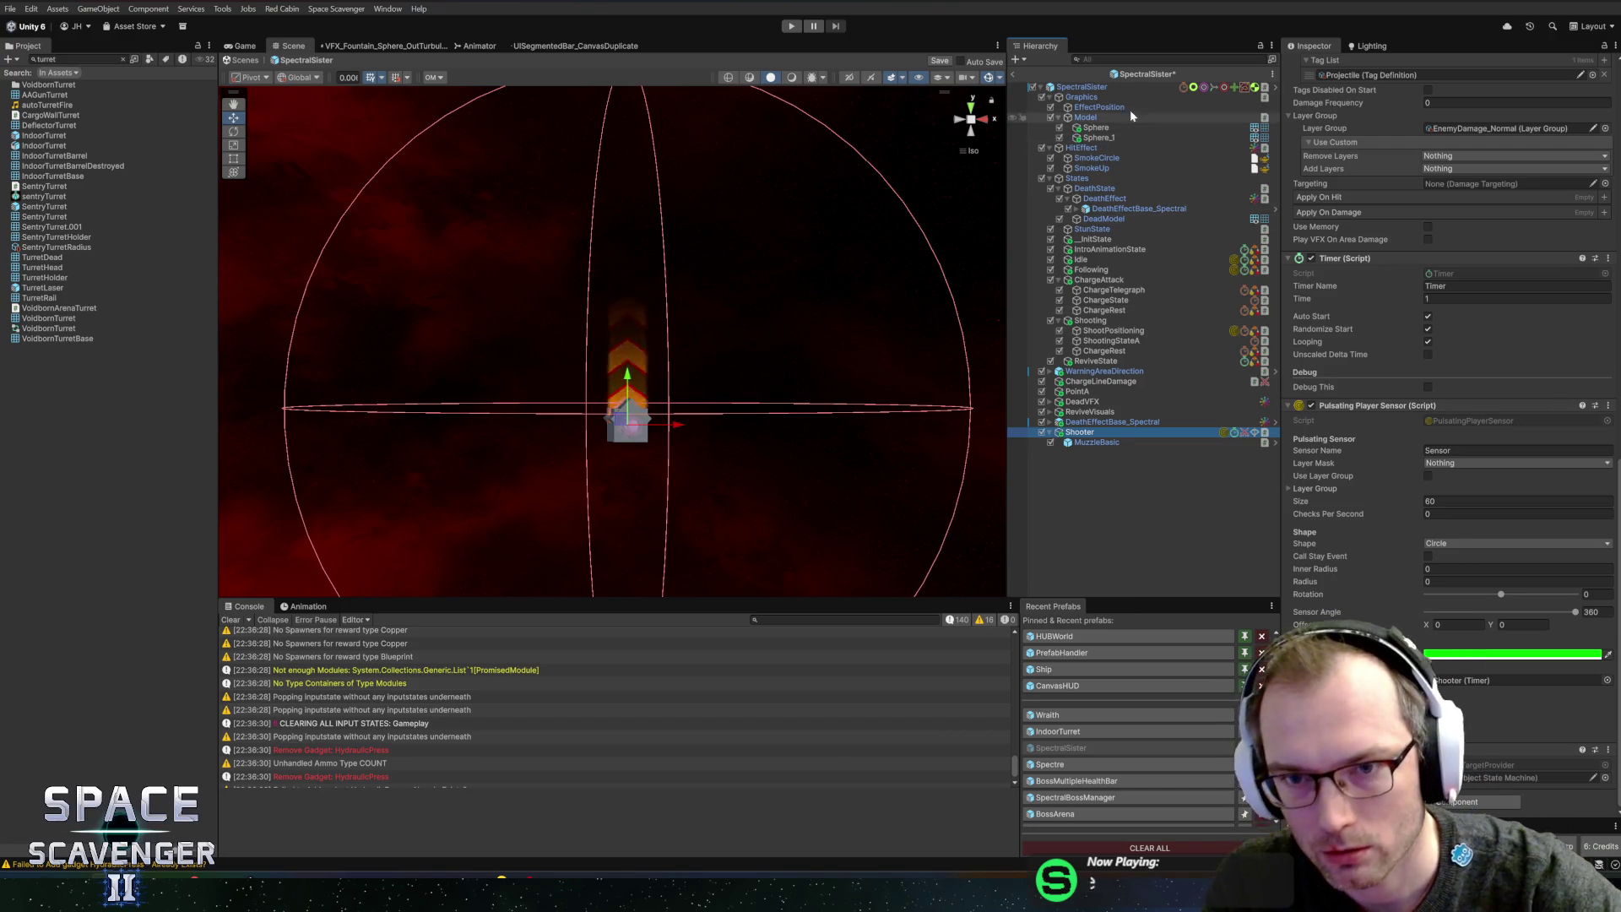
{"action": "left_click", "coordinate": [1512, 777]}
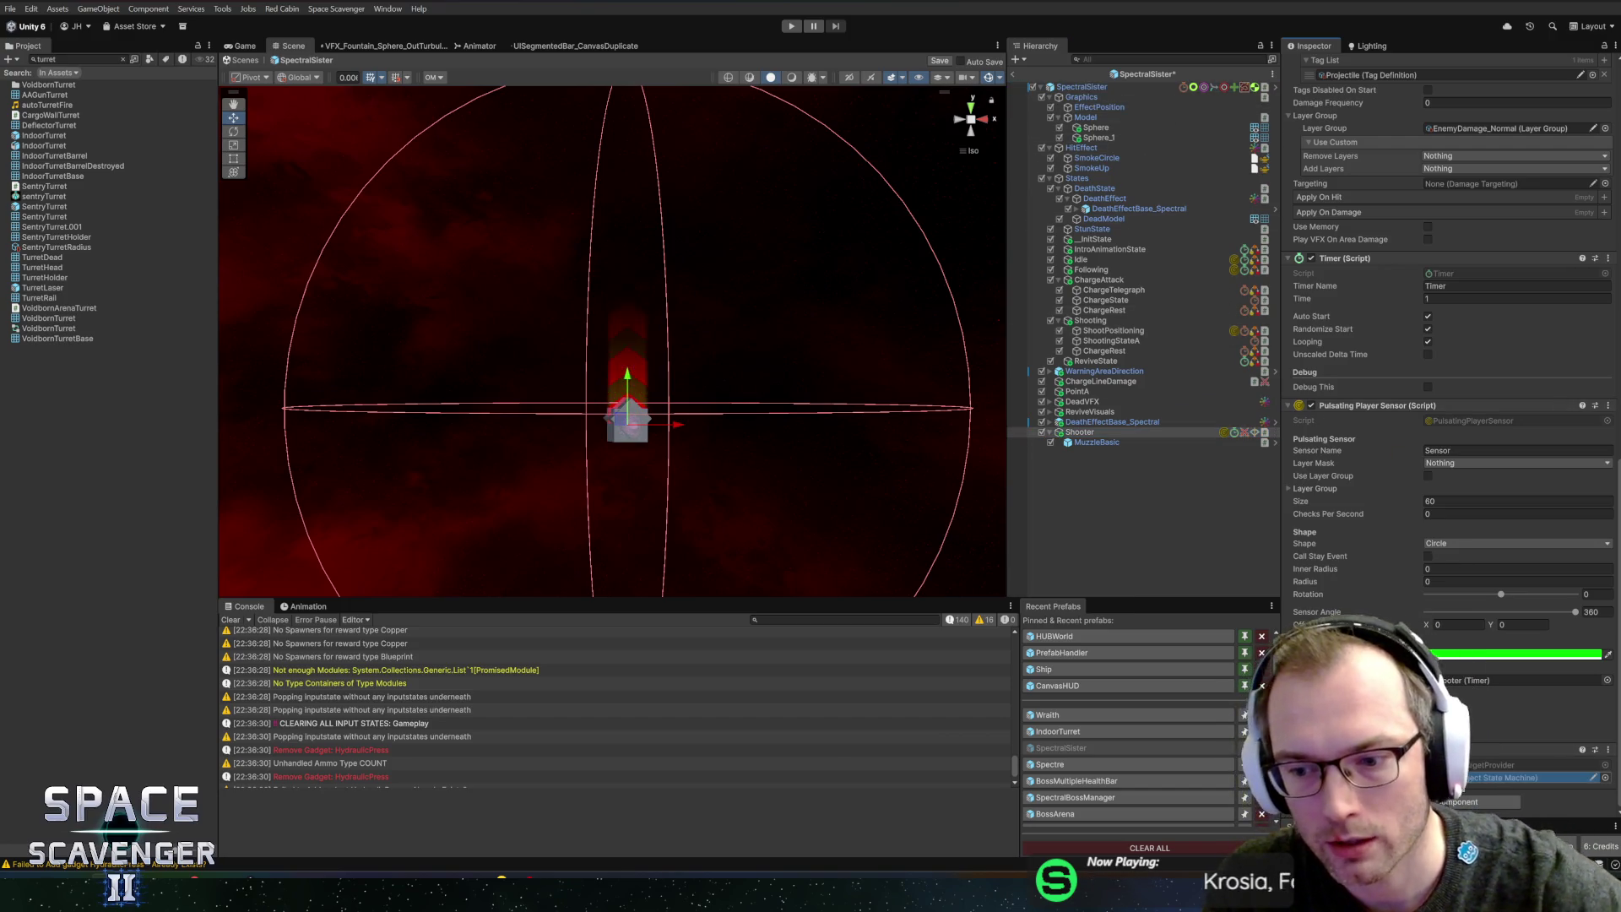
{"action": "scroll", "coordinate": [1386, 475], "scroll_direction": "up", "scroll_amount": 5}
{"action": "scroll", "coordinate": [1386, 473], "scroll_direction": "up", "scroll_amount": 10}
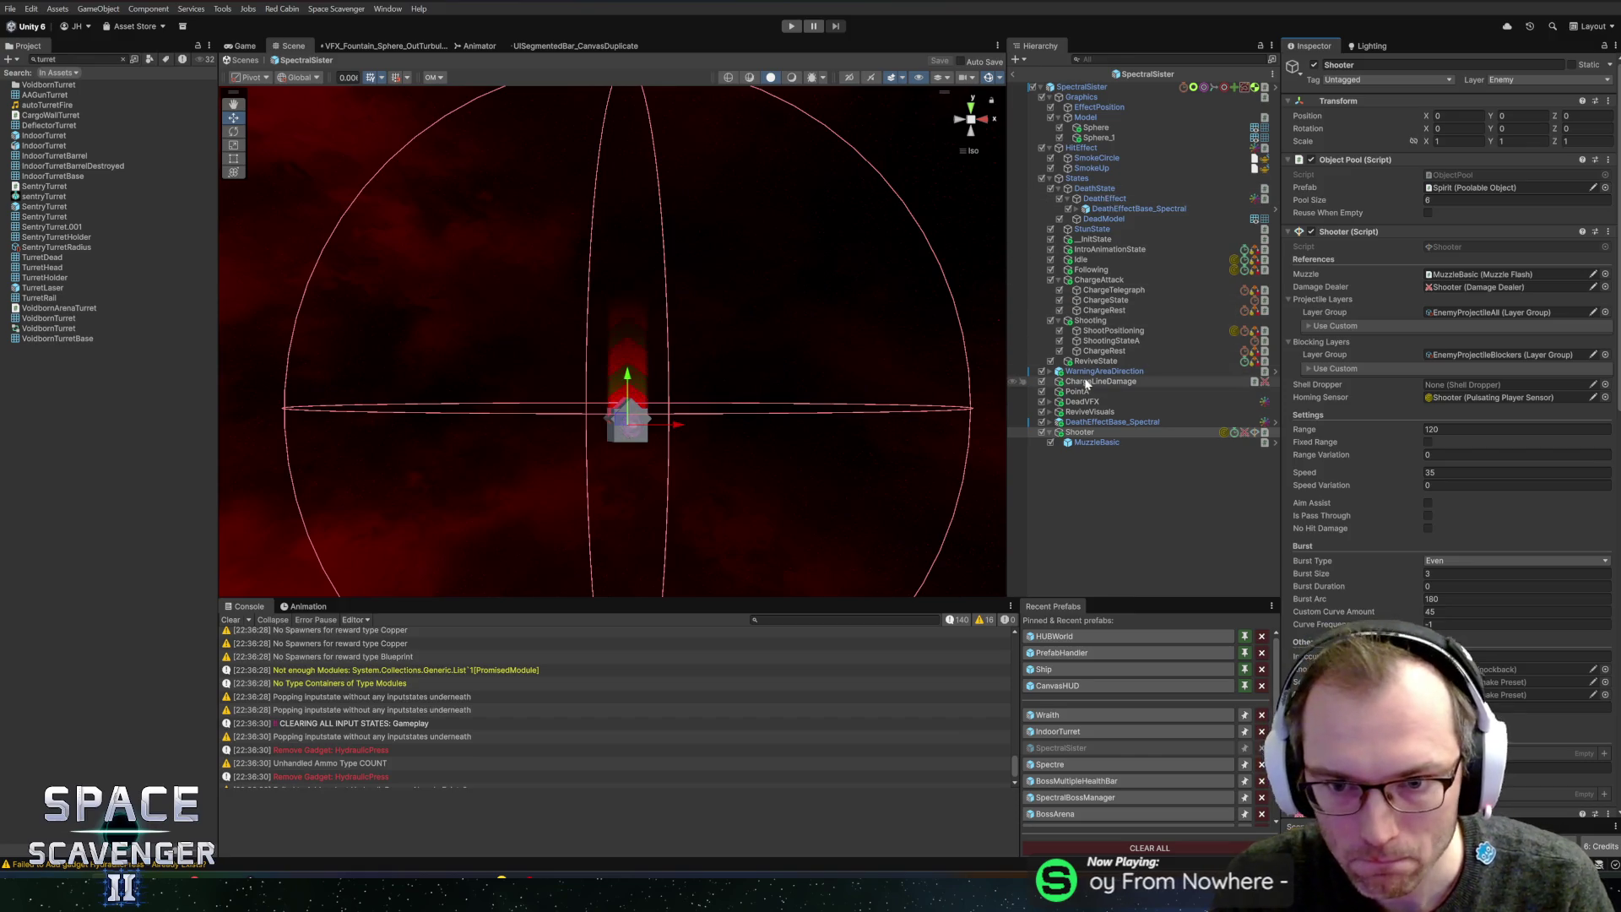
{"action": "left_click", "coordinate": [1109, 352]}
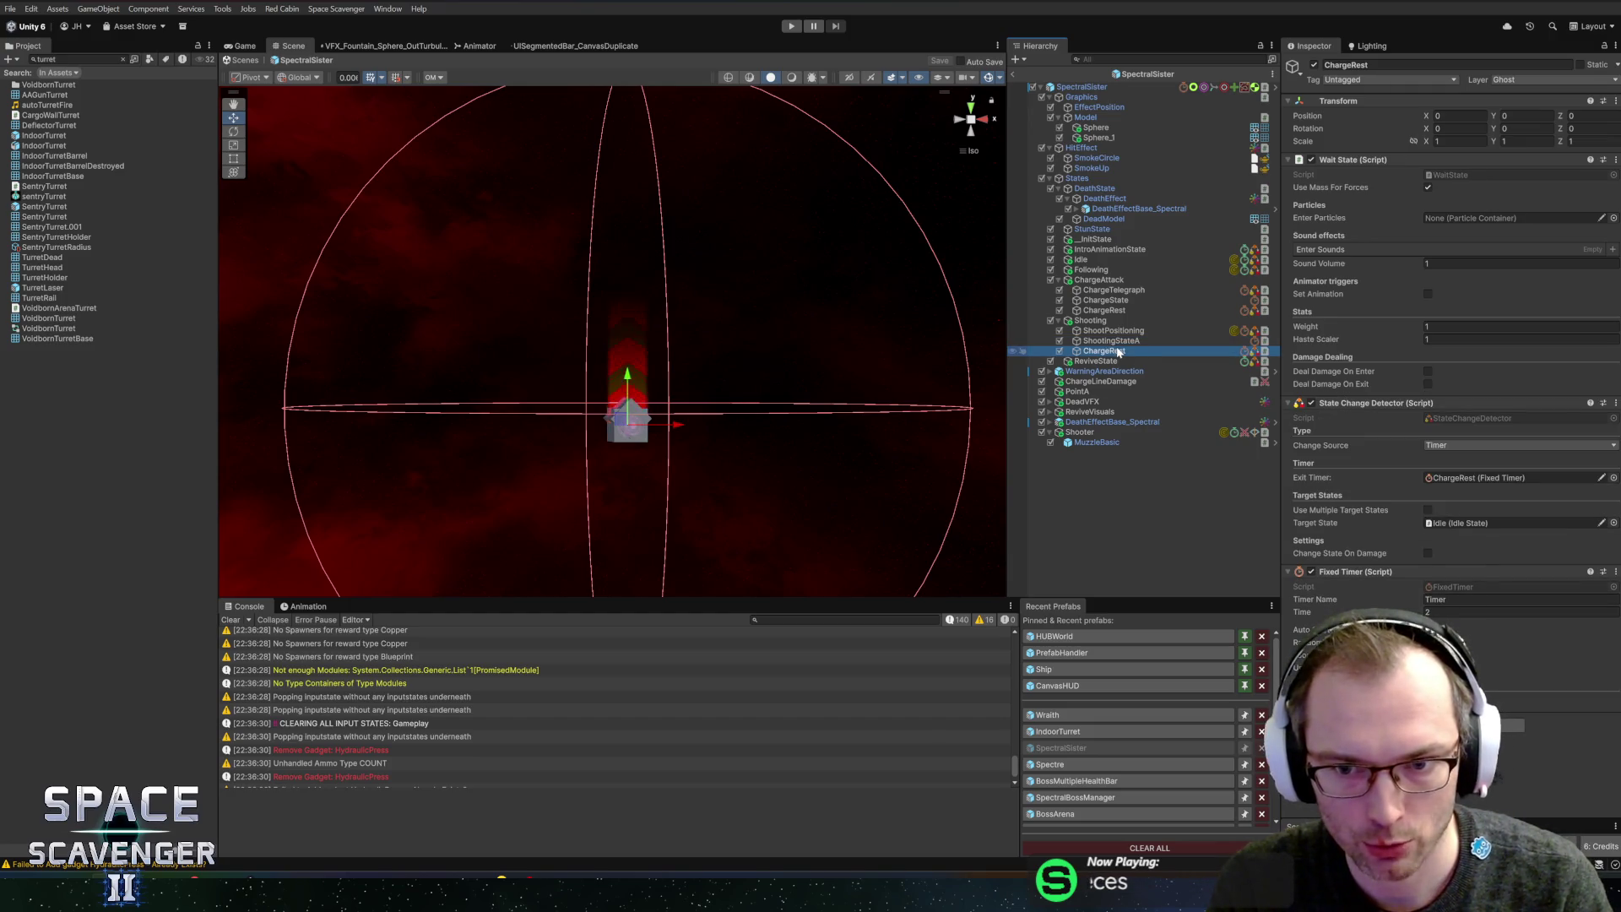
- Compare the settings of ShootingStateA, ReviveState and ChargeRest
{"action": "left_click", "coordinate": [1145, 340]}
{"action": "left_click", "coordinate": [1136, 360]}
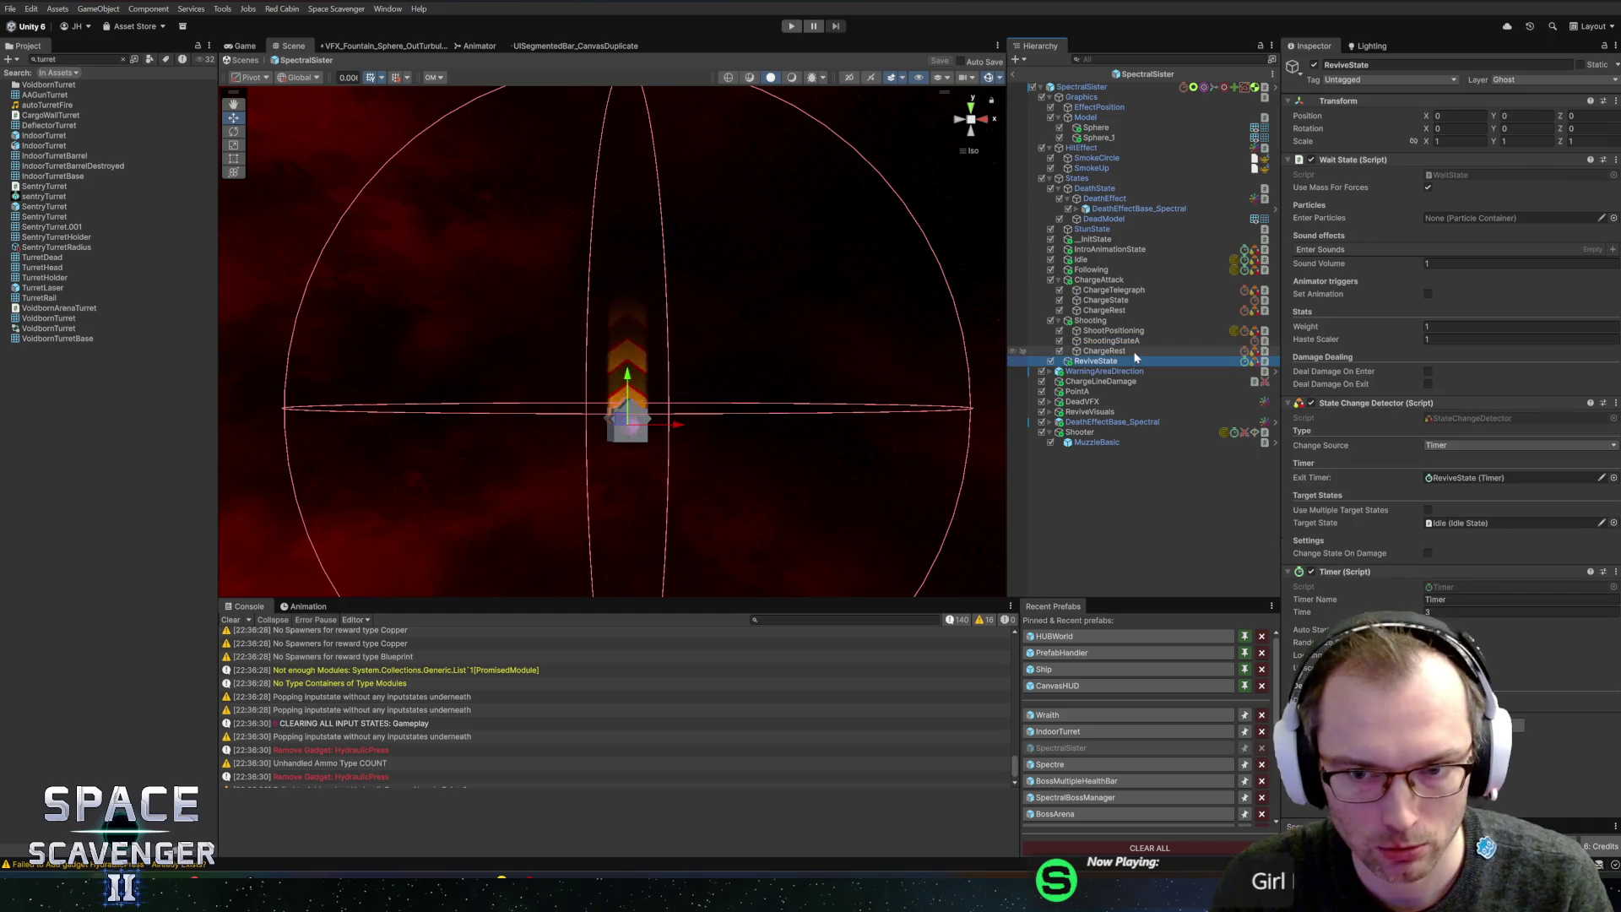
{"action": "left_click", "coordinate": [1133, 351]}
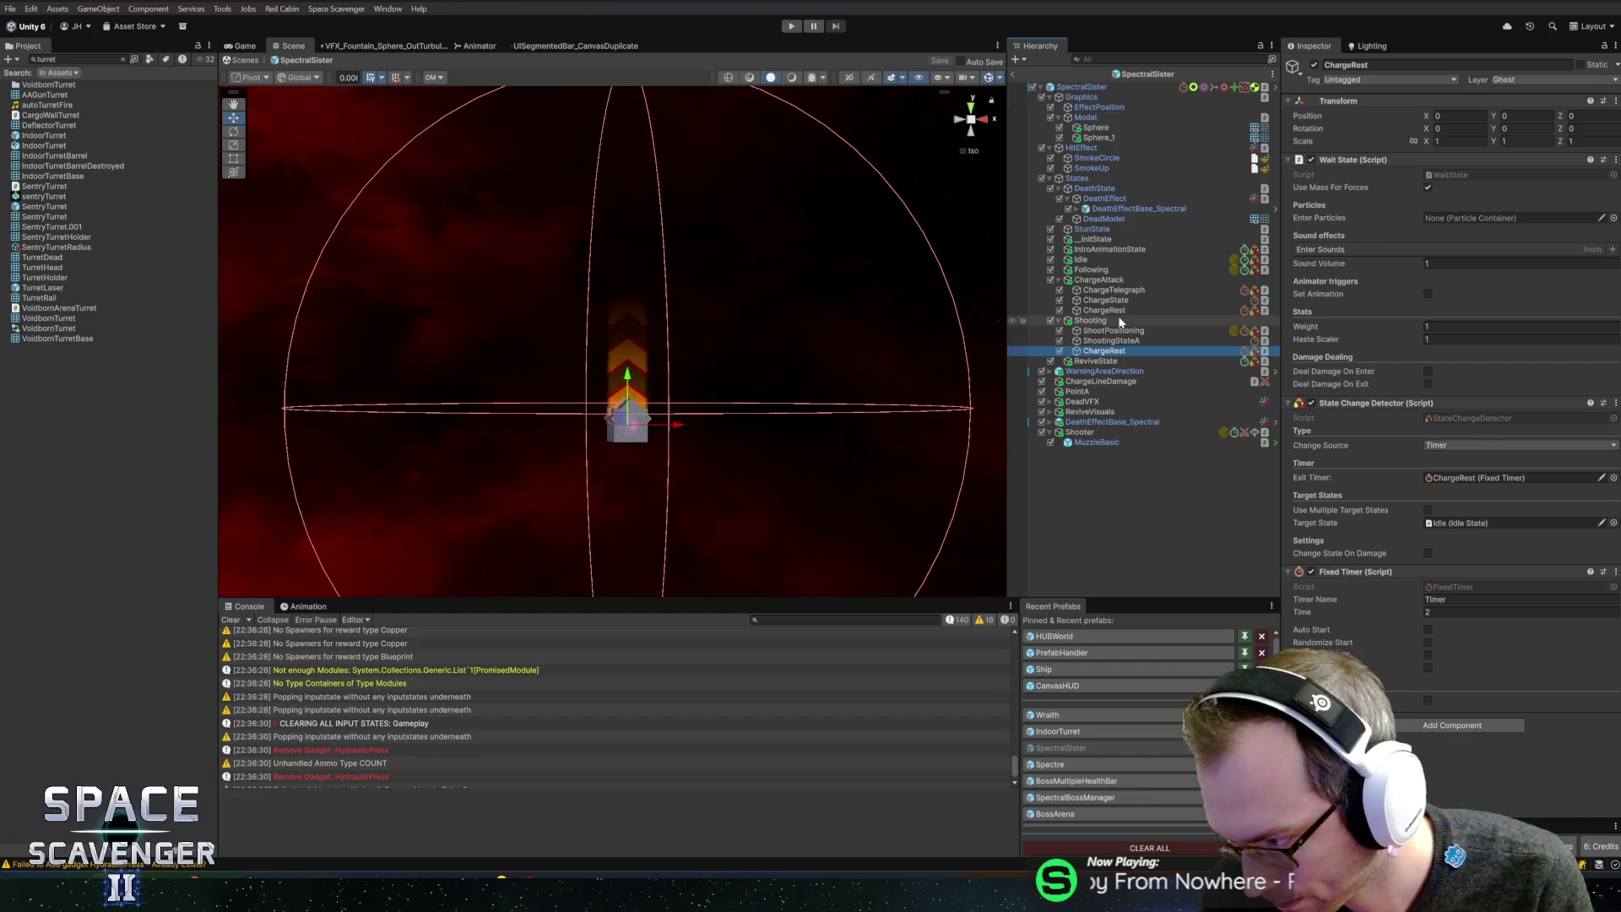
{"action": "left_click", "coordinate": [1107, 342]}
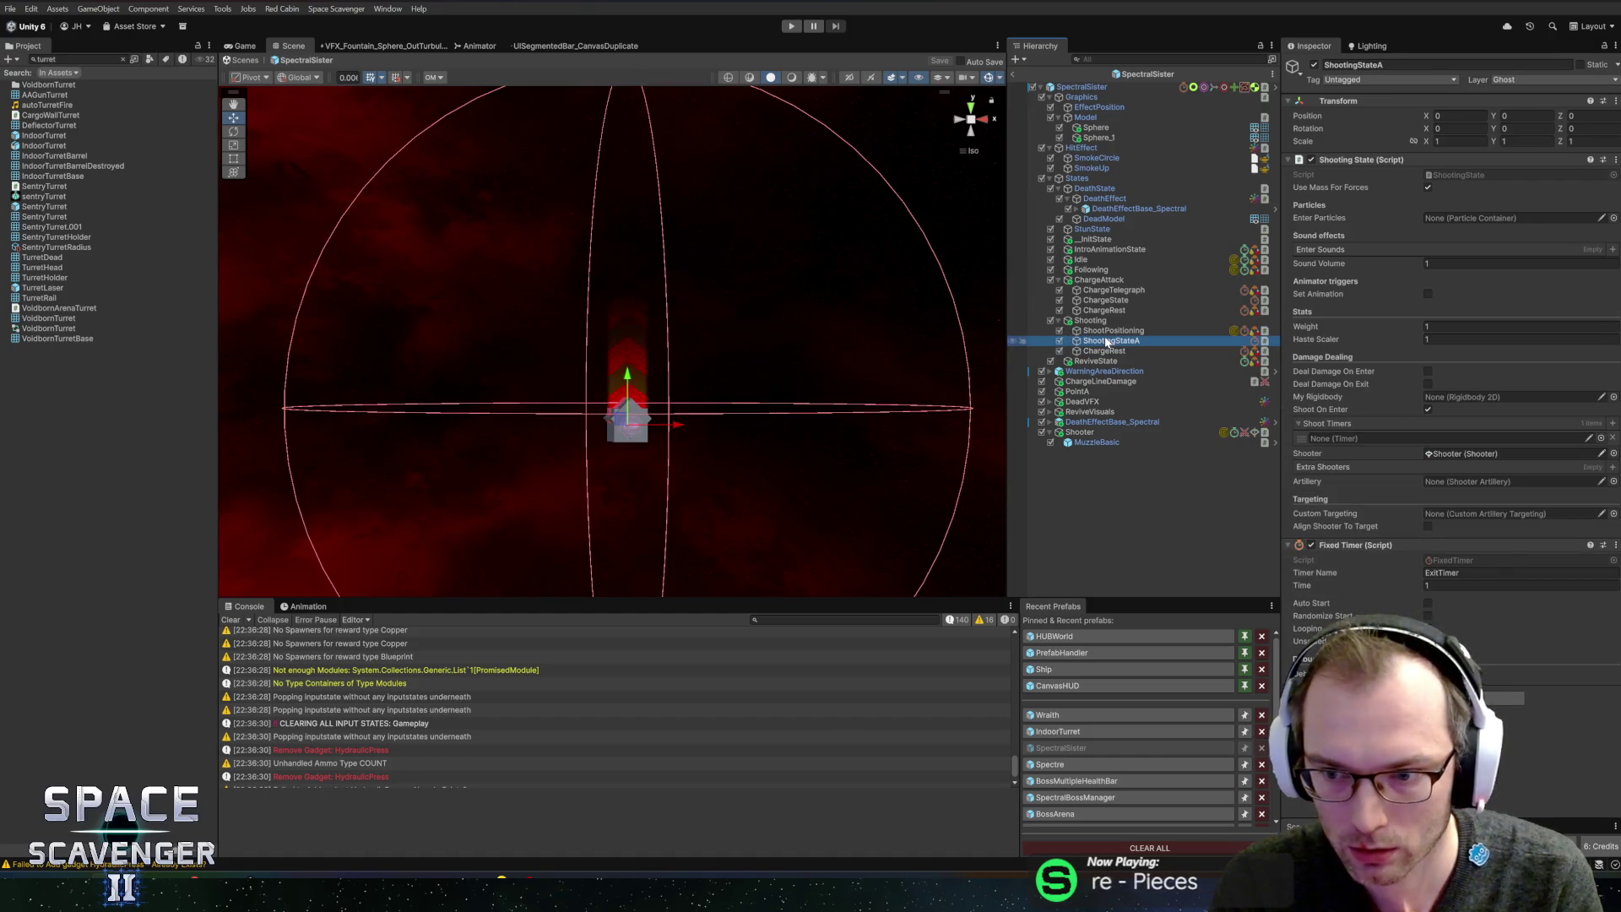
- Delete ChargeRest and rename ShootingStateA to ShootingState
{"action": "left_click", "coordinate": [1109, 352]}
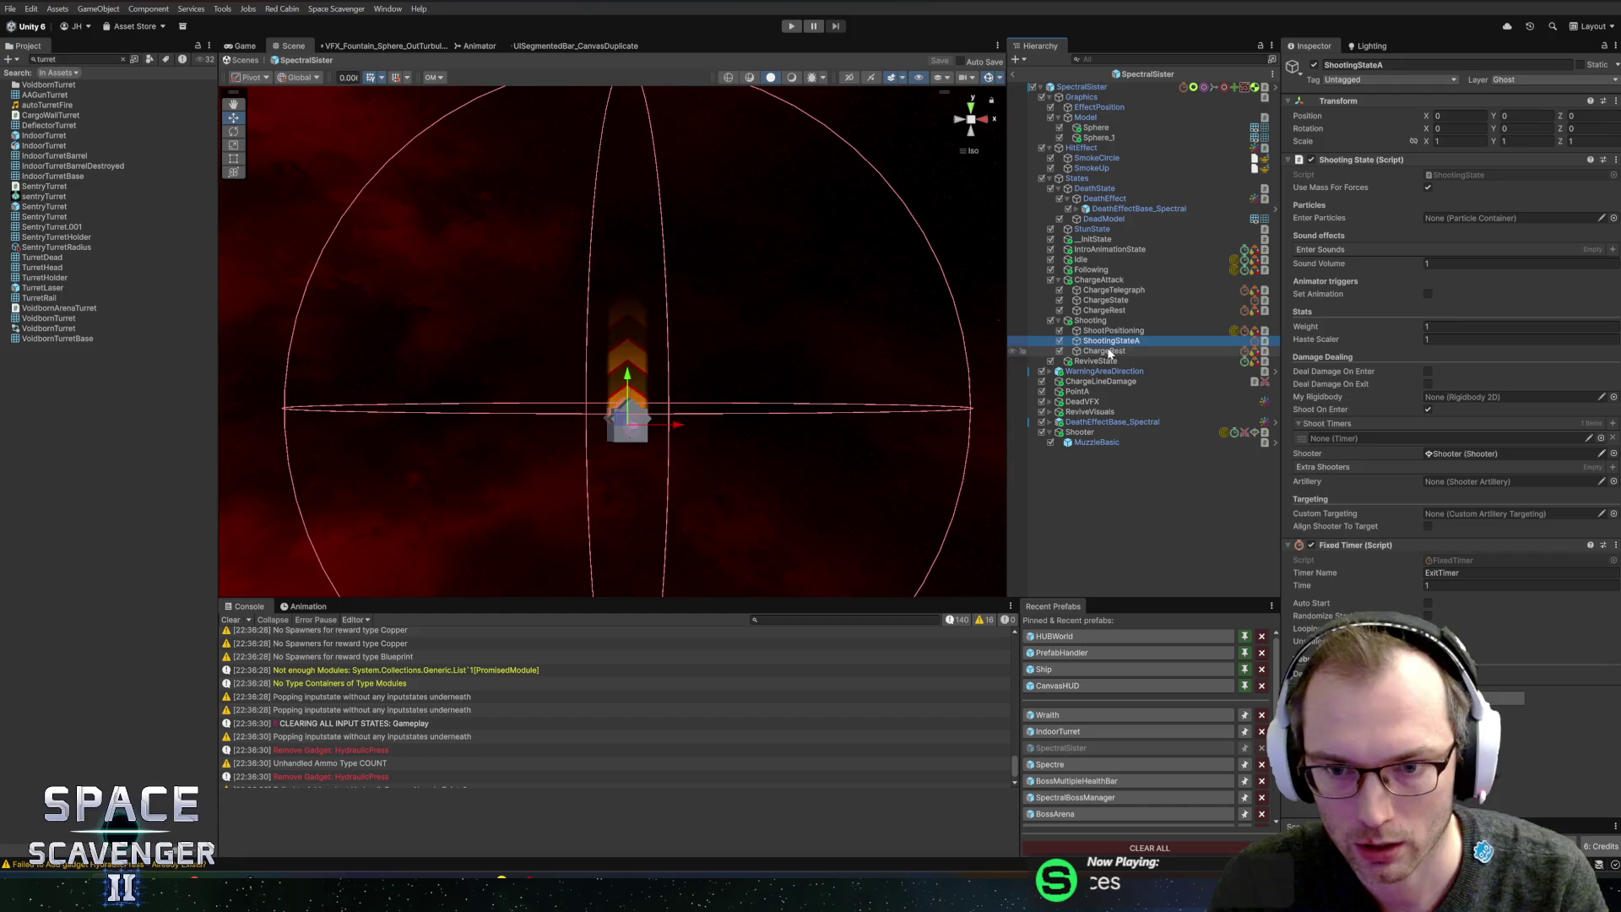
{"action": "key", "text": "Delete"}
{"action": "left_click", "coordinate": [1132, 341]}
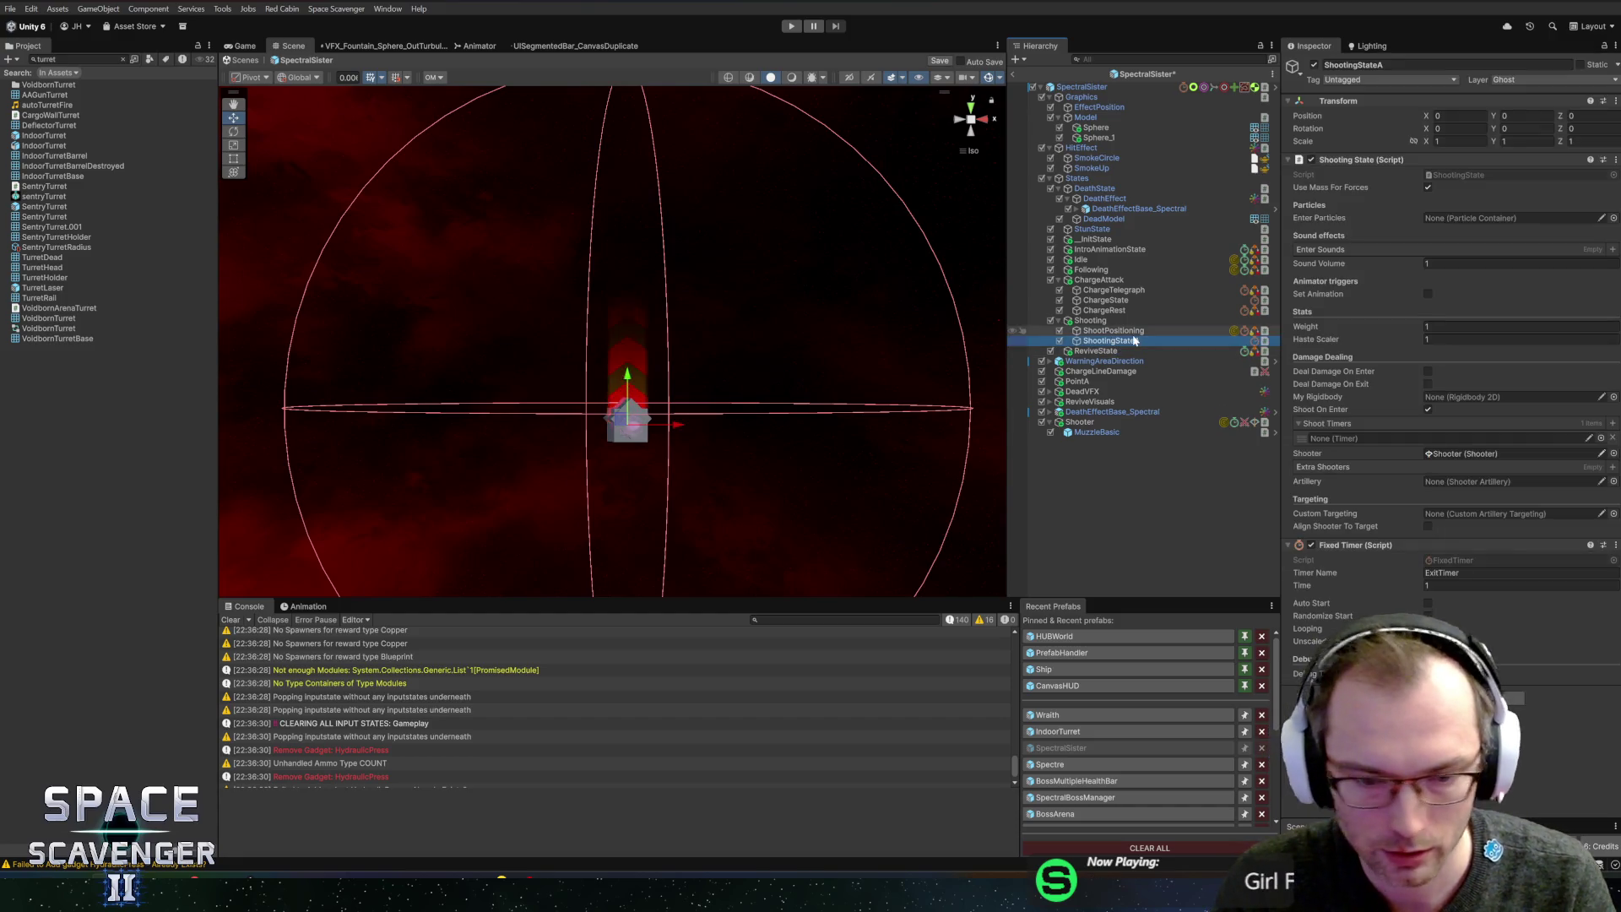
{"action": "key", "text": "Return"}
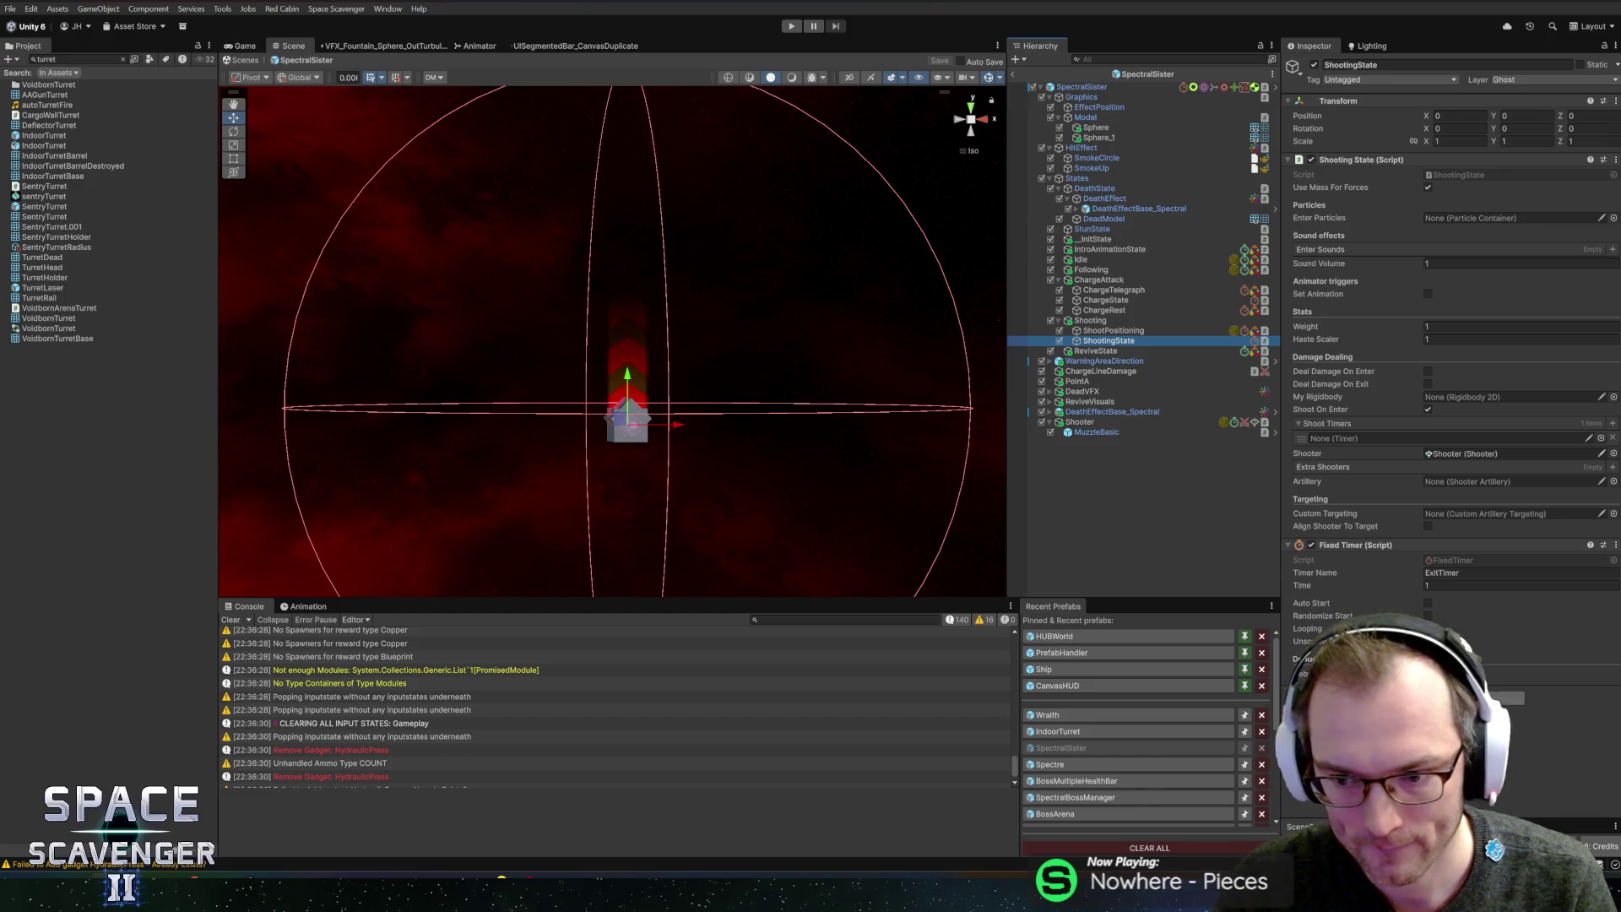
- Move ShootingState's State Change Detector above its Fixed Timer
{"action": "key", "text": "alt+Tab"}
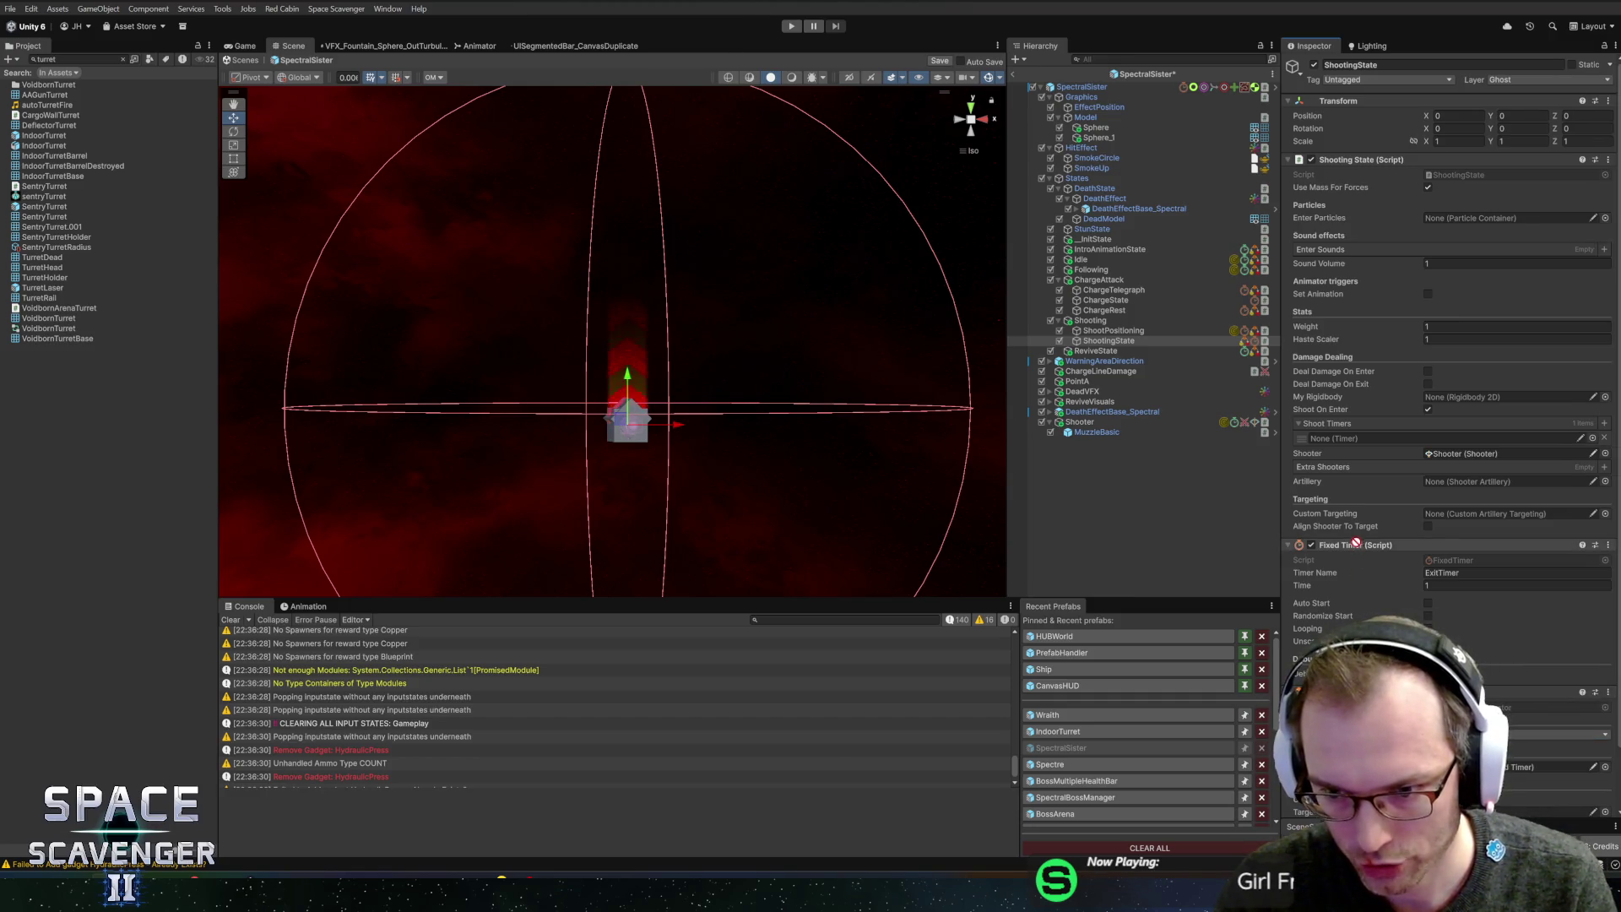
{"action": "left_click_drag", "start_coordinate": [1358, 536], "coordinate": [1360, 541]}
{"action": "scroll", "coordinate": [1374, 569], "scroll_direction": "down", "scroll_amount": 2}
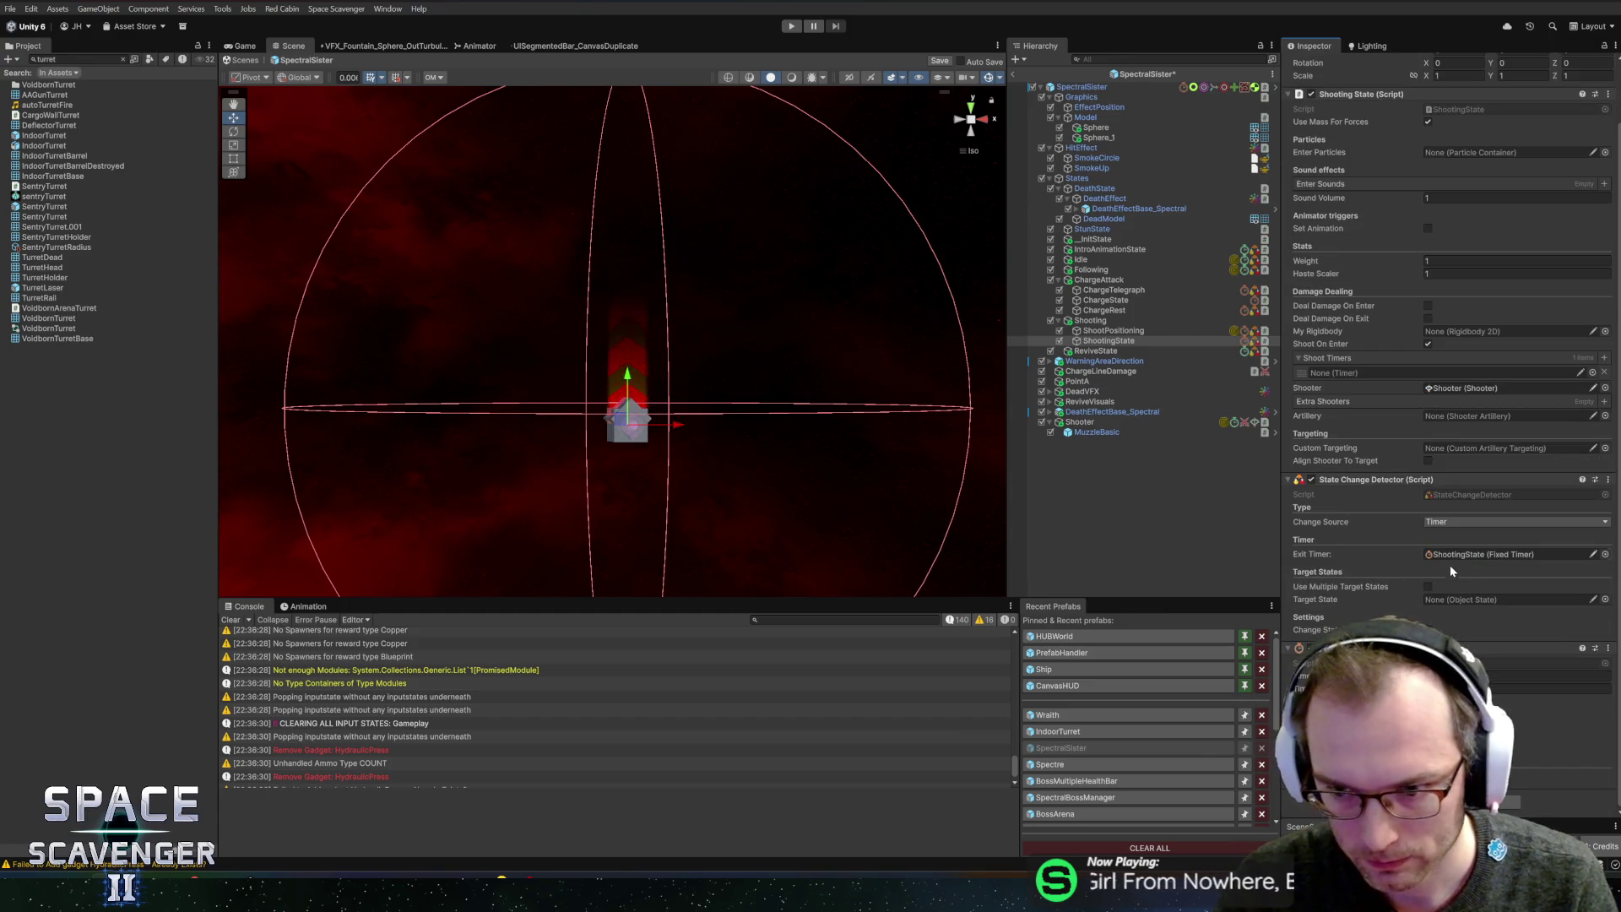
- Set ShootPositioning's Target State to ShootingState
{"action": "left_click", "coordinate": [1109, 330]}
{"action": "mouse_move", "coordinate": [1109, 341]}
{"action": "left_mouse_down"}
{"action": "mouse_move", "coordinate": [1267, 507]}
{"action": "mouse_move", "coordinate": [1486, 620]}
{"action": "left_mouse_up"}
{"action": "left_click", "coordinate": [1091, 269]}
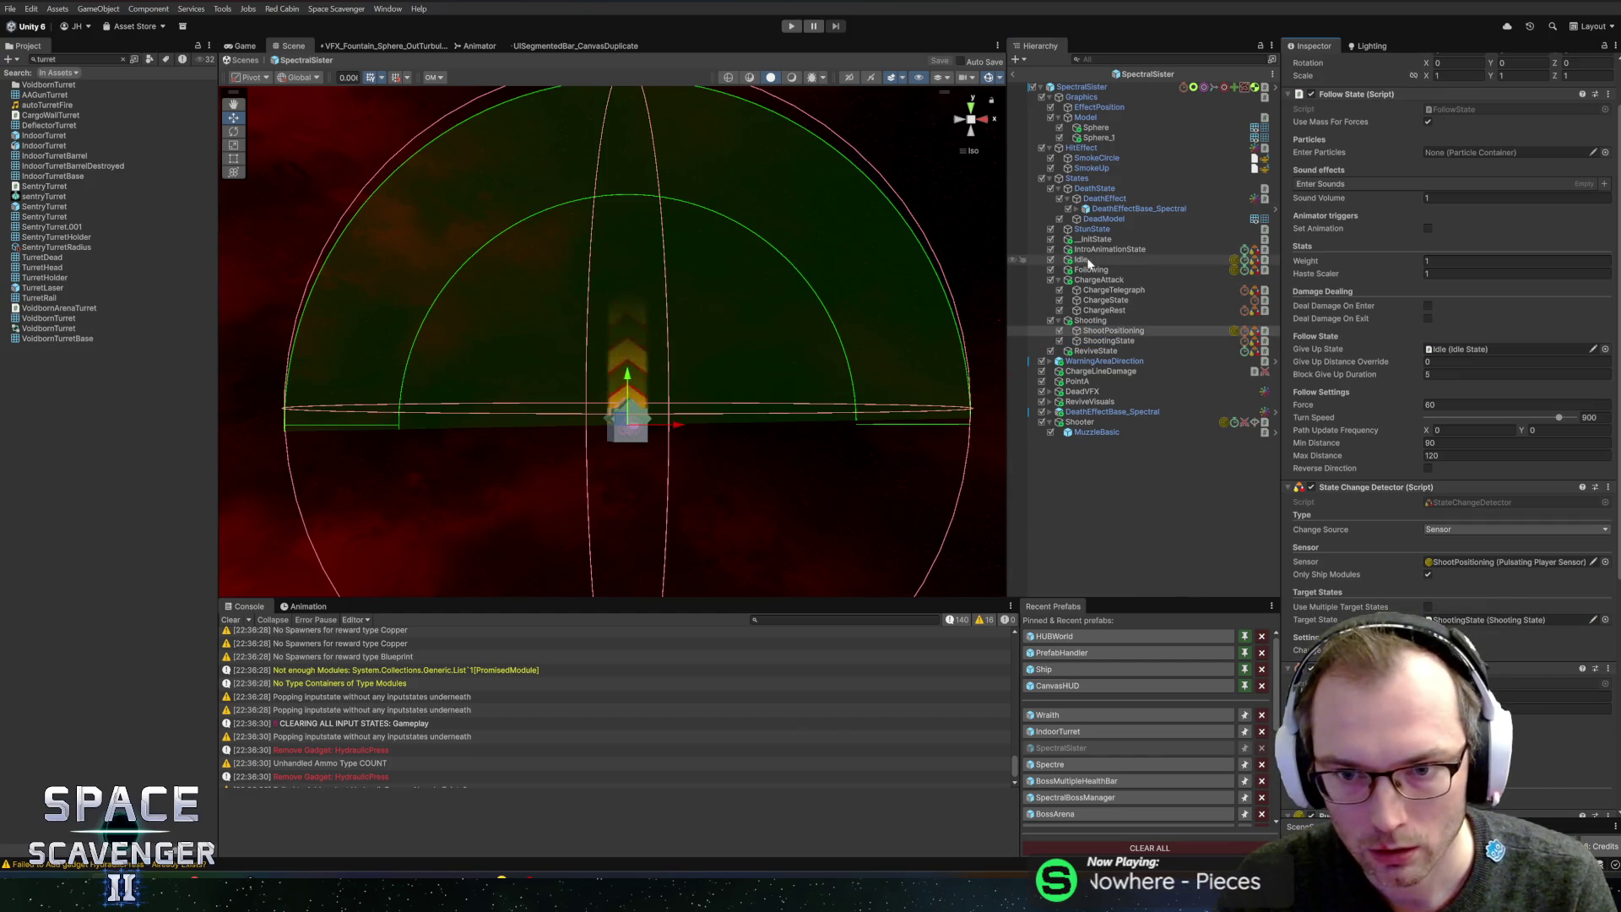
- Save the prefab, try assigning a timer to Following's Exit Timer, and select ShootingState
{"action": "key", "text": "ctrl+s"}
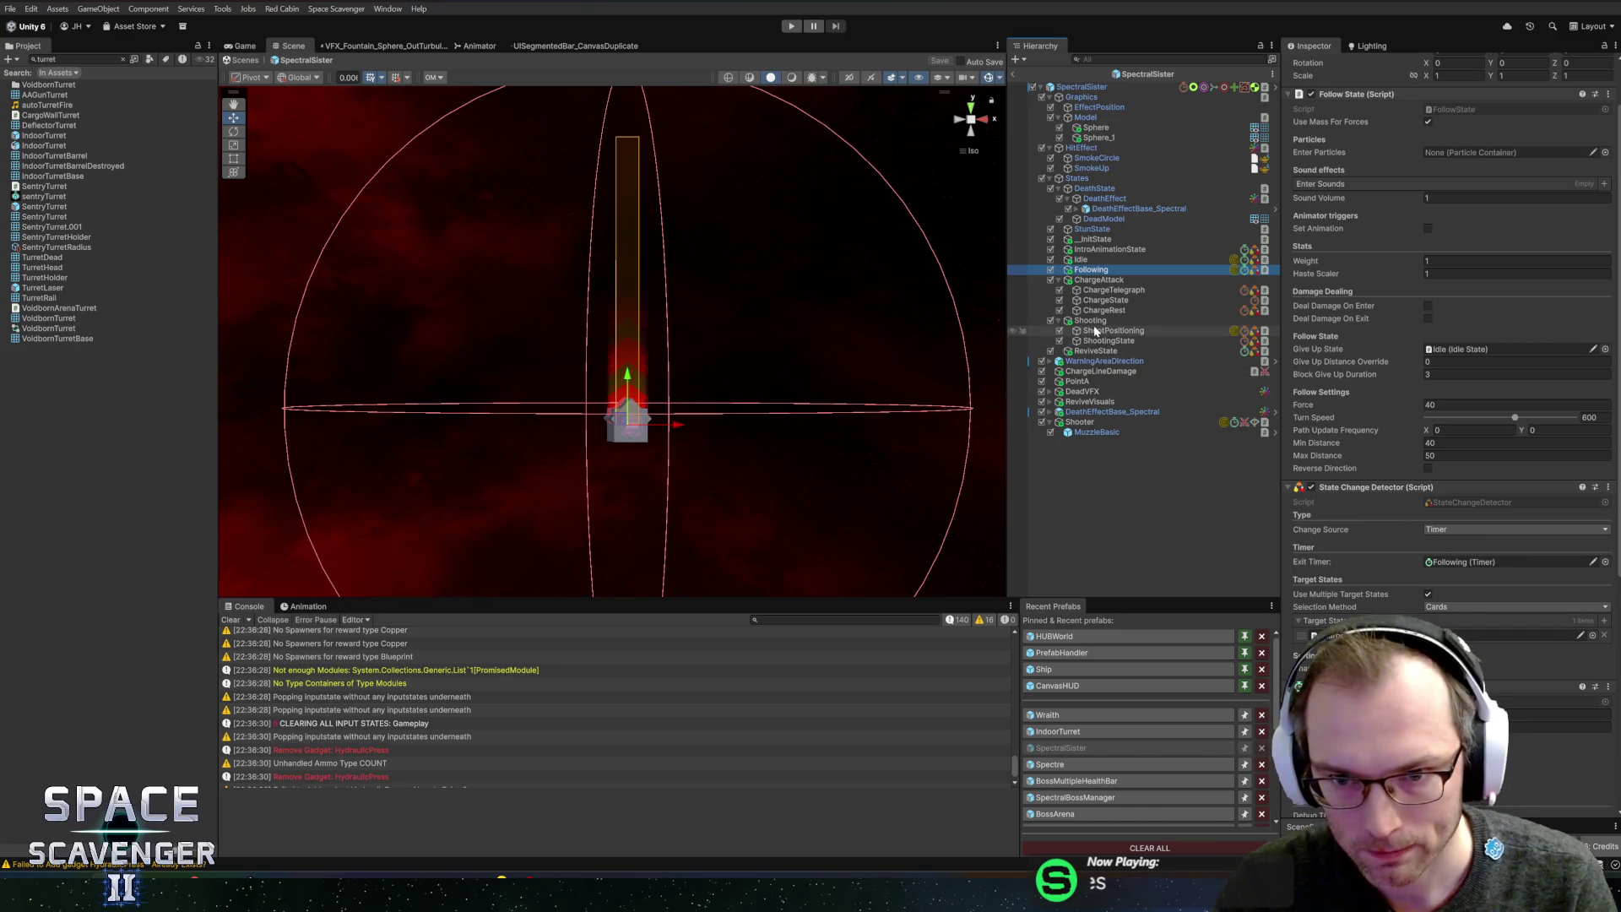
{"action": "mouse_move", "coordinate": [1111, 330]}
{"action": "left_mouse_down"}
{"action": "mouse_move", "coordinate": [1374, 556]}
{"action": "mouse_move", "coordinate": [1394, 632]}
{"action": "left_mouse_up"}
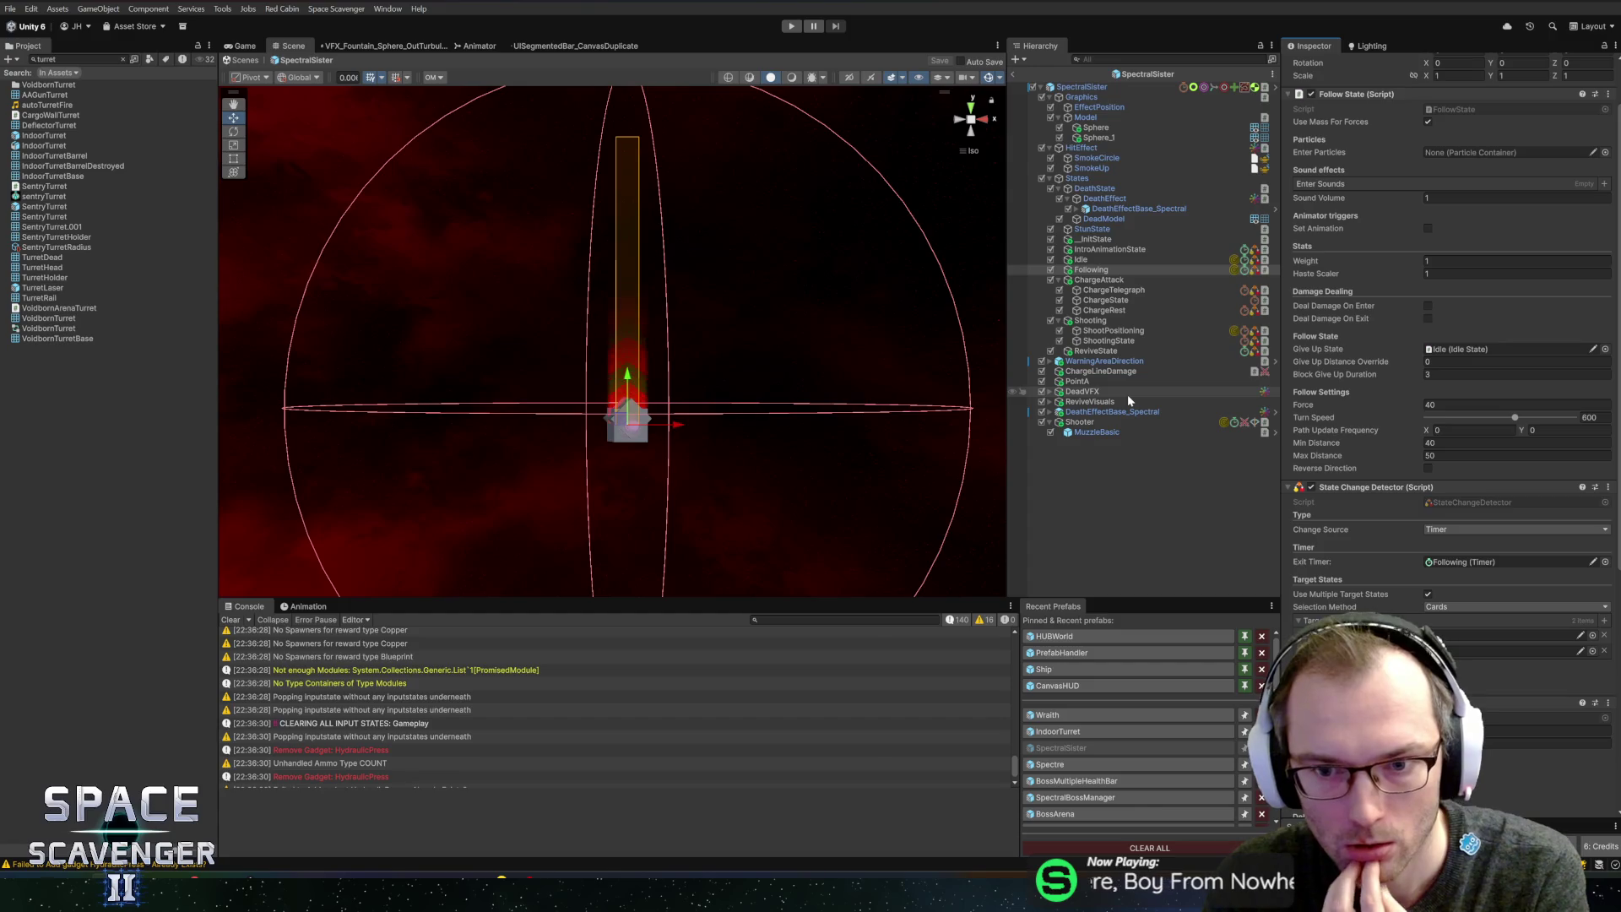
{"action": "left_click", "coordinate": [1117, 341]}
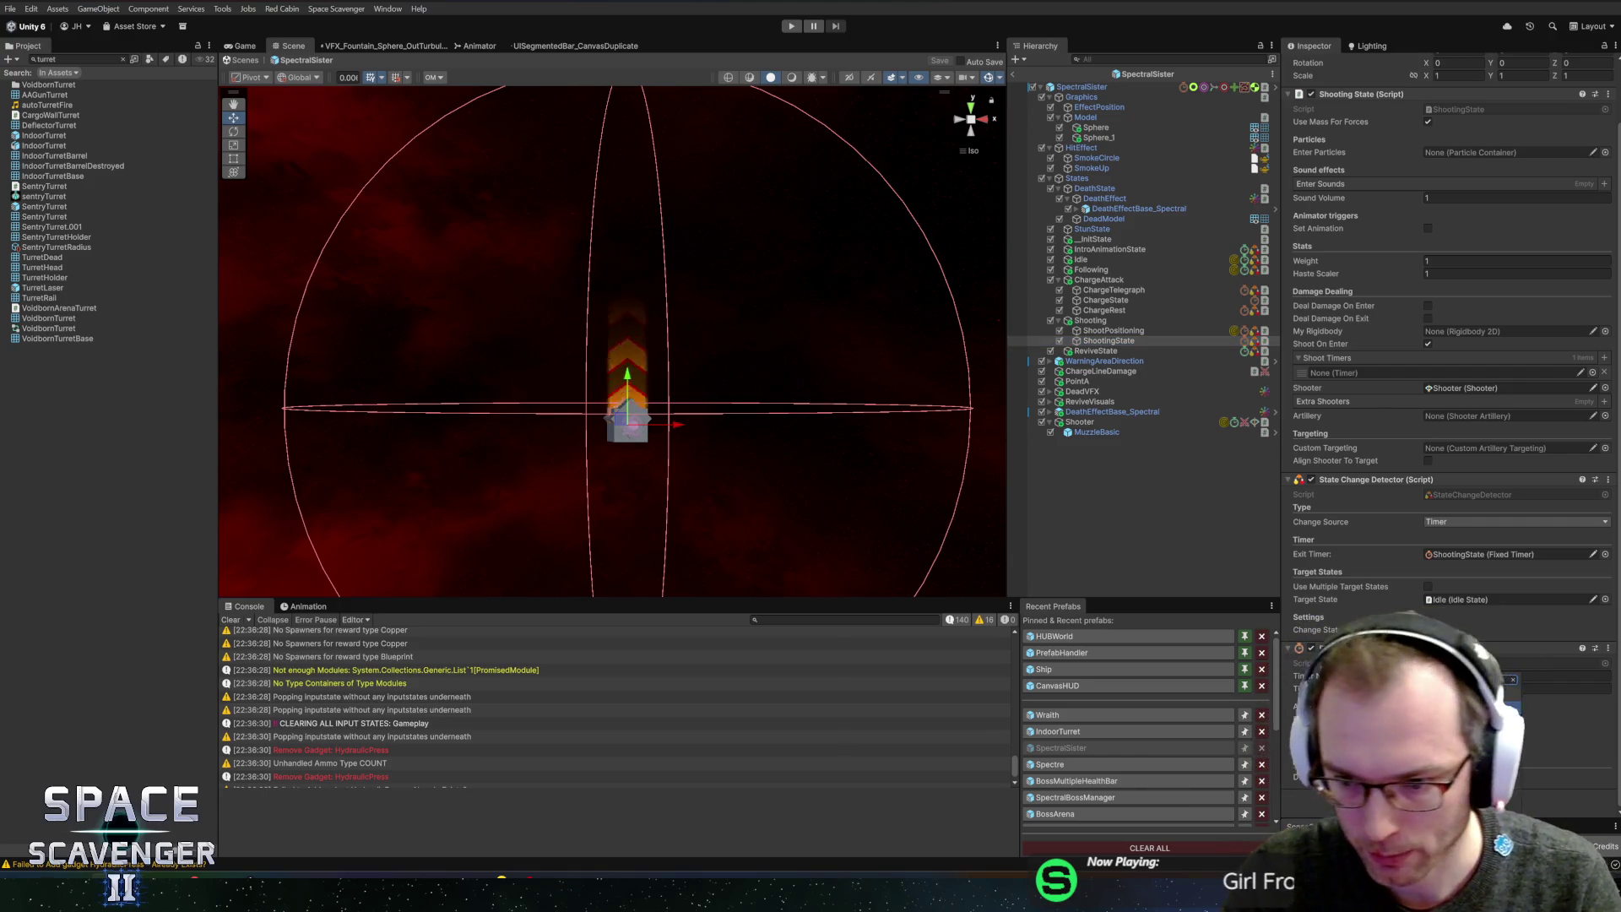
- Assign ShootingState's own timer to its empty Shoot Timers element
{"action": "scroll", "coordinate": [1448, 338], "scroll_direction": "down", "scroll_amount": 4}
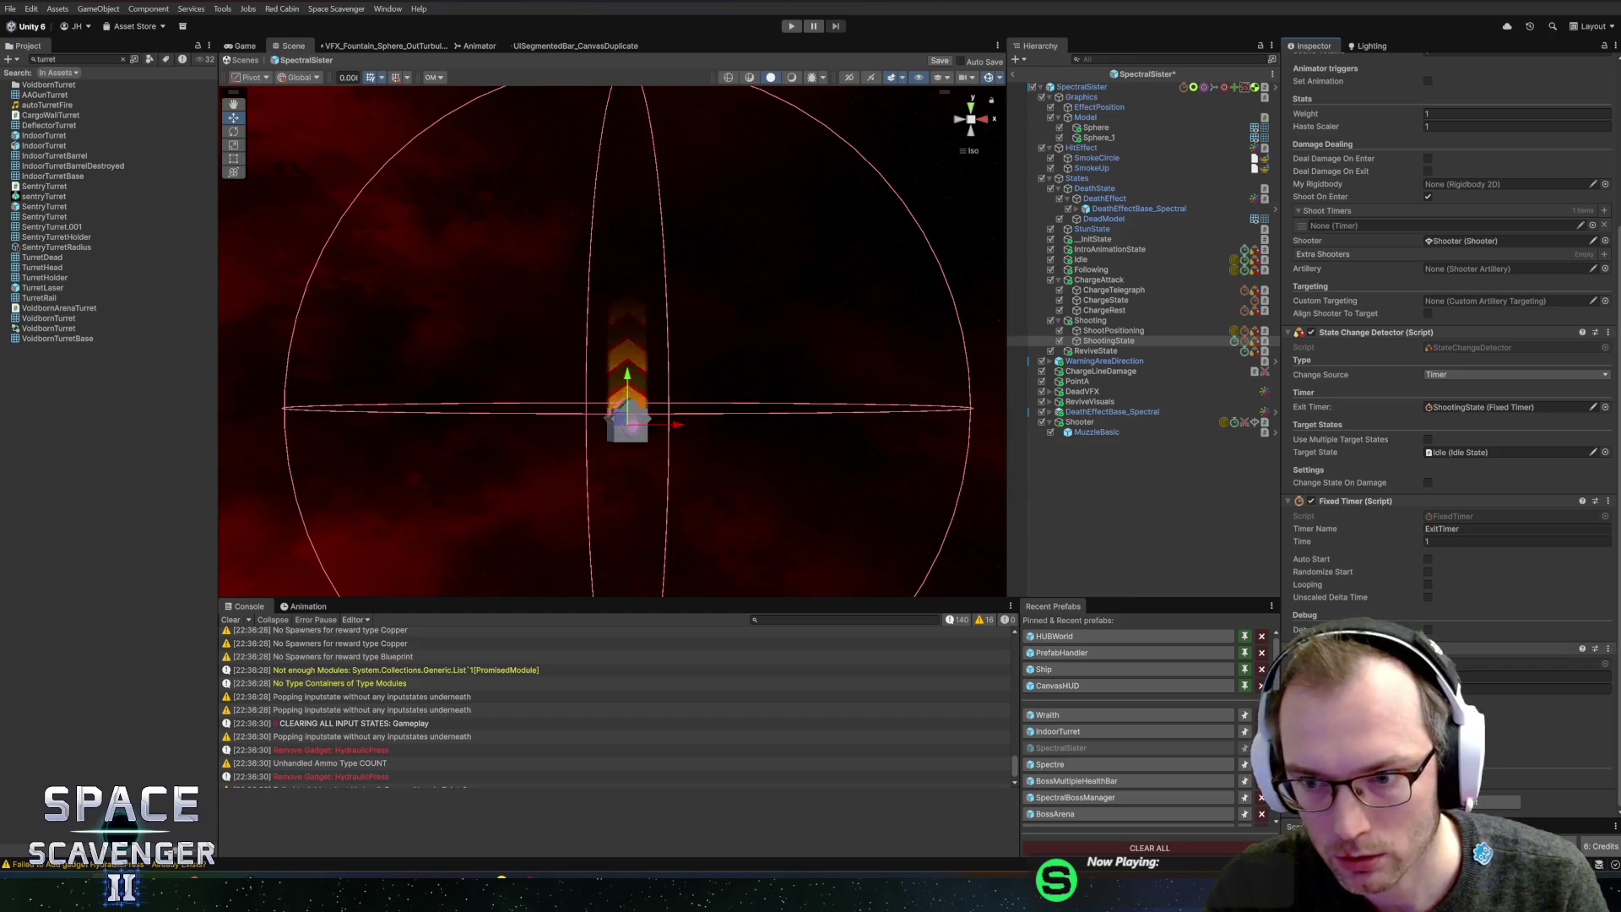
{"action": "mouse_move", "coordinate": [1439, 299]}
{"action": "left_mouse_down"}
{"action": "mouse_move", "coordinate": [1454, 225]}
{"action": "mouse_move", "coordinate": [1441, 223]}
{"action": "left_mouse_up"}
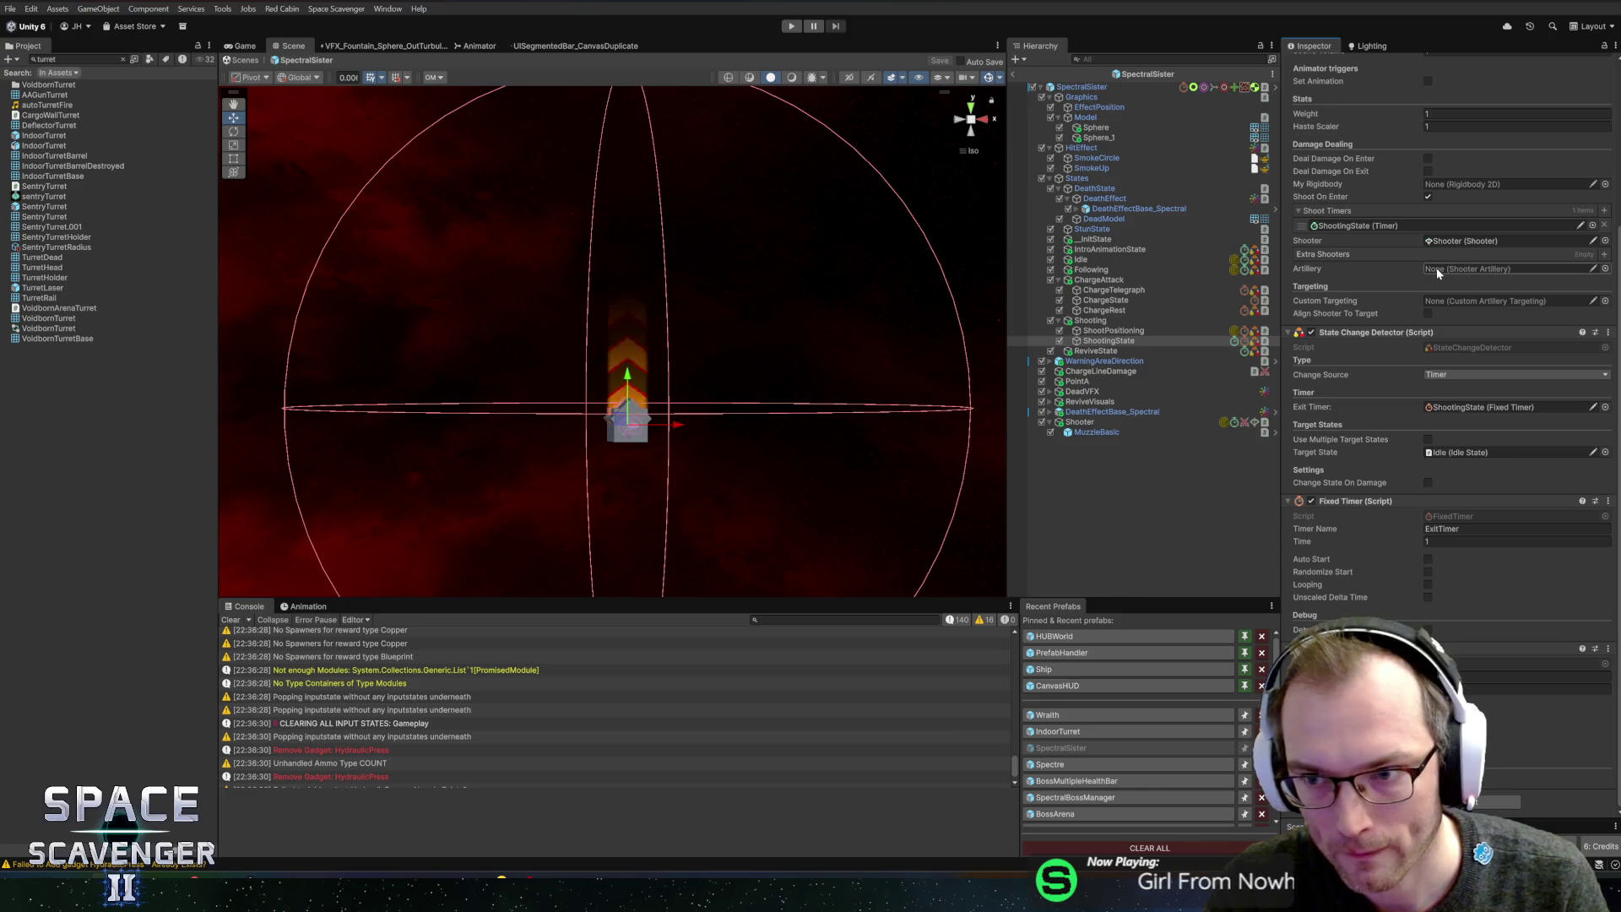
{"action": "scroll", "coordinate": [1431, 292], "scroll_direction": "up", "scroll_amount": 5}
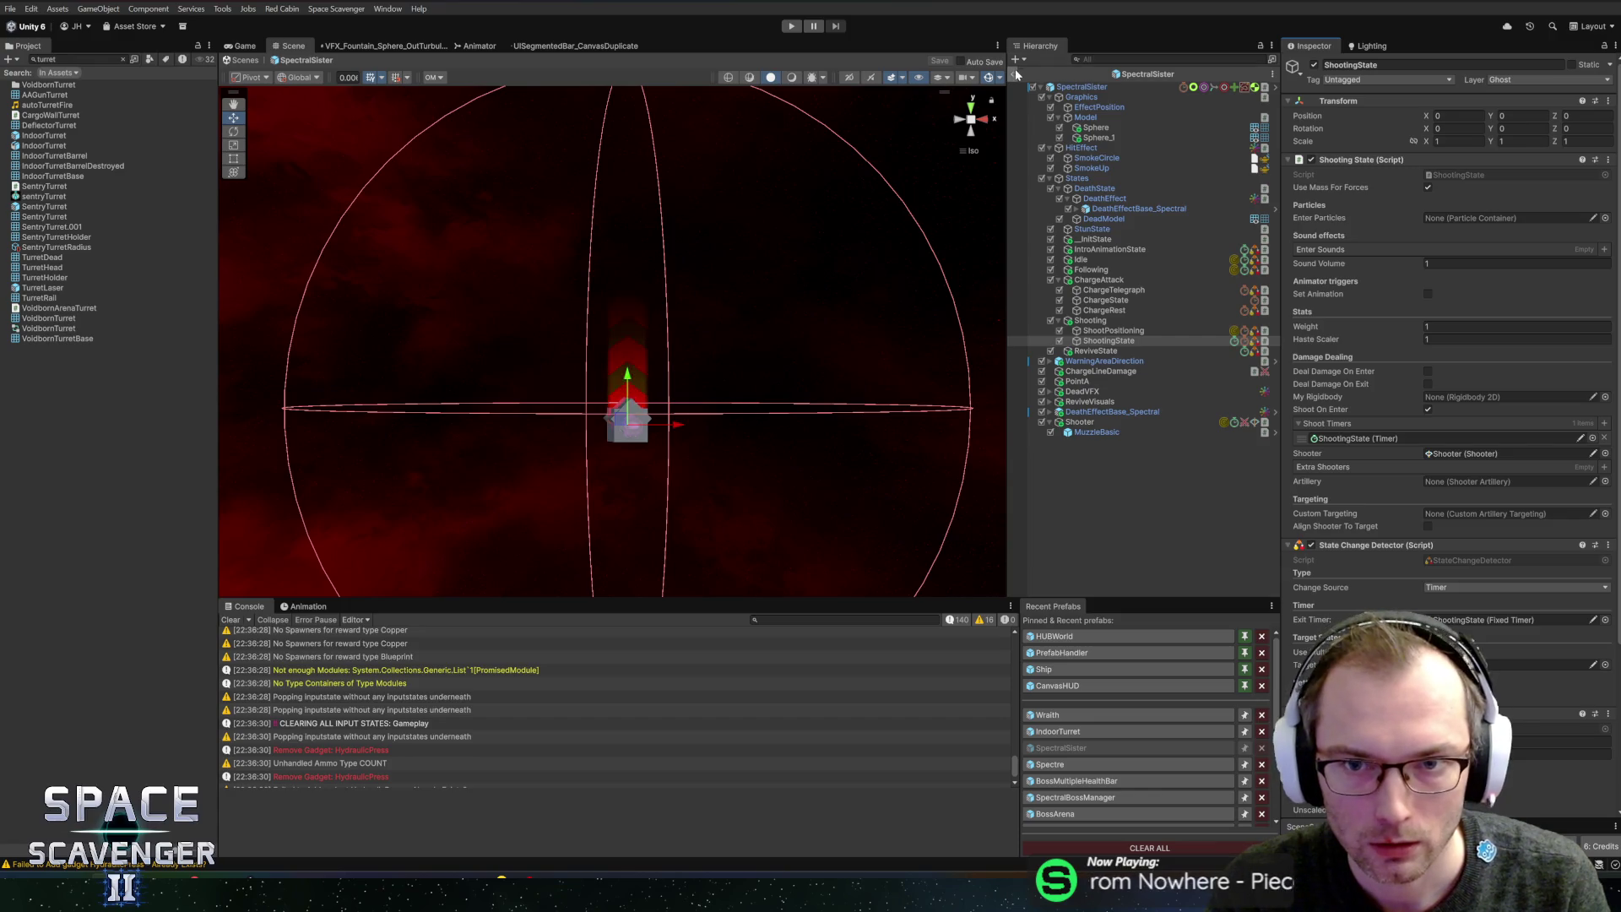
{"action": "key", "text": "alt+Tab"}
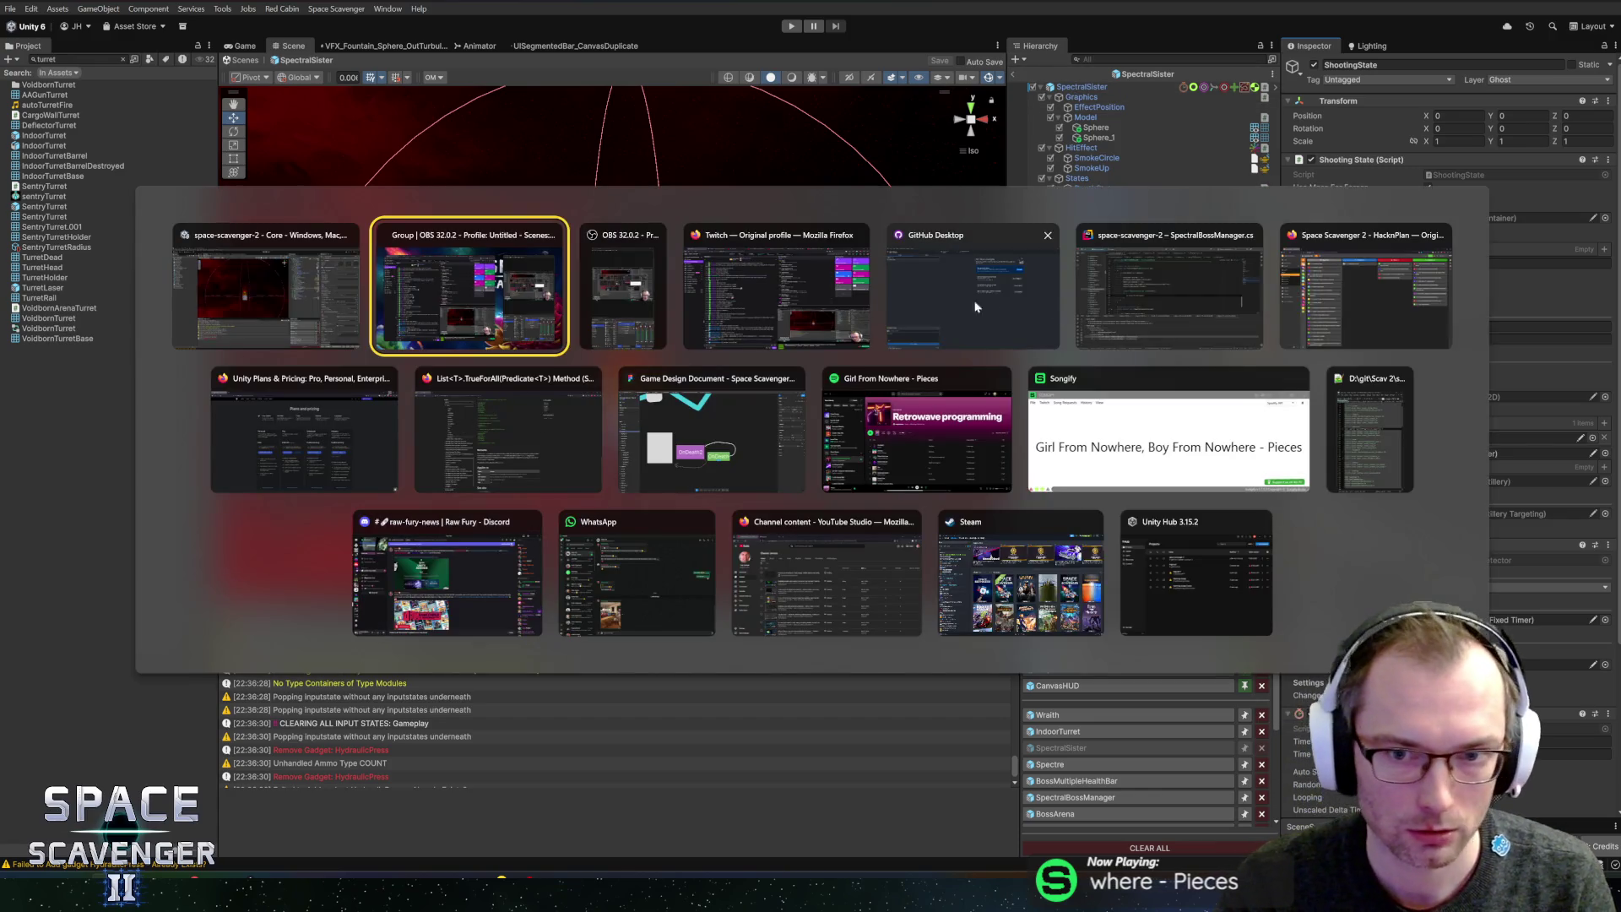
- In SpectralSister.cs, duplicate the chargeTelegraphState and chargeState fields under a new Shooting comment
{"action": "left_click", "coordinate": [1169, 288]}
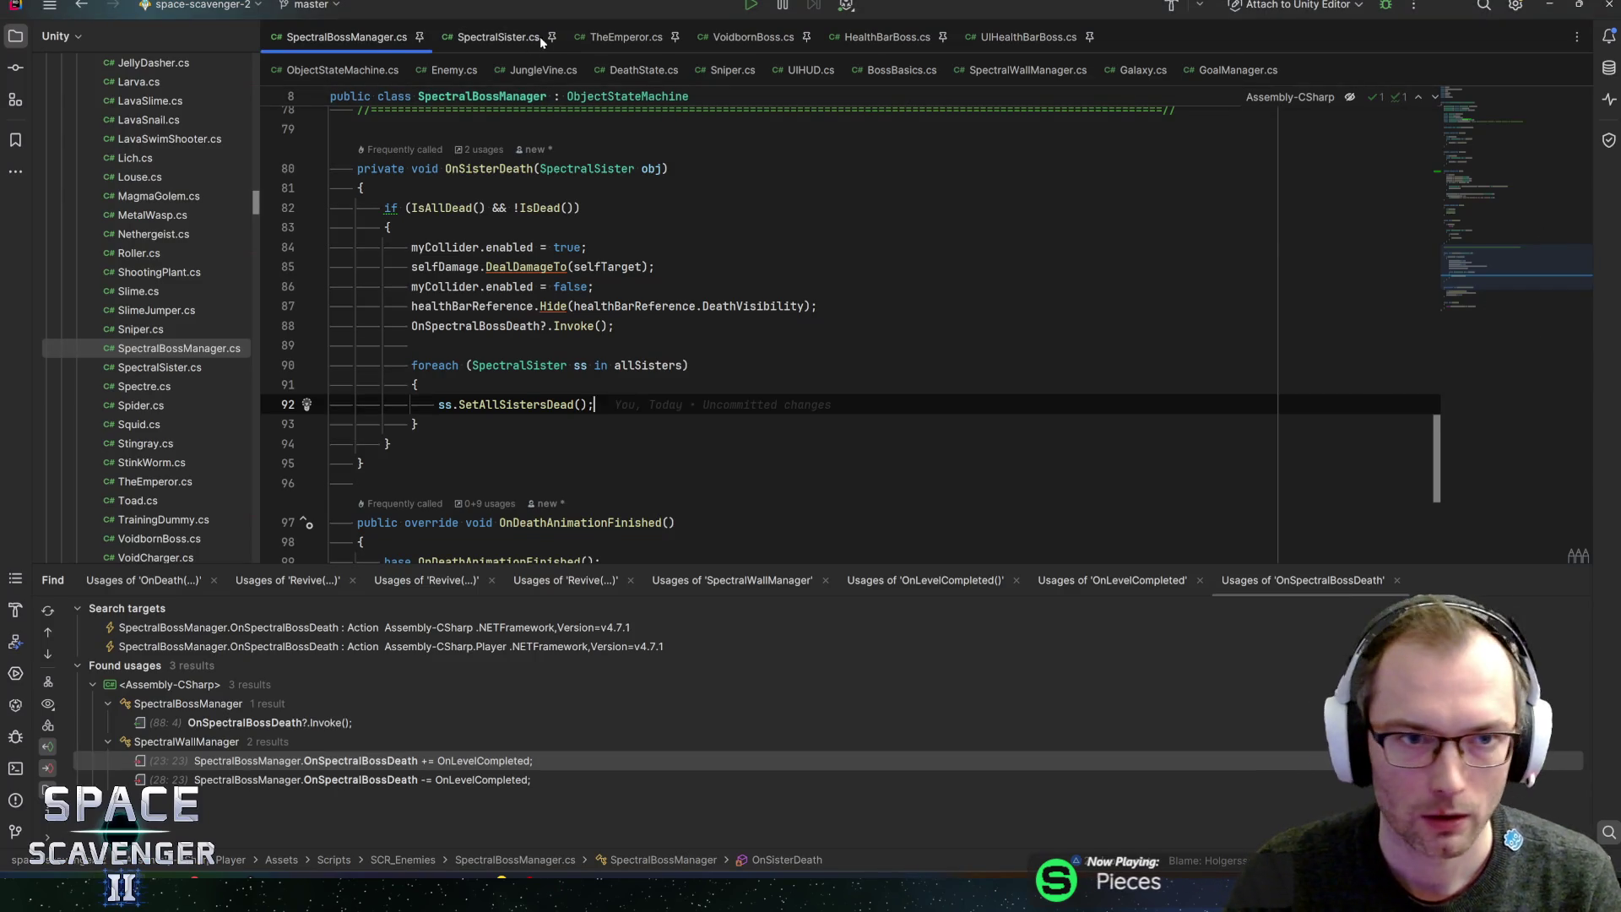
{"action": "left_click", "coordinate": [545, 42]}
{"action": "scroll", "coordinate": [1476, 166], "scroll_direction": "up", "scroll_amount": 15}
{"action": "key", "text": "ctrl+f"}
{"action": "left_click", "coordinate": [709, 403]}
{"action": "key", "text": "Return"}
{"action": "type", "text": "// S"}
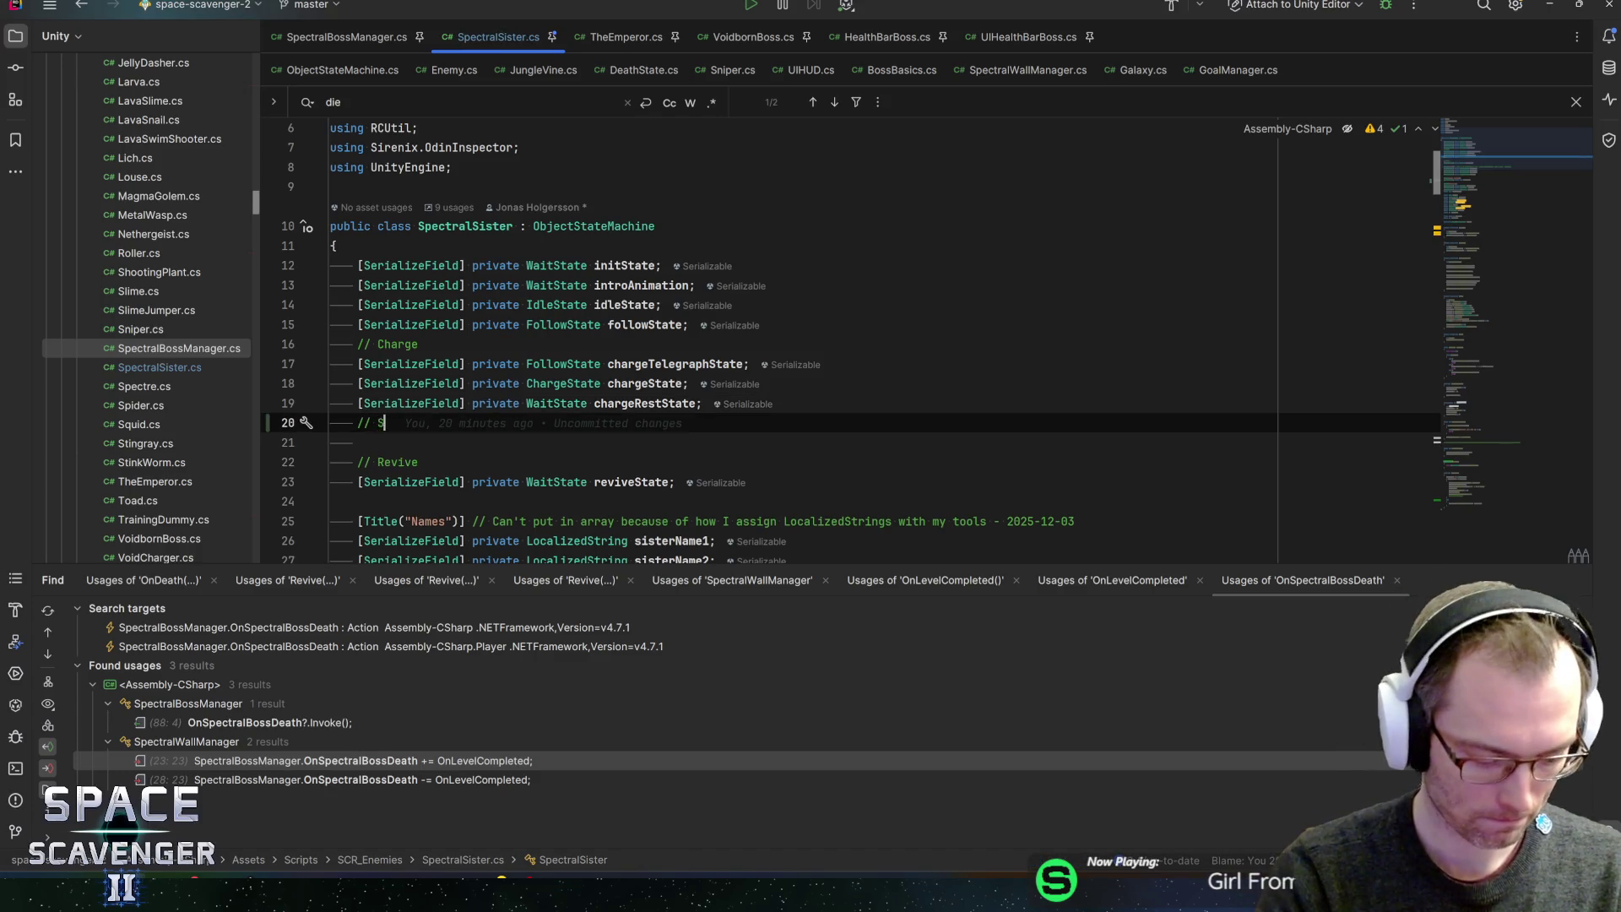
{"action": "key", "text": "Up"}
{"action": "key", "text": "Up"}
{"action": "key", "text": "Up"}
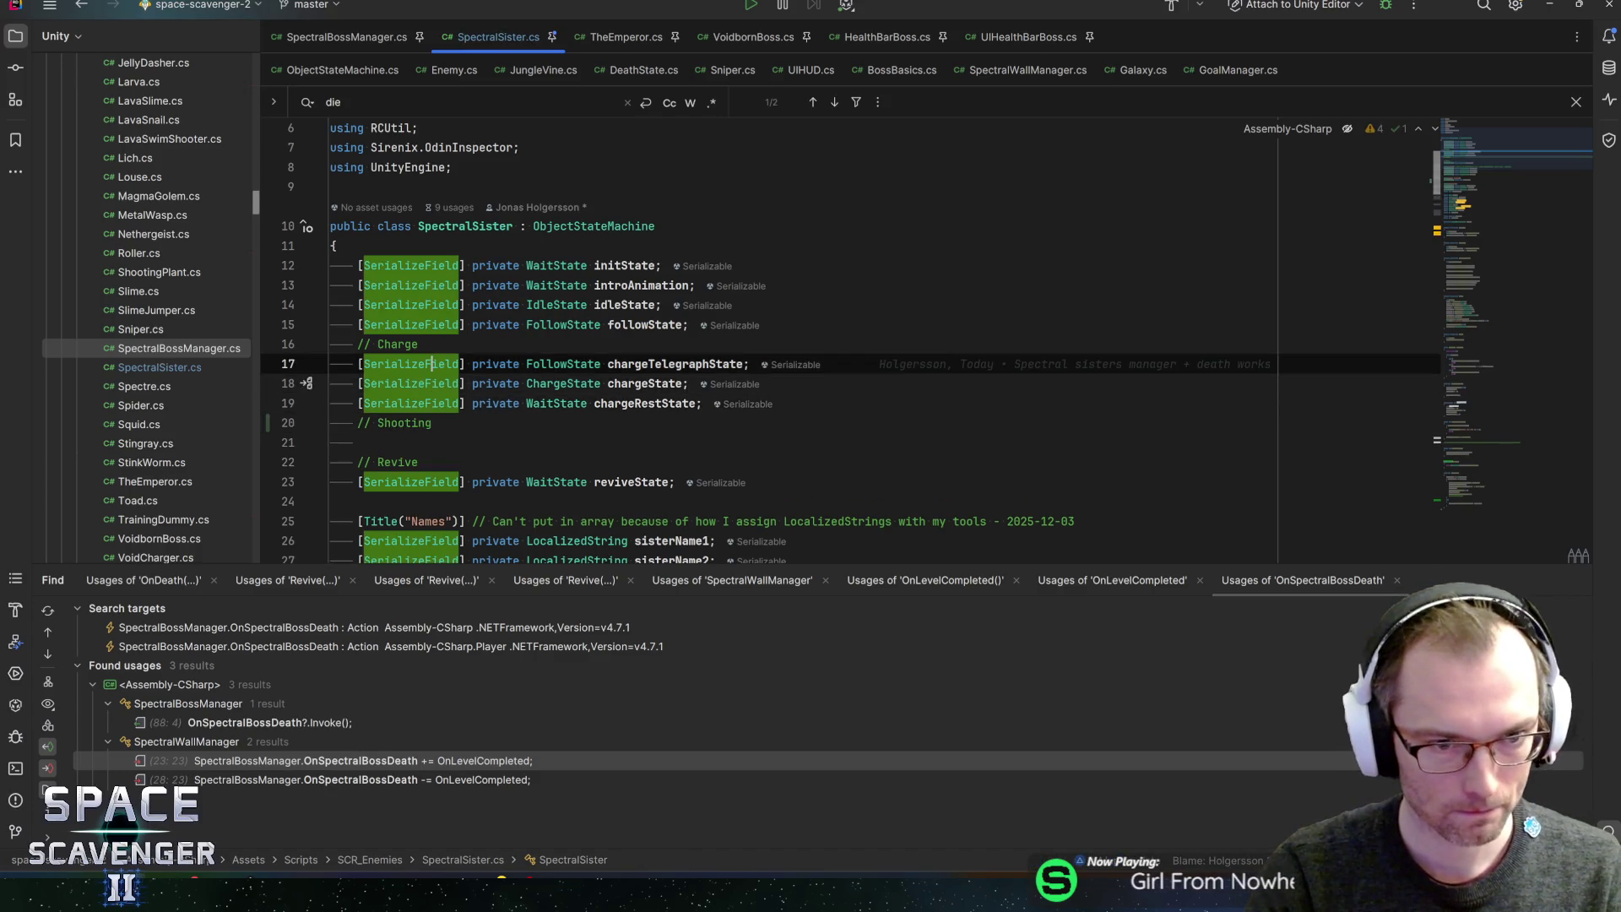
{"action": "key", "text": "Home"}
{"action": "key", "text": "shift+Down"}
{"action": "key", "text": "shift+Down"}
{"action": "key", "text": "ctrl+c"}
{"action": "key", "text": "Down"}
{"action": "key", "text": "Down"}
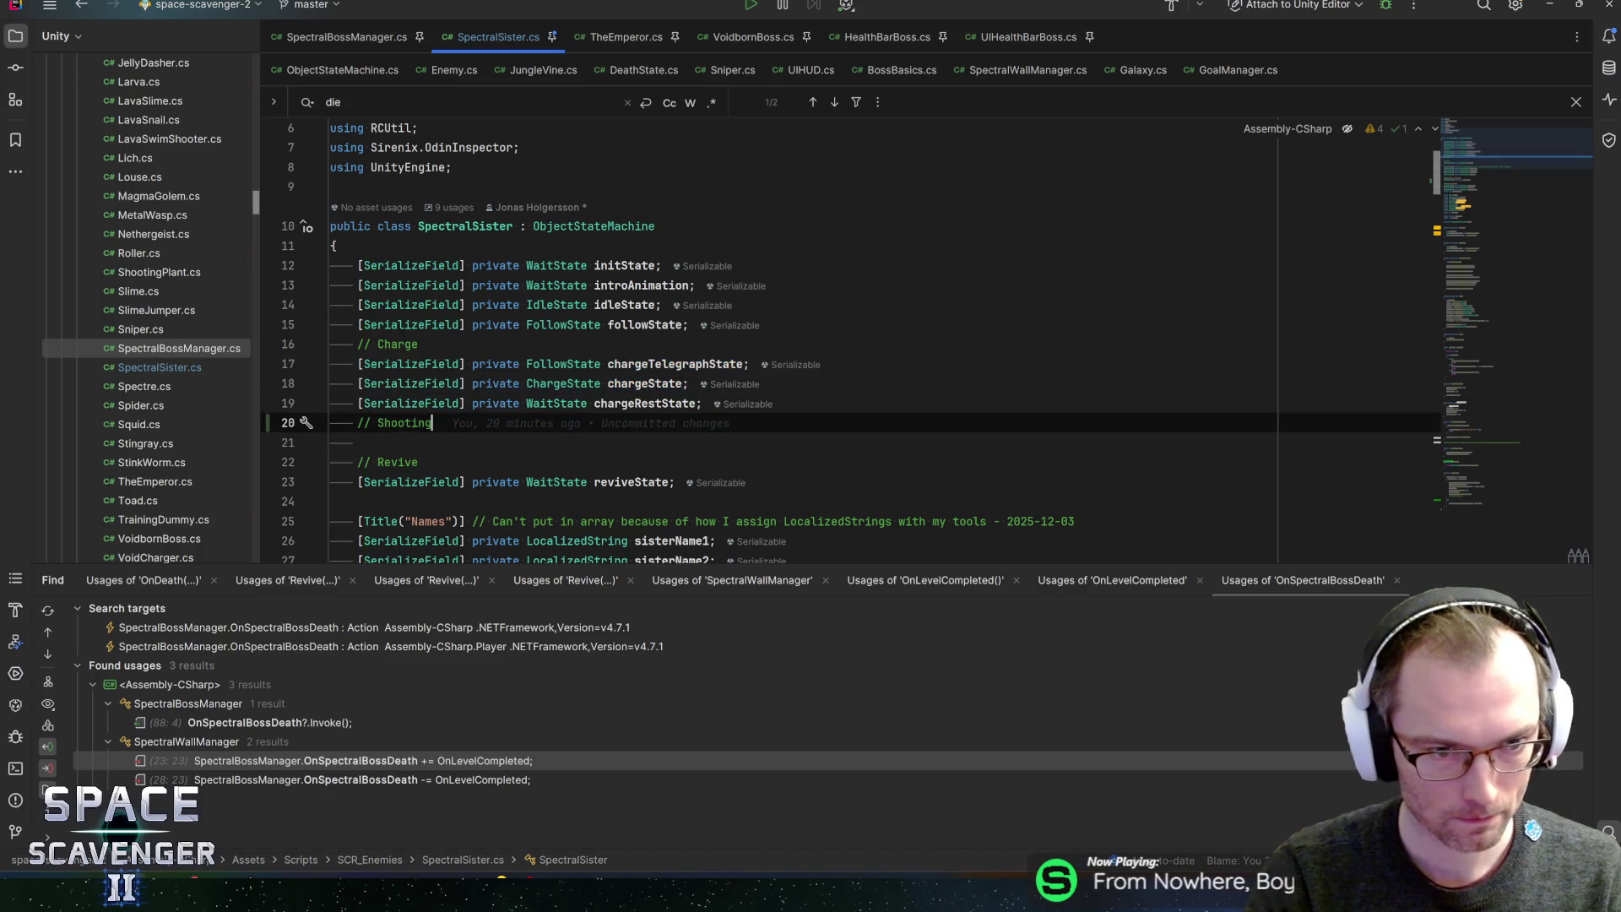
{"action": "key", "text": "ctrl+v"}
- Rename the copies to shootTelegraphState and shootingState, changing the second field's type to ShootingState
{"action": "key", "text": "Up"}
{"action": "key", "text": "ctrl+w"}
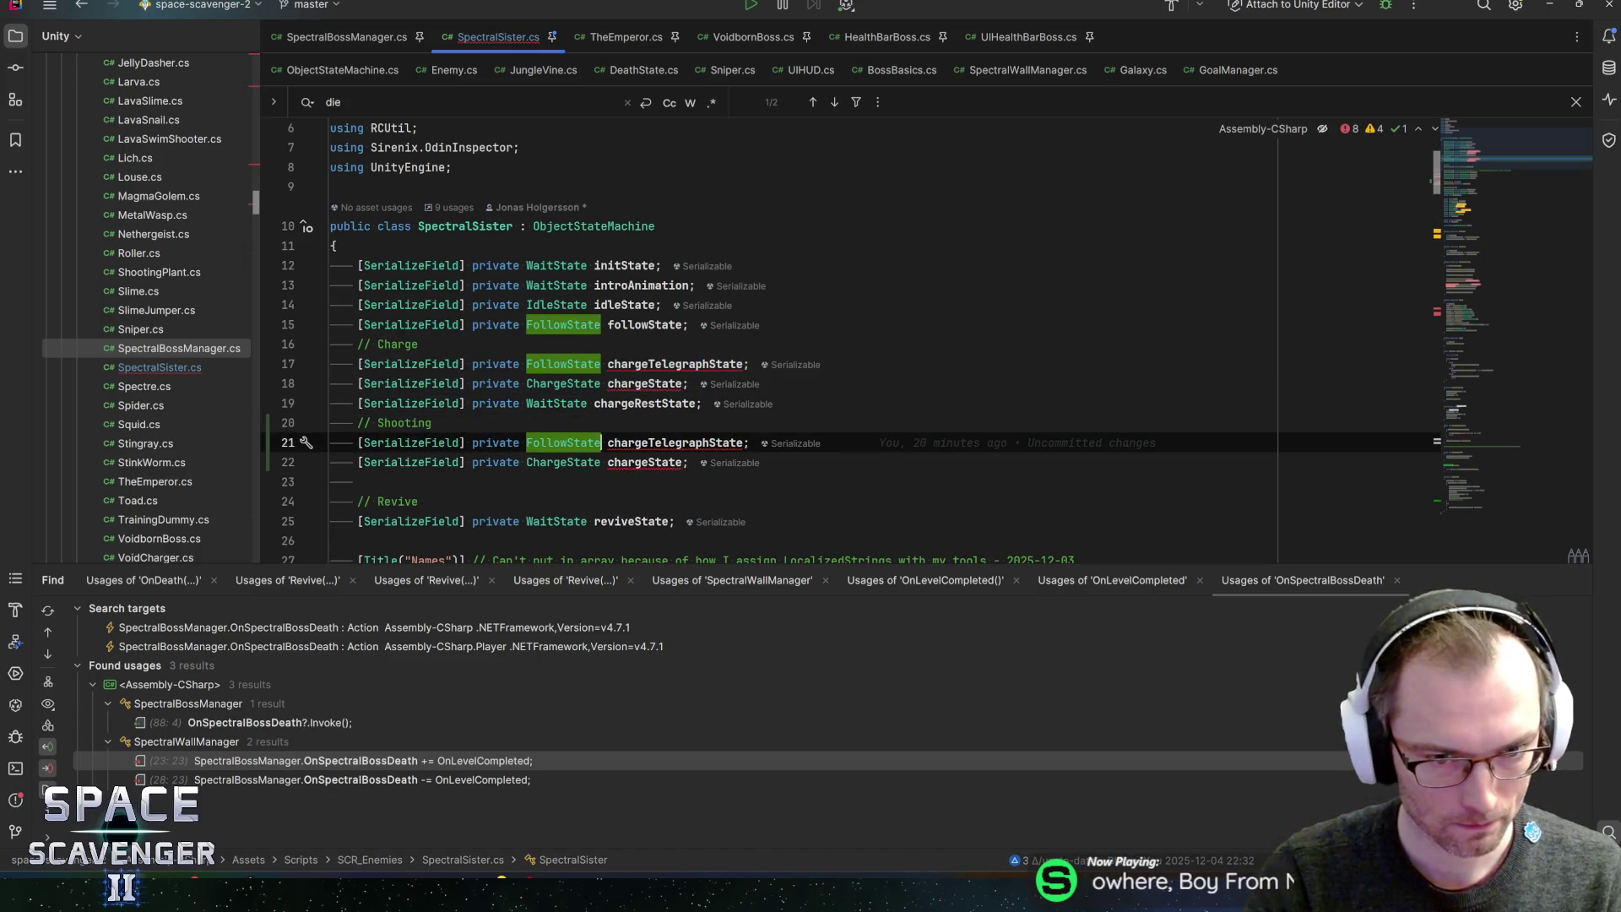
{"action": "type", "text": "shoot"}
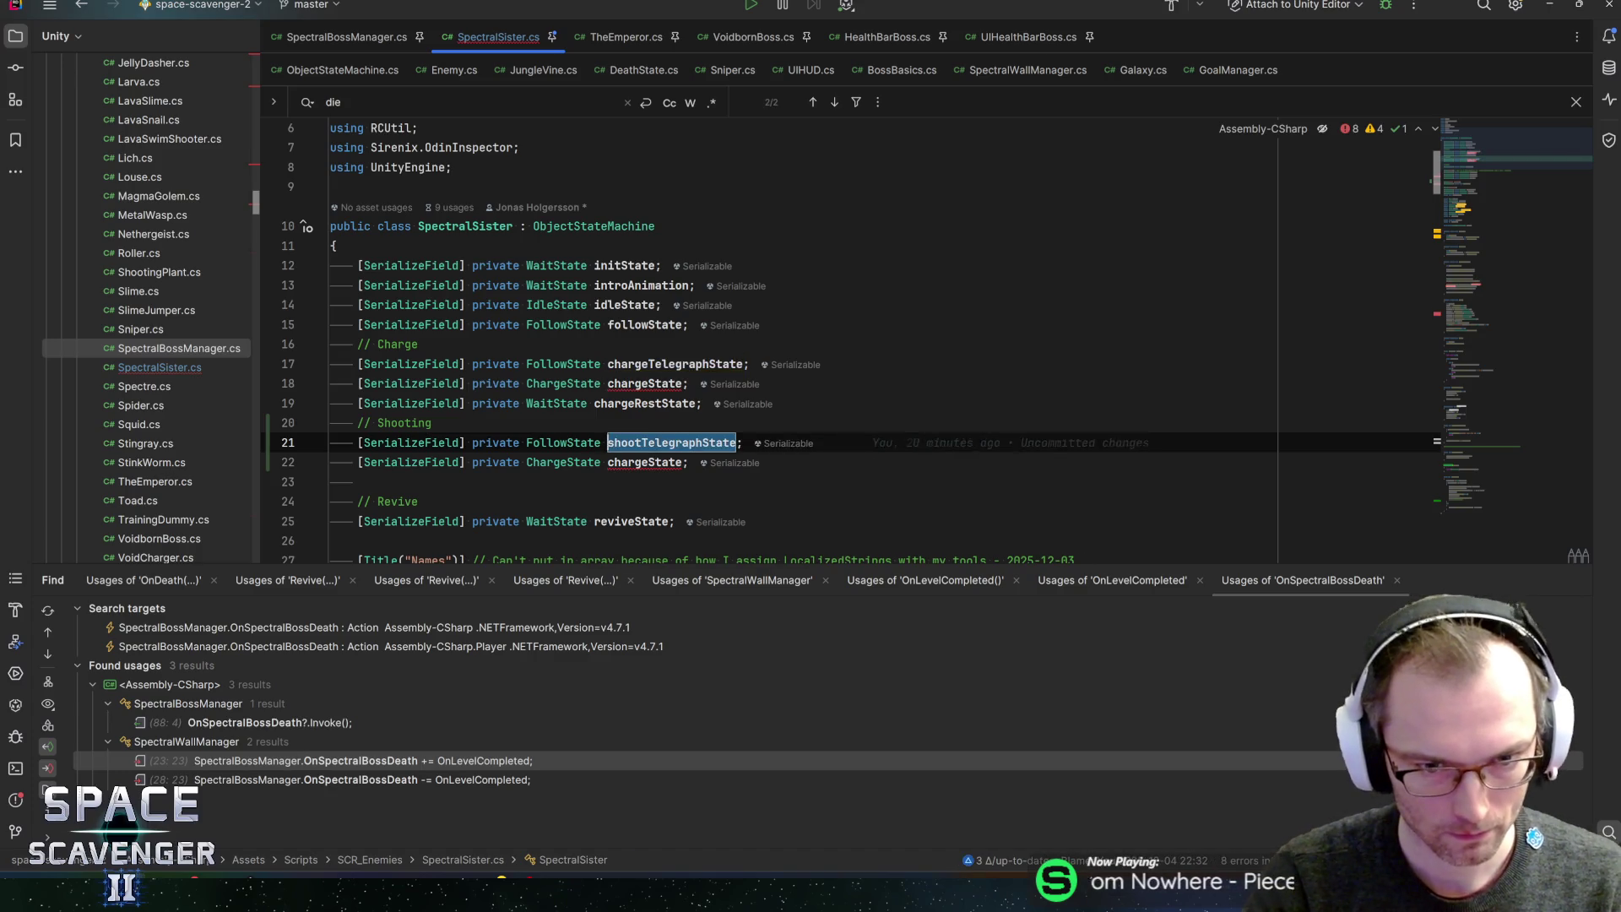
{"action": "key", "text": "Down"}
{"action": "key", "text": "ctrl+w"}
{"action": "type", "text": "shootin"}
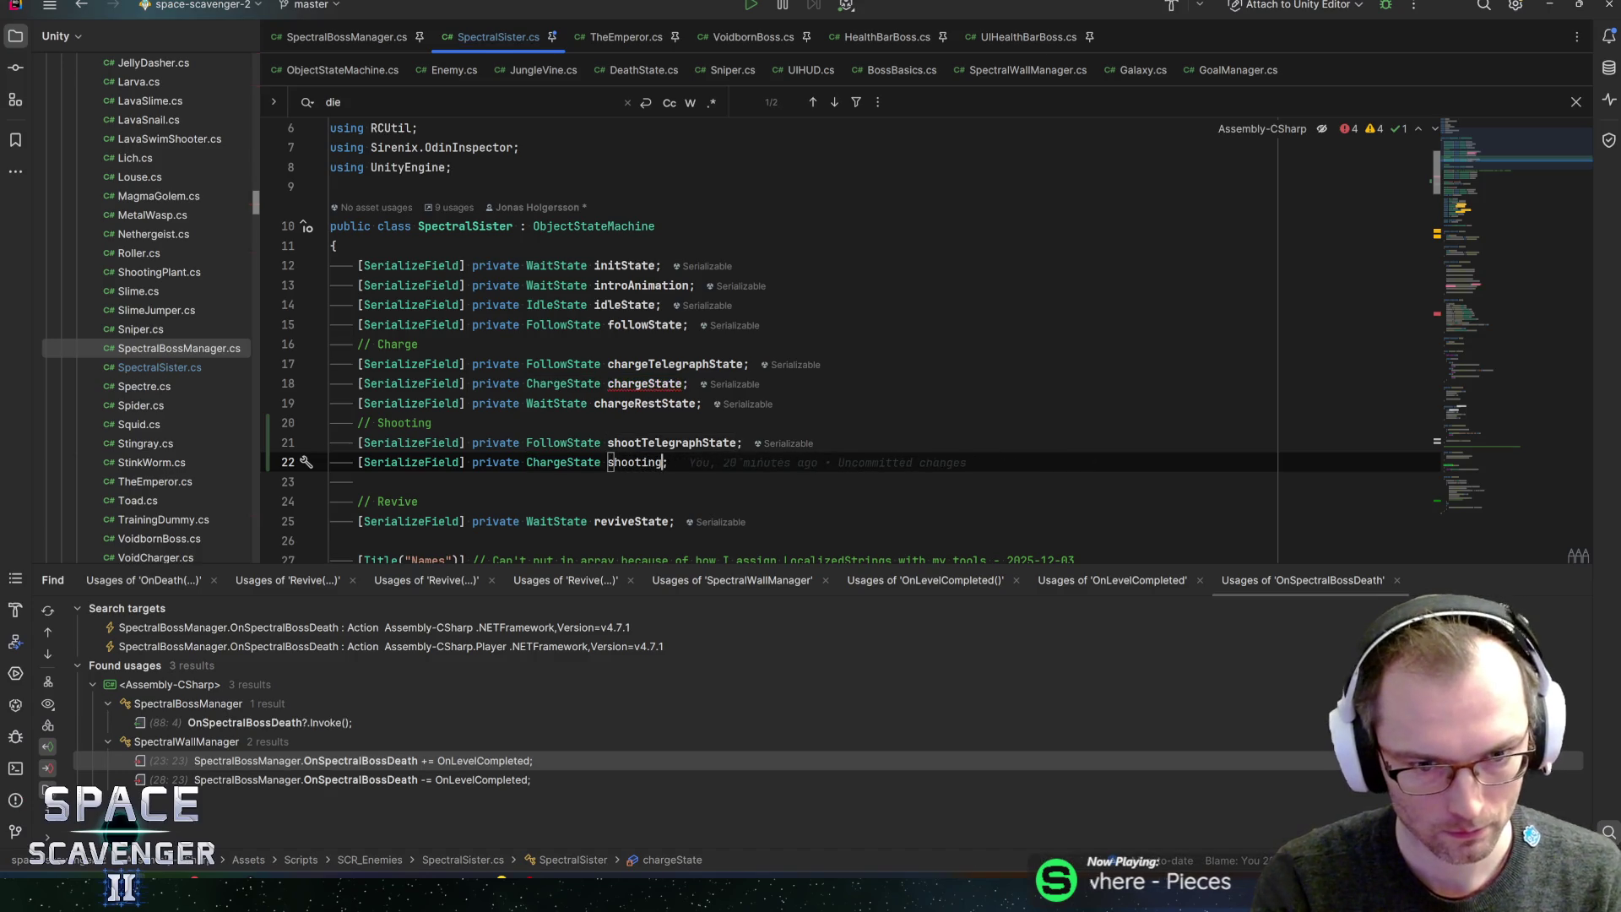
{"action": "key", "text": "ctrl+Left"}
{"action": "key", "text": "ctrl+Left"}
{"action": "key", "text": "ctrl+w"}
{"action": "type", "text": "Shooting"}
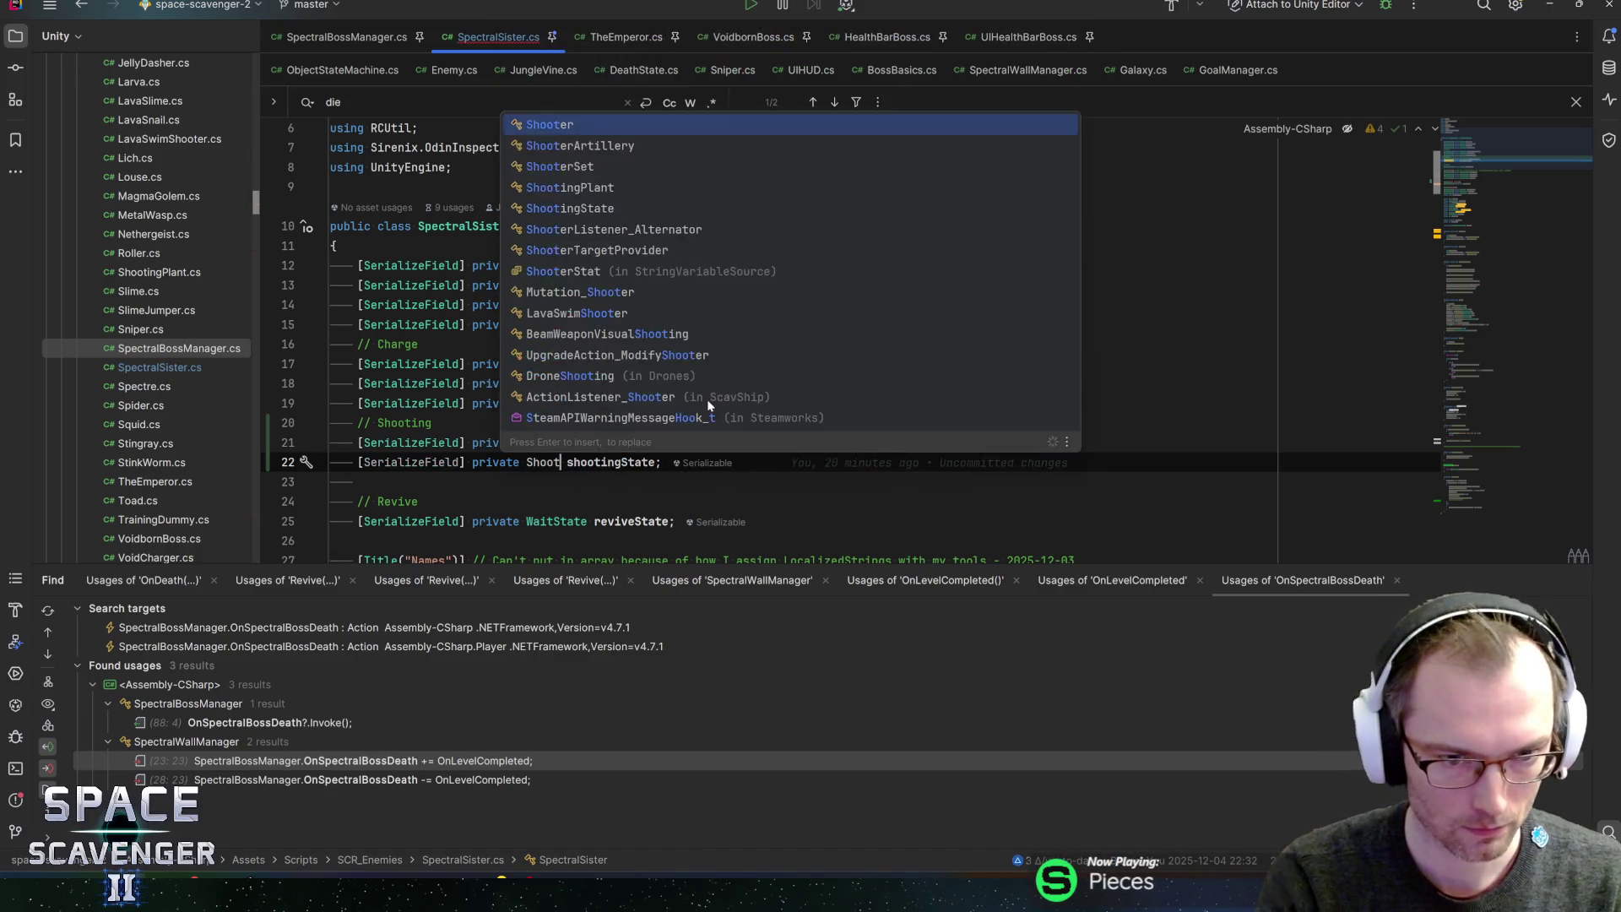
{"action": "type", "text": "St"}
{"action": "key", "text": "Return"}
{"action": "key", "text": "End"}
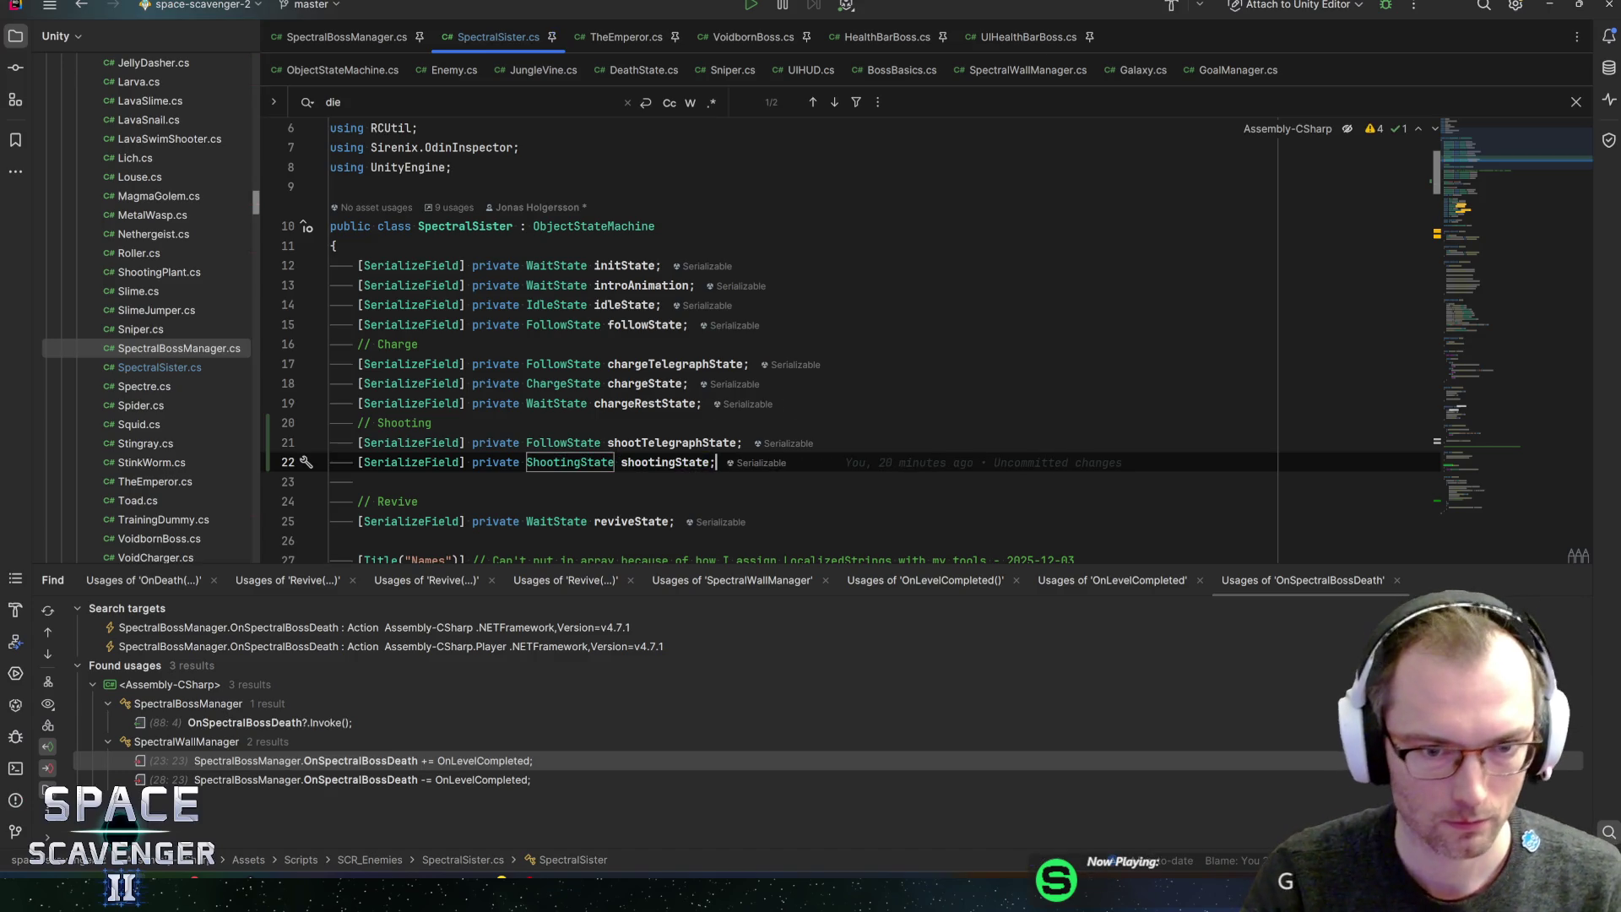
{"action": "scroll", "coordinate": [844, 338], "scroll_direction": "down", "scroll_amount": 20}
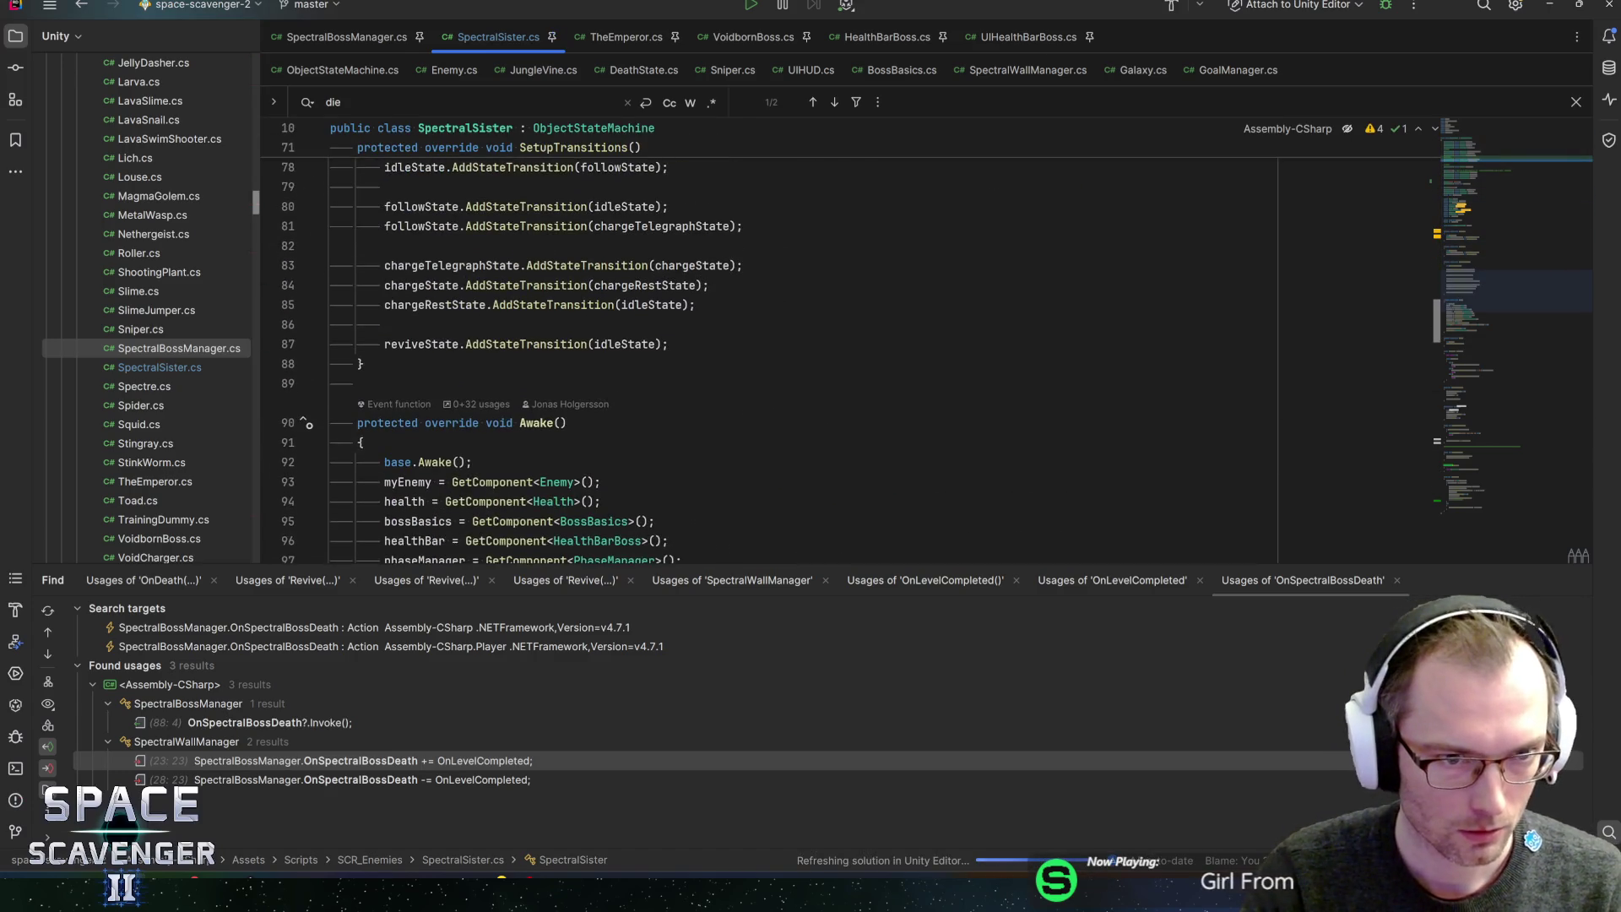
- Add follow→shootTelegraph→shooting→idle transitions in SetupTransitions, then minimize Rider
{"action": "scroll", "coordinate": [845, 338], "scroll_direction": "up", "scroll_amount": 3}
{"action": "left_click", "coordinate": [743, 403]}
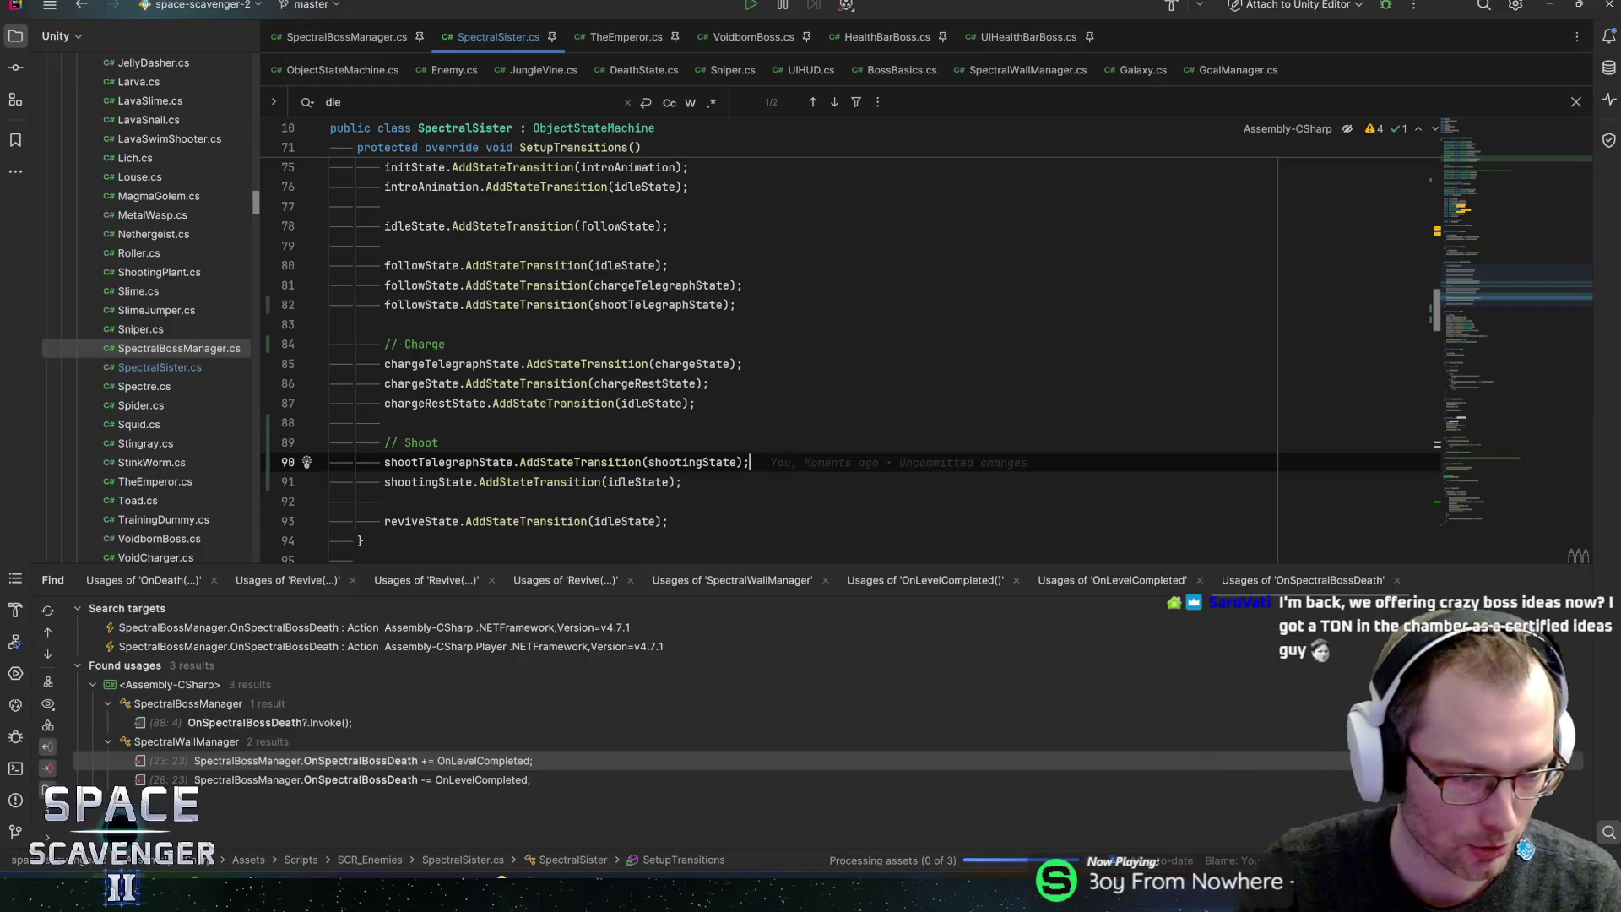
{"action": "mouse_move", "coordinate": [143, 897]}
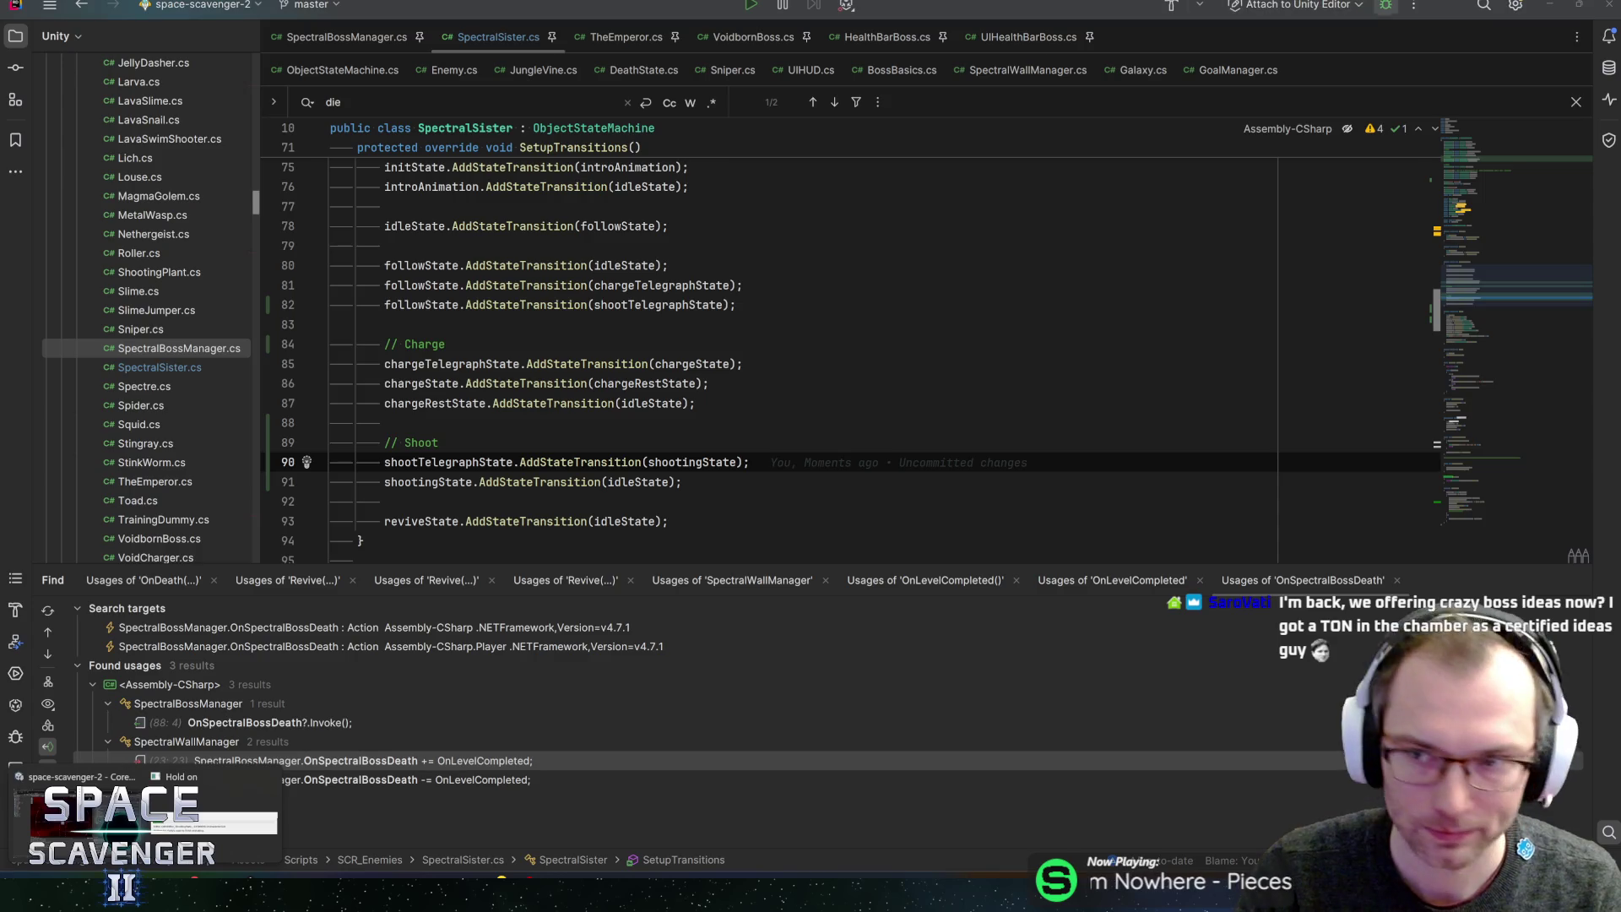
{"action": "left_click", "coordinate": [1557, 12]}
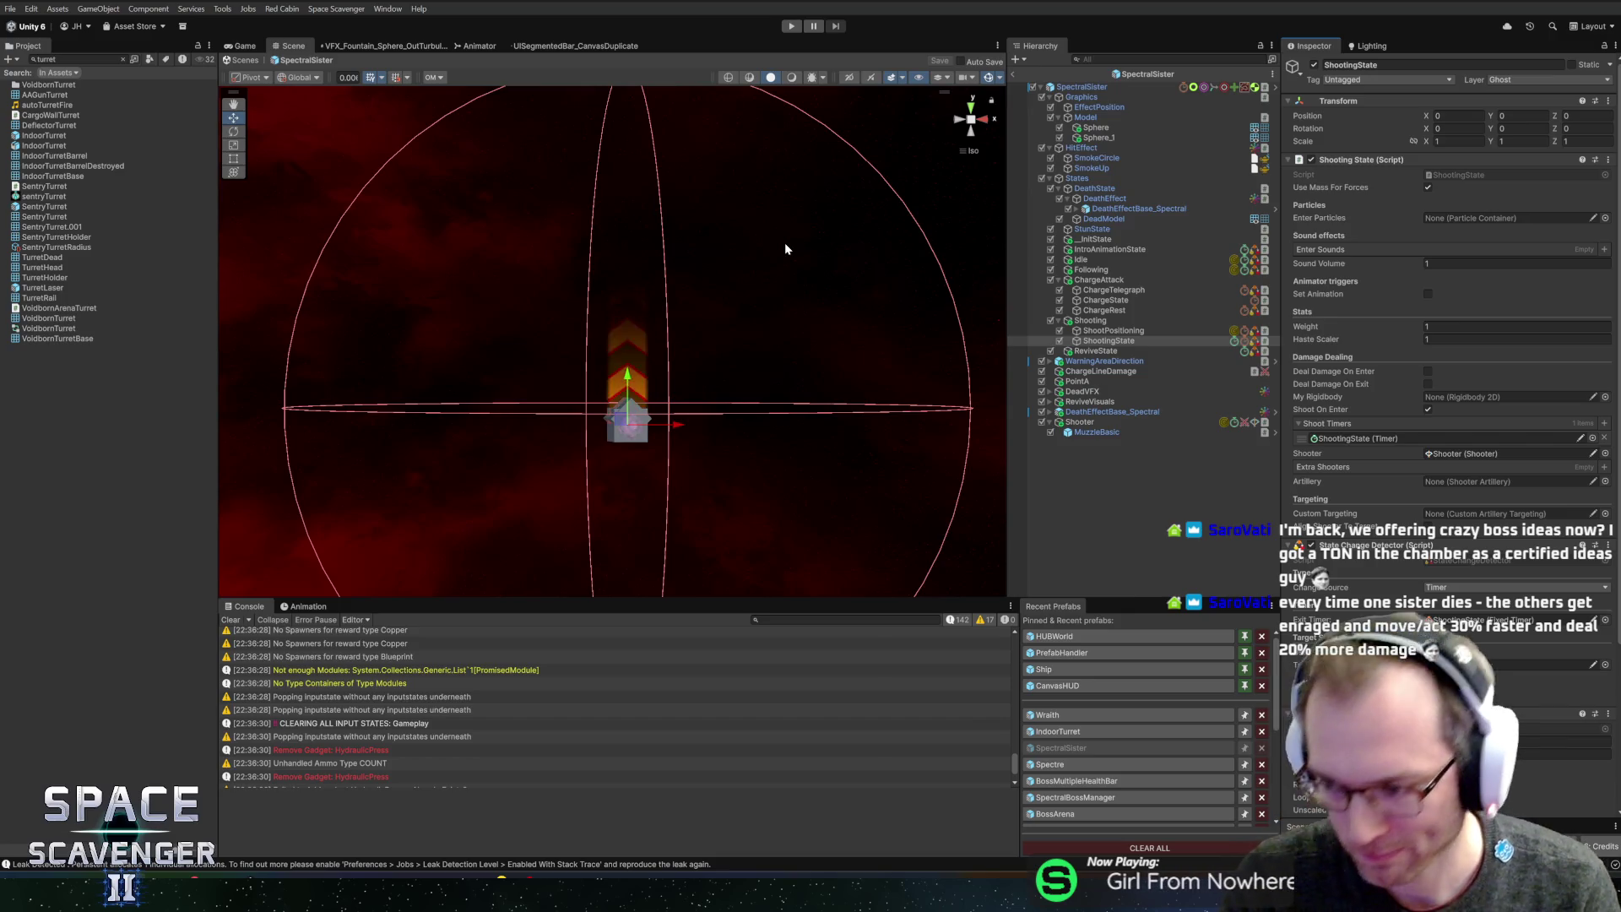
- Drag ShootingState into the SpectralSister root's Shooting State field and start play mode
{"action": "mouse_move", "coordinate": [619, 327]}
{"action": "left_mouse_down"}
{"action": "mouse_move", "coordinate": [547, 395]}
{"action": "mouse_move", "coordinate": [633, 355]}
{"action": "mouse_move", "coordinate": [652, 375]}
{"action": "mouse_move", "coordinate": [630, 372]}
{"action": "mouse_move", "coordinate": [713, 388]}
{"action": "mouse_move", "coordinate": [701, 356]}
{"action": "mouse_move", "coordinate": [752, 328]}
{"action": "left_mouse_up"}
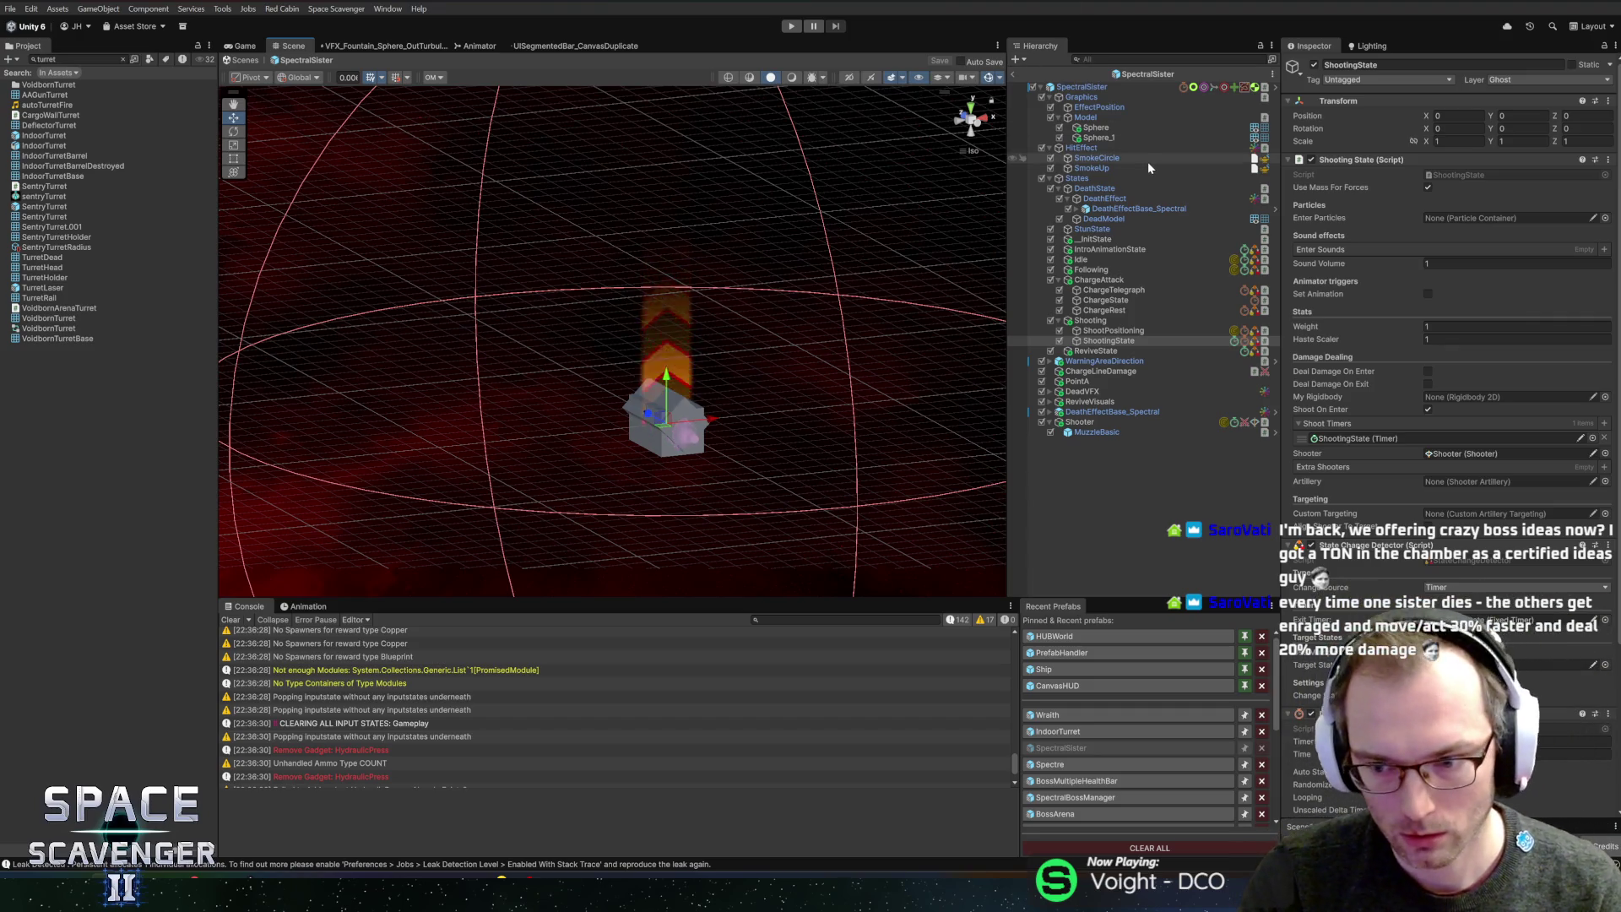
{"action": "scroll", "coordinate": [1449, 338], "scroll_direction": "down", "scroll_amount": 5}
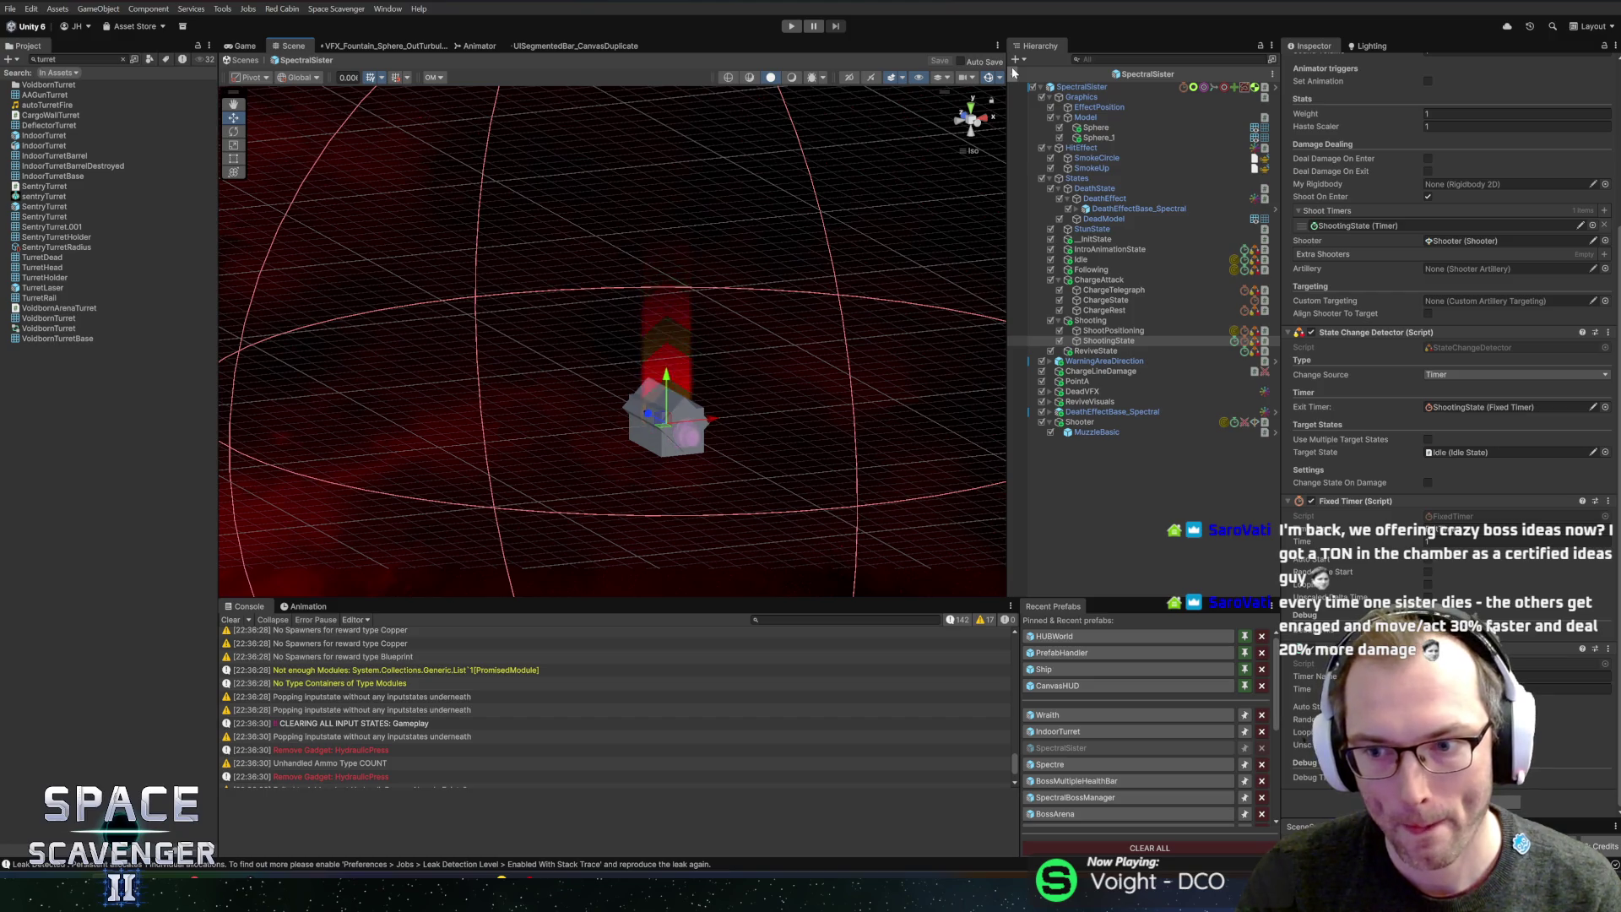
{"action": "left_click", "coordinate": [1144, 331]}
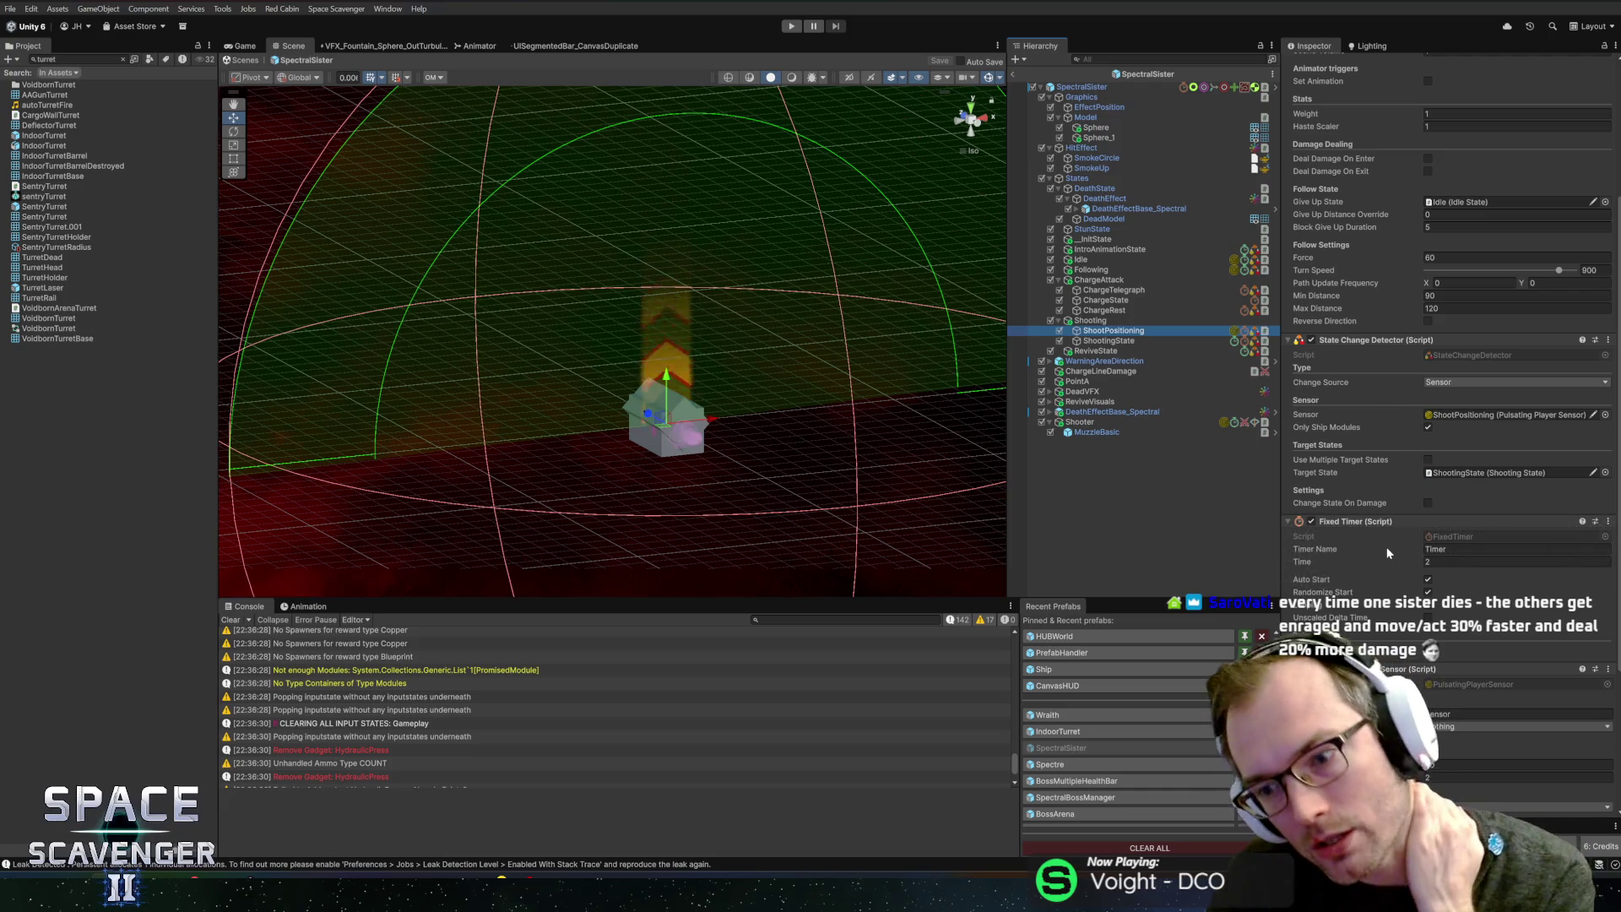
{"action": "scroll", "coordinate": [1385, 558], "scroll_direction": "down", "scroll_amount": 5}
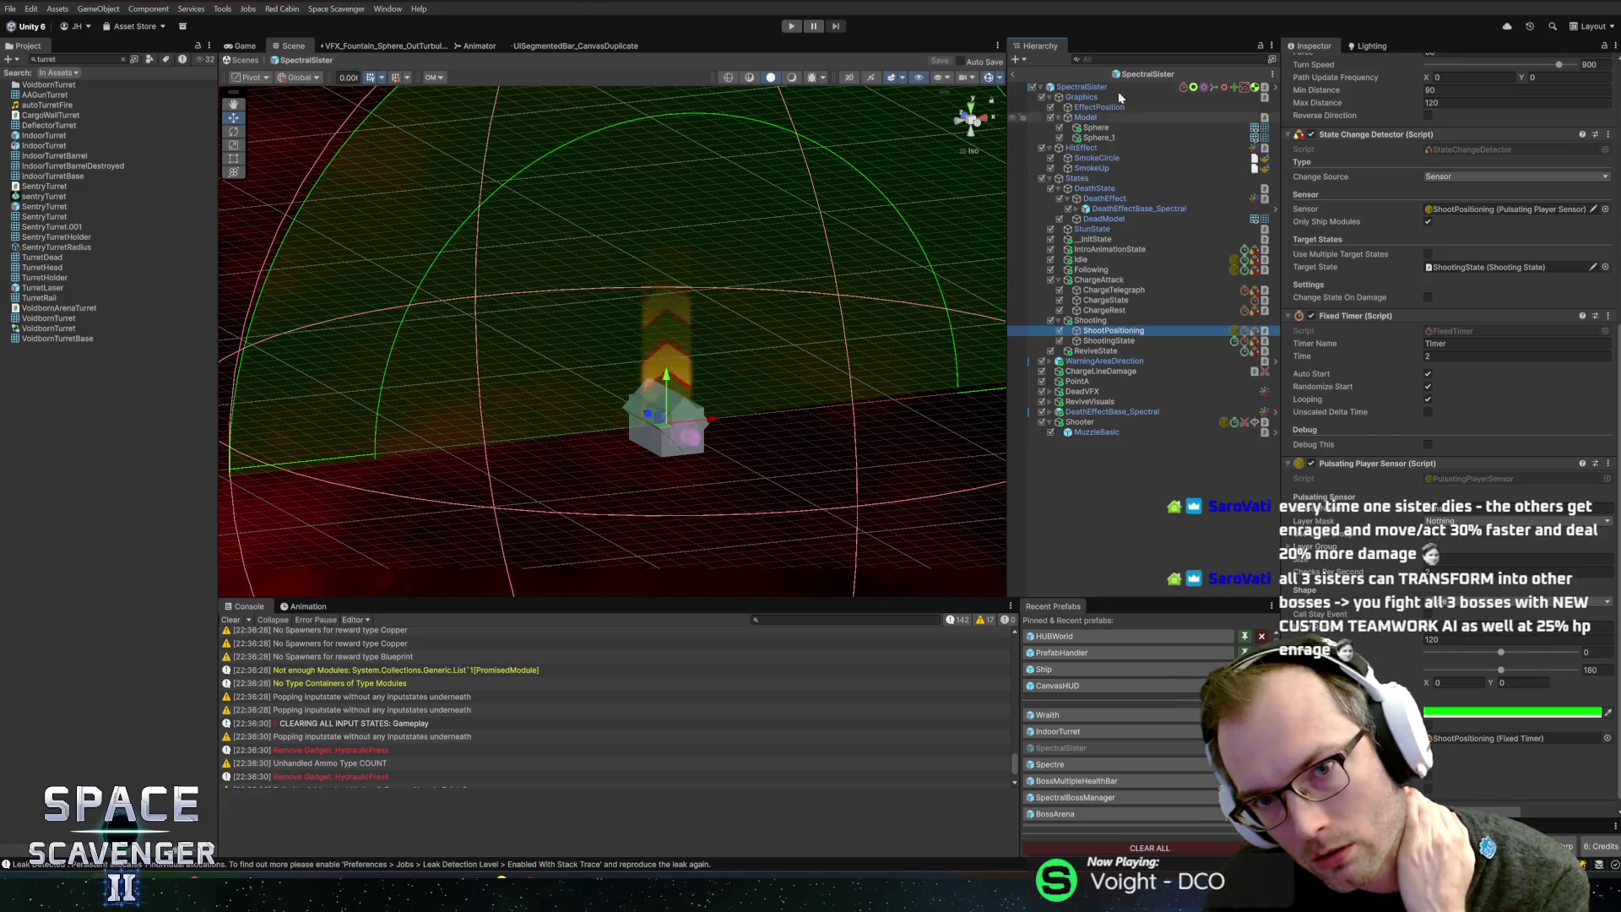
{"action": "left_click", "coordinate": [1013, 73]}
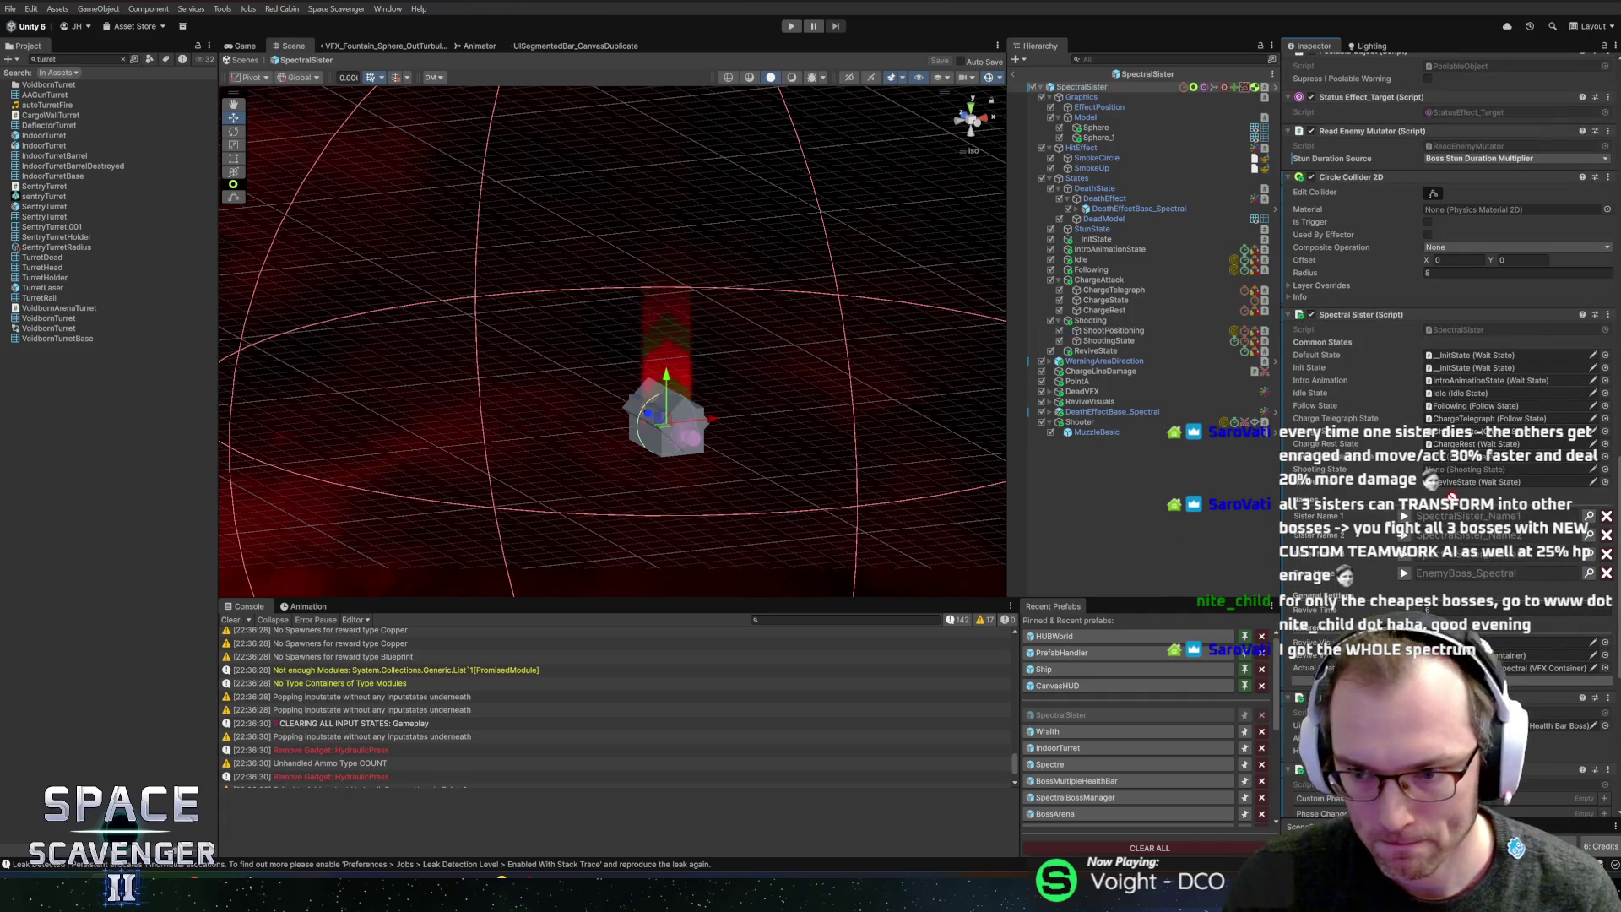
{"action": "left_click_drag", "start_coordinate": [1102, 341], "coordinate": [1478, 483]}
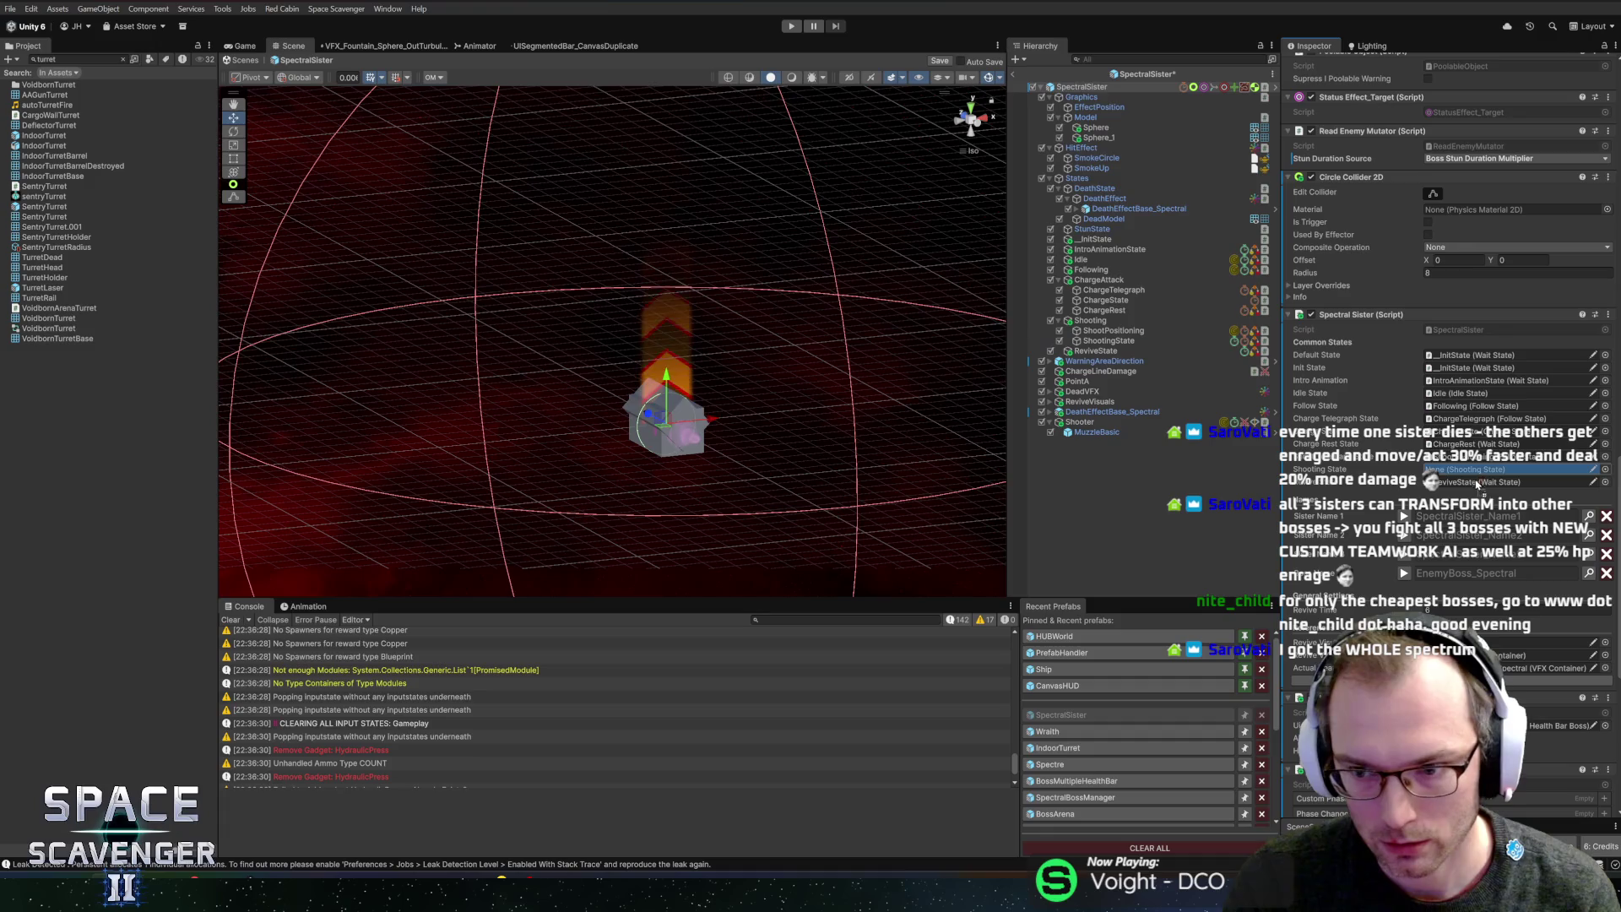
{"action": "left_click", "coordinate": [792, 25]}
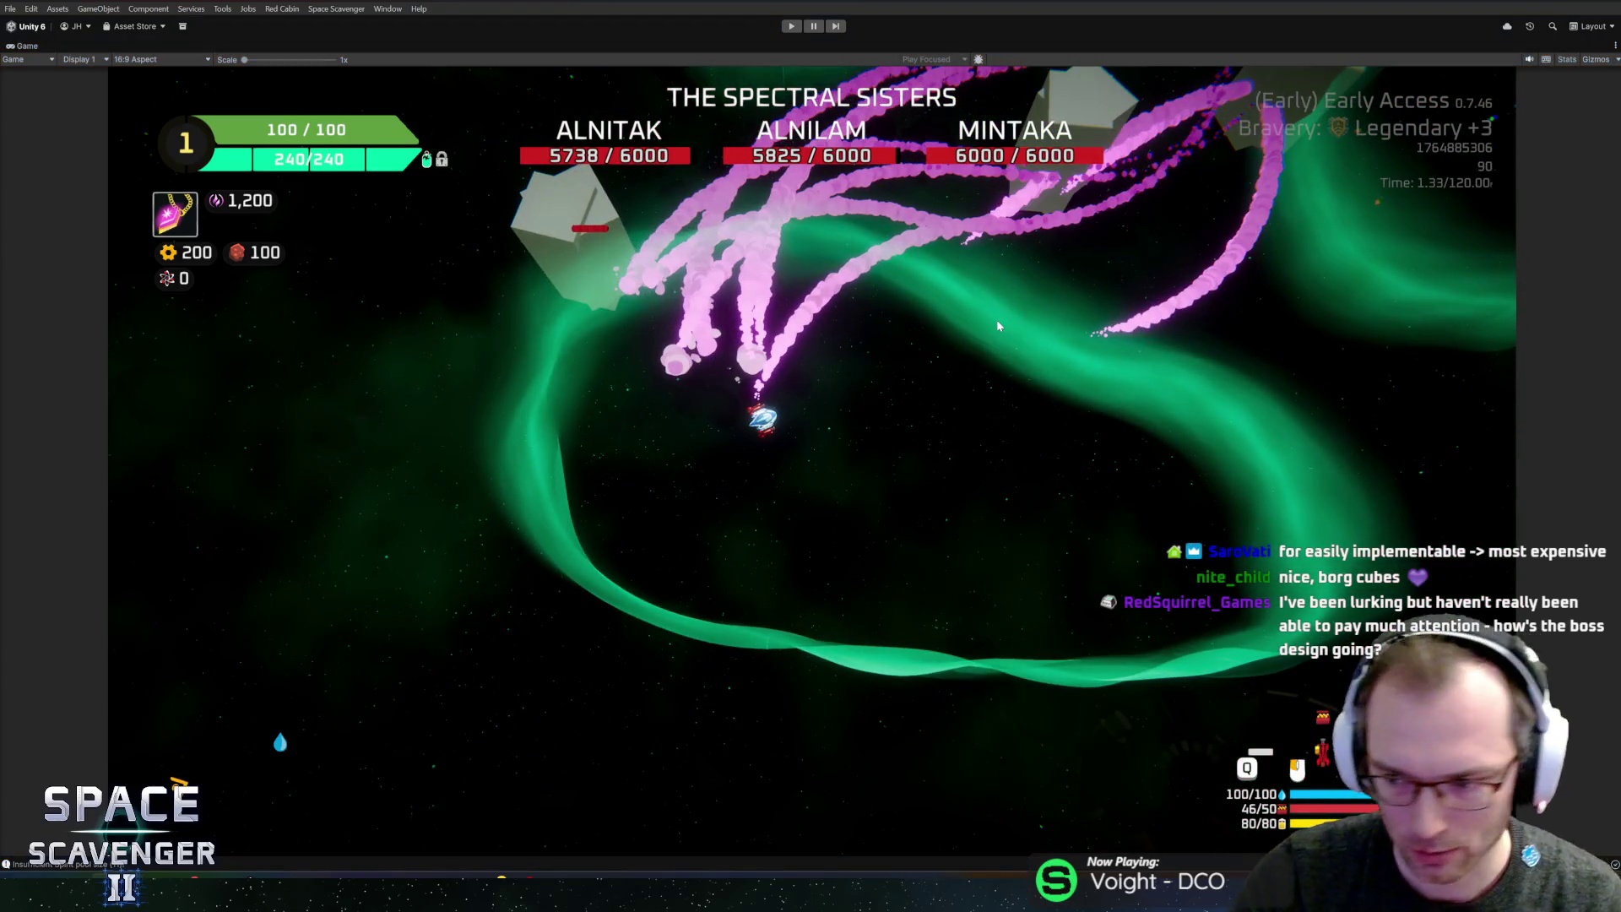
- Stop the playtest after checking the Alnitak, Alnilam and Mintaka health bars
{"action": "key", "text": "ctrl+p"}
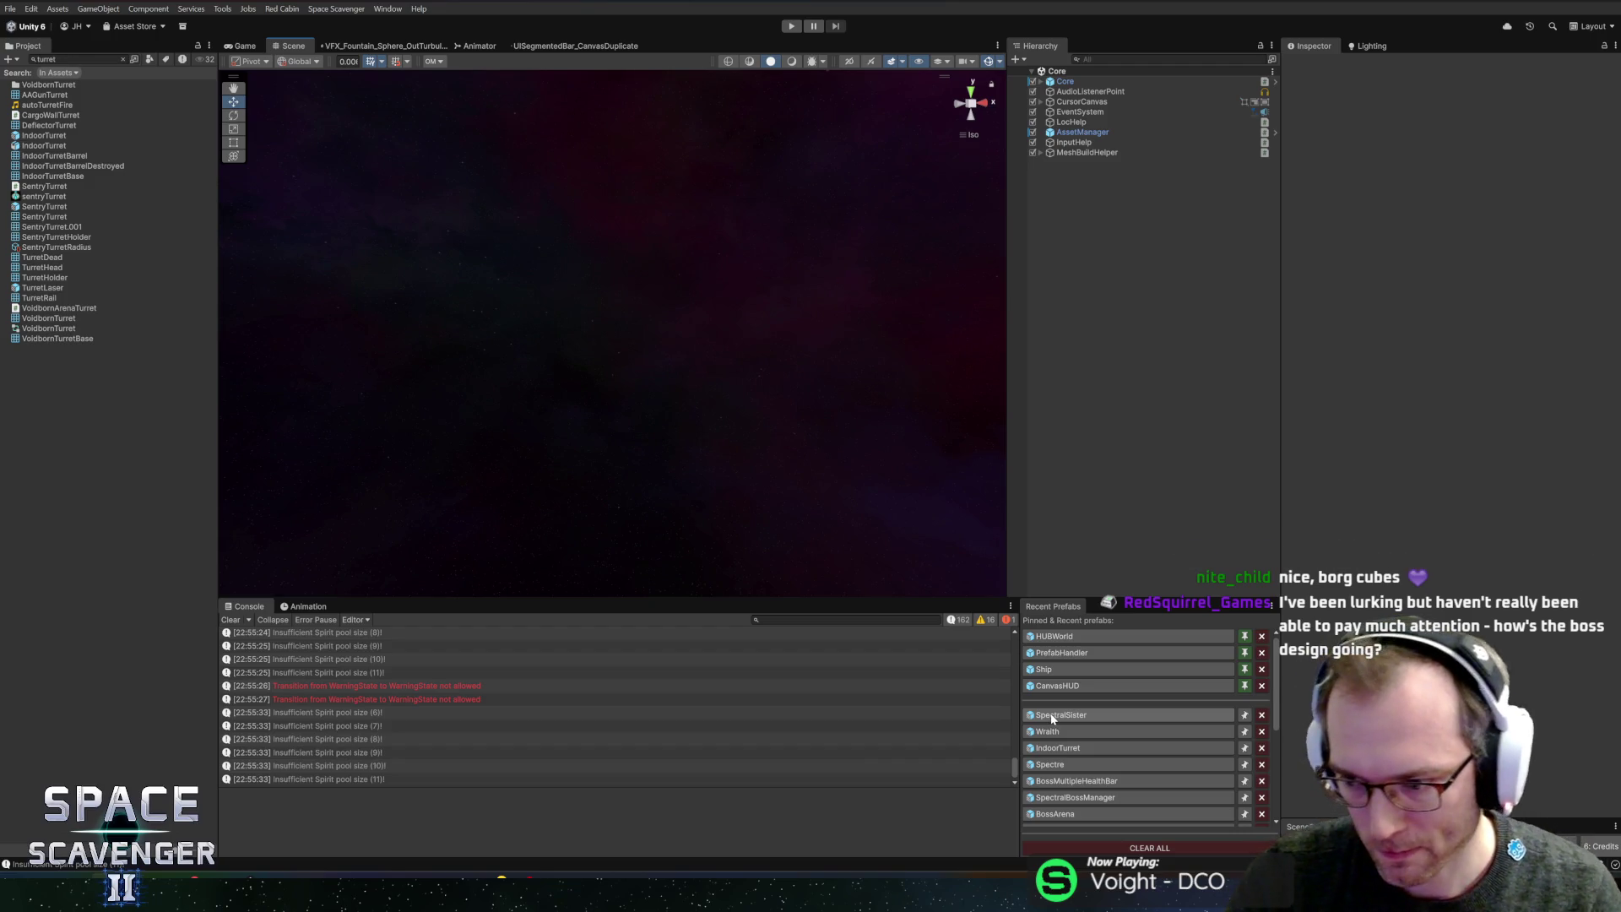
- Open the SpectralSister prefab and remove ShootingState's Shoot Timers entry
{"action": "left_click", "coordinate": [1054, 716]}
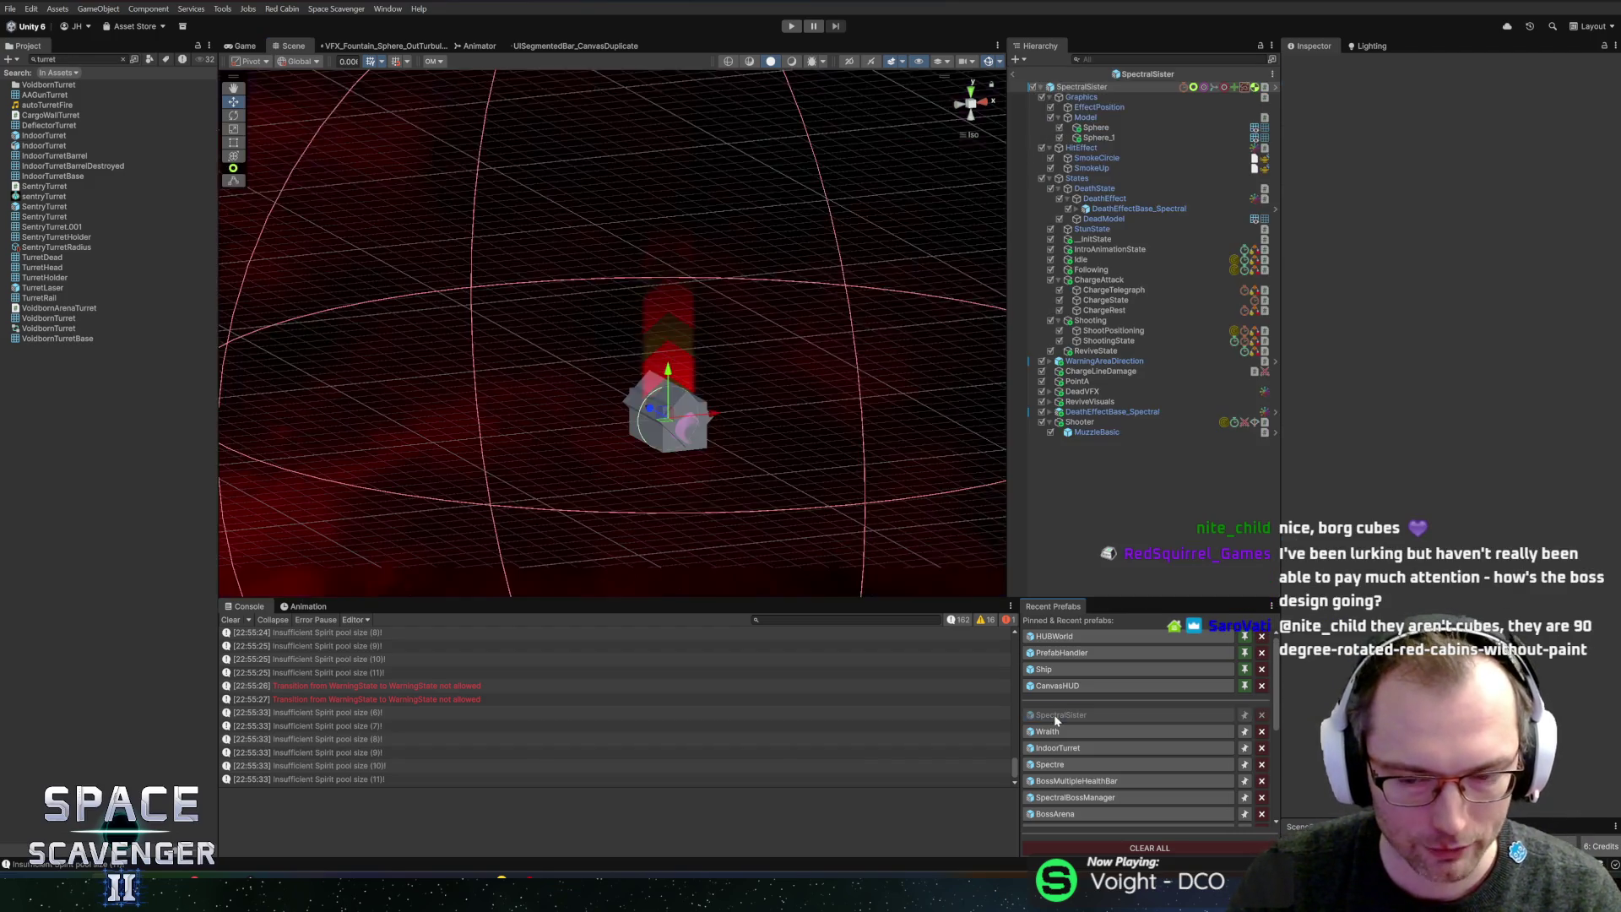
{"action": "mouse_move", "coordinate": [728, 447]}
{"action": "left_mouse_down"}
{"action": "mouse_move", "coordinate": [761, 463]}
{"action": "mouse_move", "coordinate": [641, 362]}
{"action": "mouse_move", "coordinate": [758, 374]}
{"action": "mouse_move", "coordinate": [873, 429]}
{"action": "mouse_move", "coordinate": [879, 448]}
{"action": "left_mouse_up"}
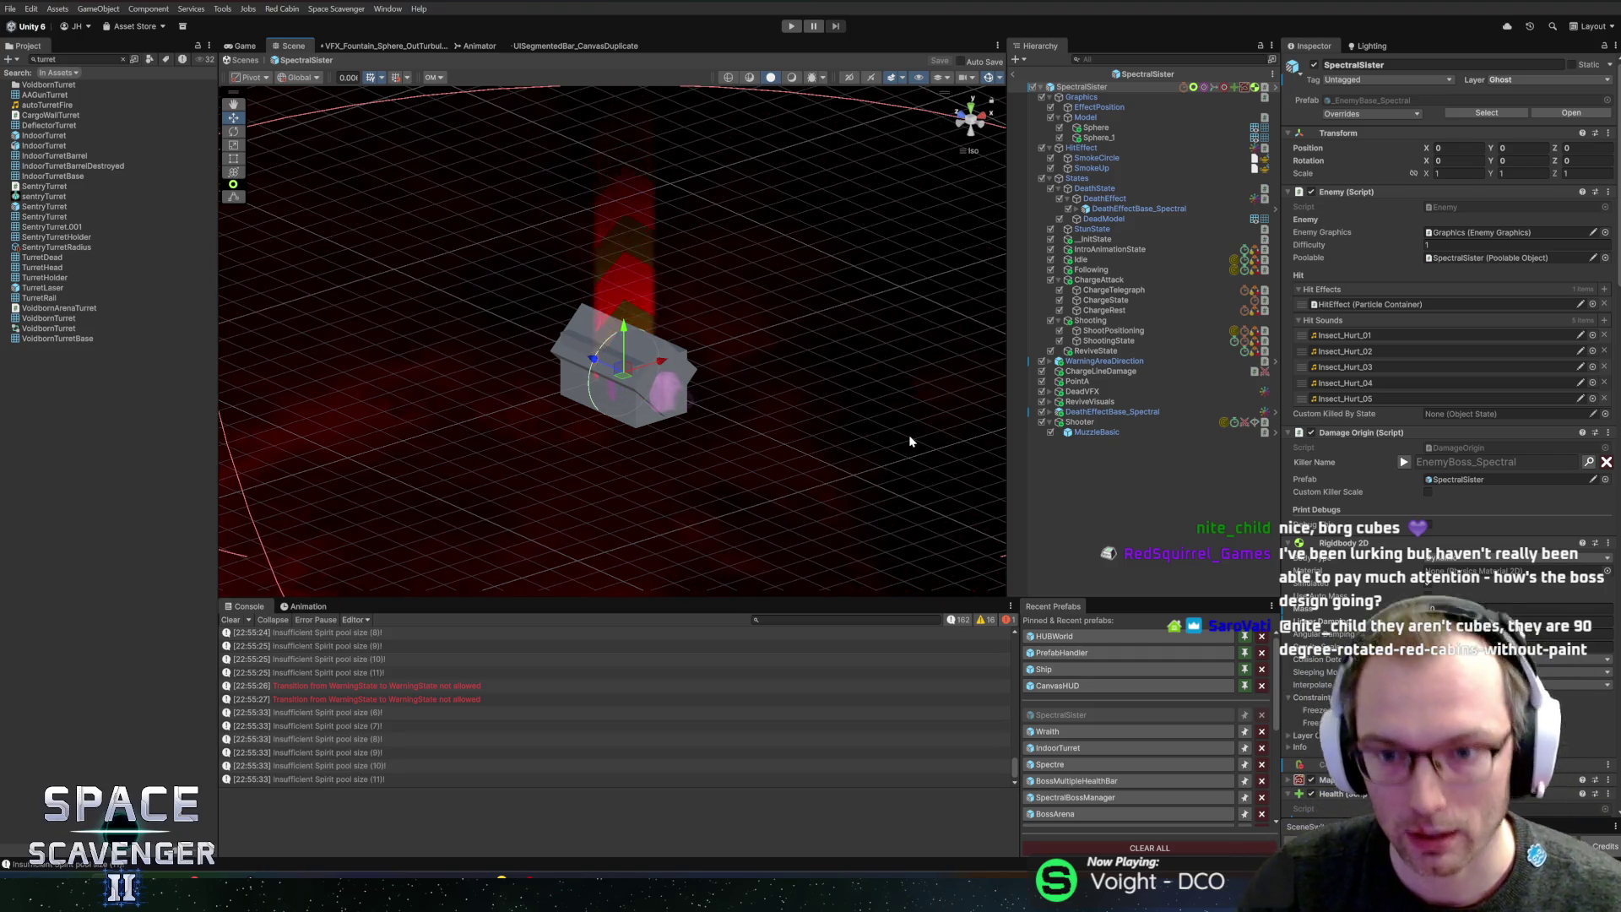
{"action": "left_click", "coordinate": [1090, 320]}
{"action": "key", "text": "Left"}
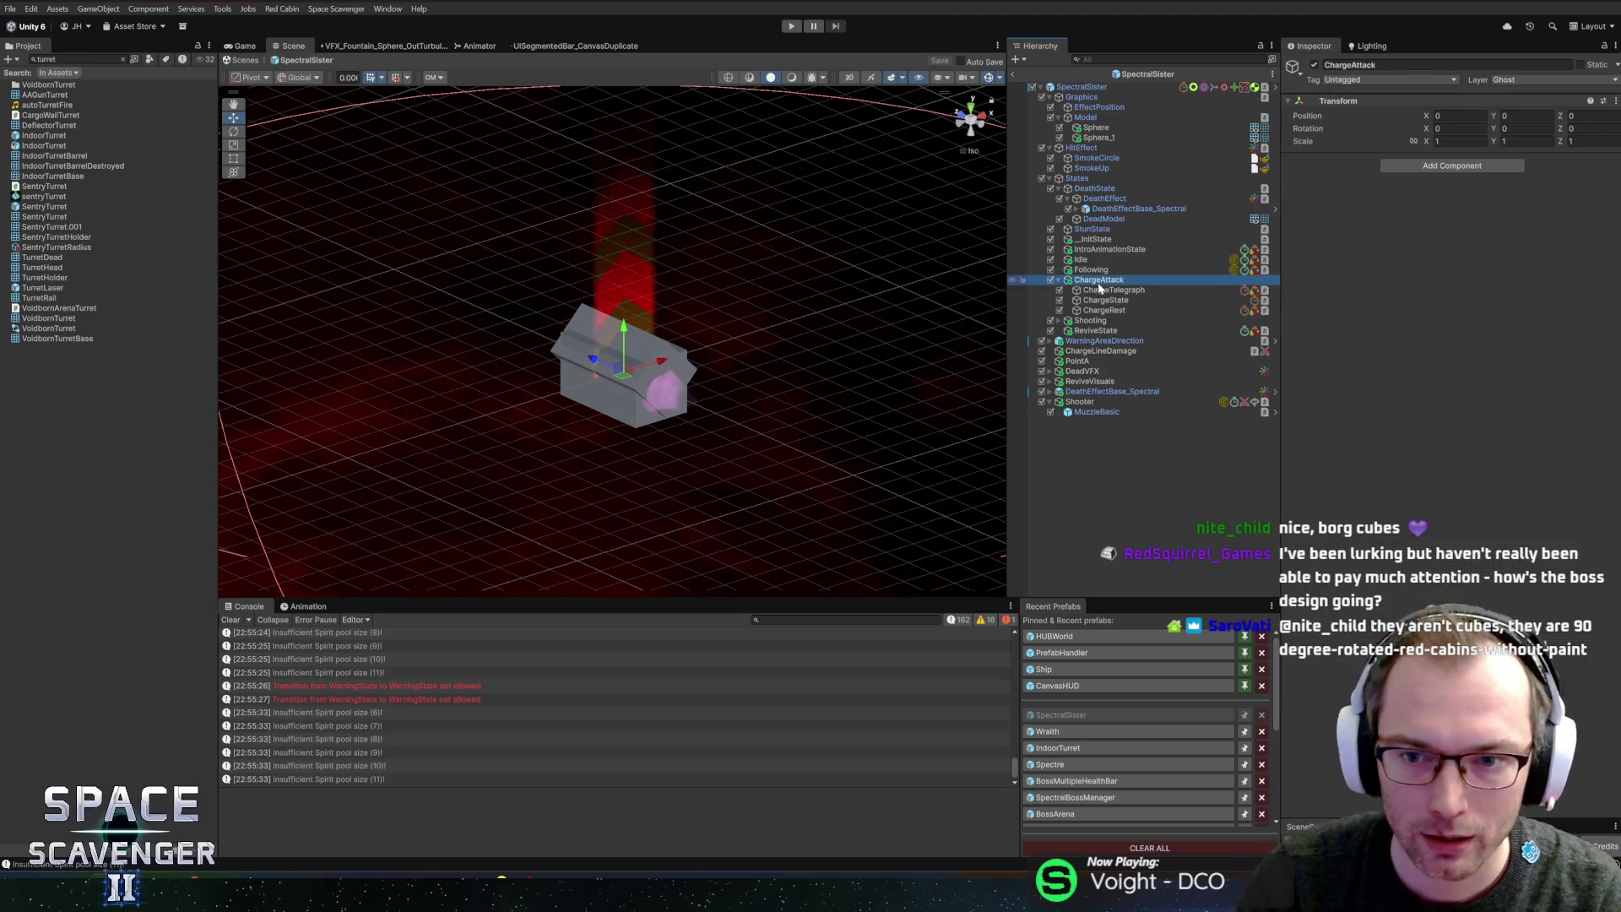
{"action": "left_click", "coordinate": [1102, 310]}
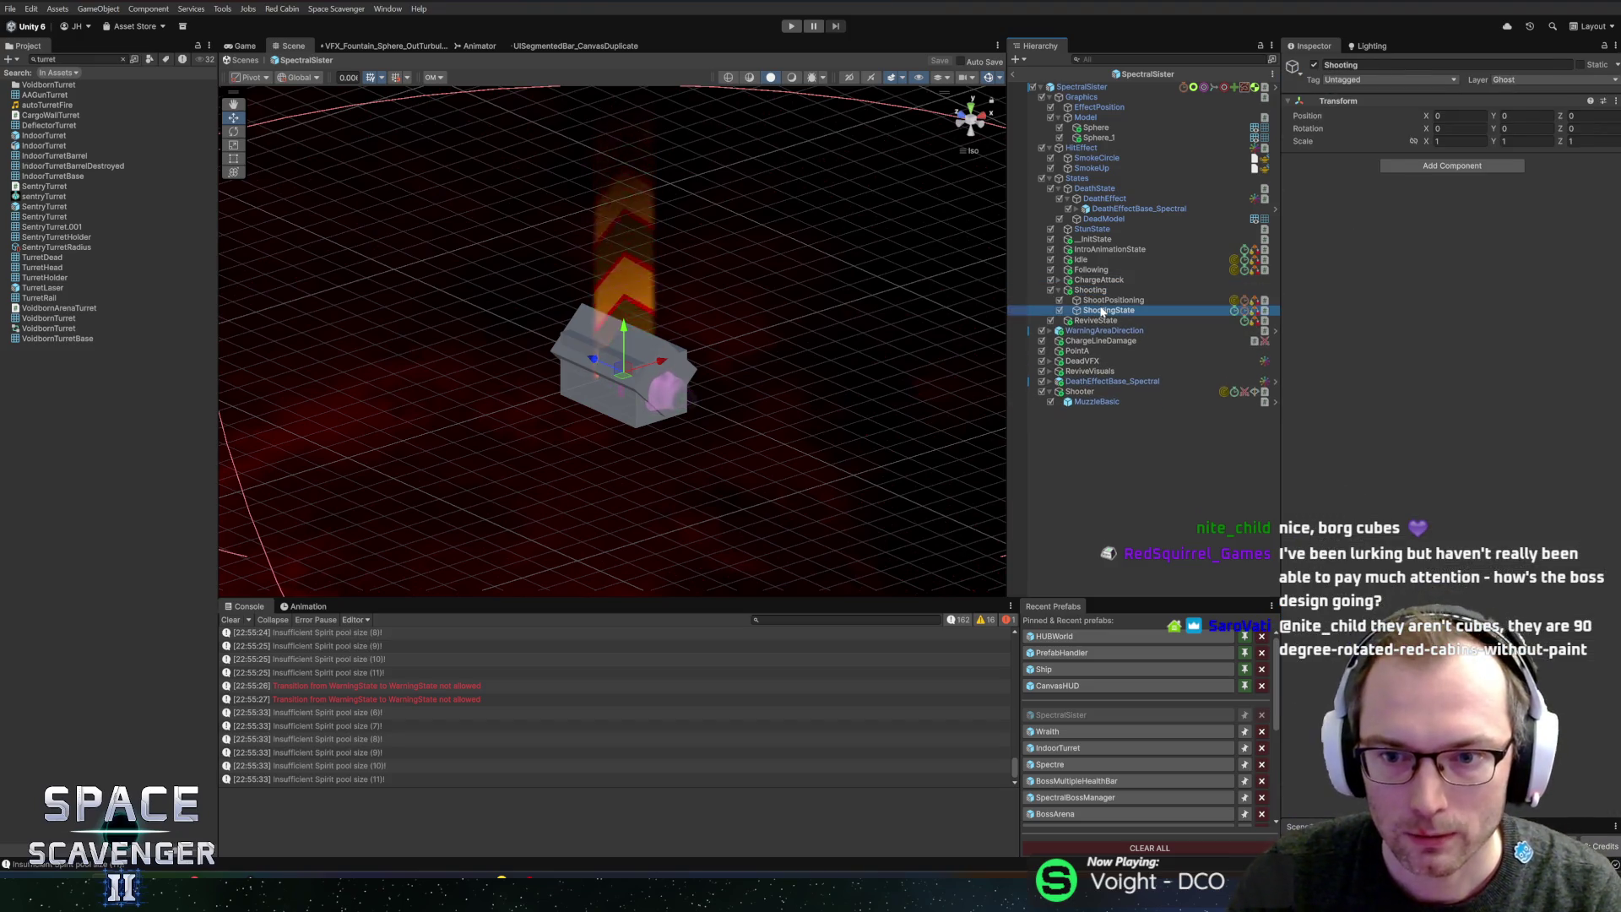
{"action": "mouse_move", "coordinate": [707, 241]}
{"action": "left_mouse_down"}
{"action": "mouse_move", "coordinate": [663, 225]}
{"action": "mouse_move", "coordinate": [671, 247]}
{"action": "mouse_move", "coordinate": [722, 249]}
{"action": "left_mouse_up"}
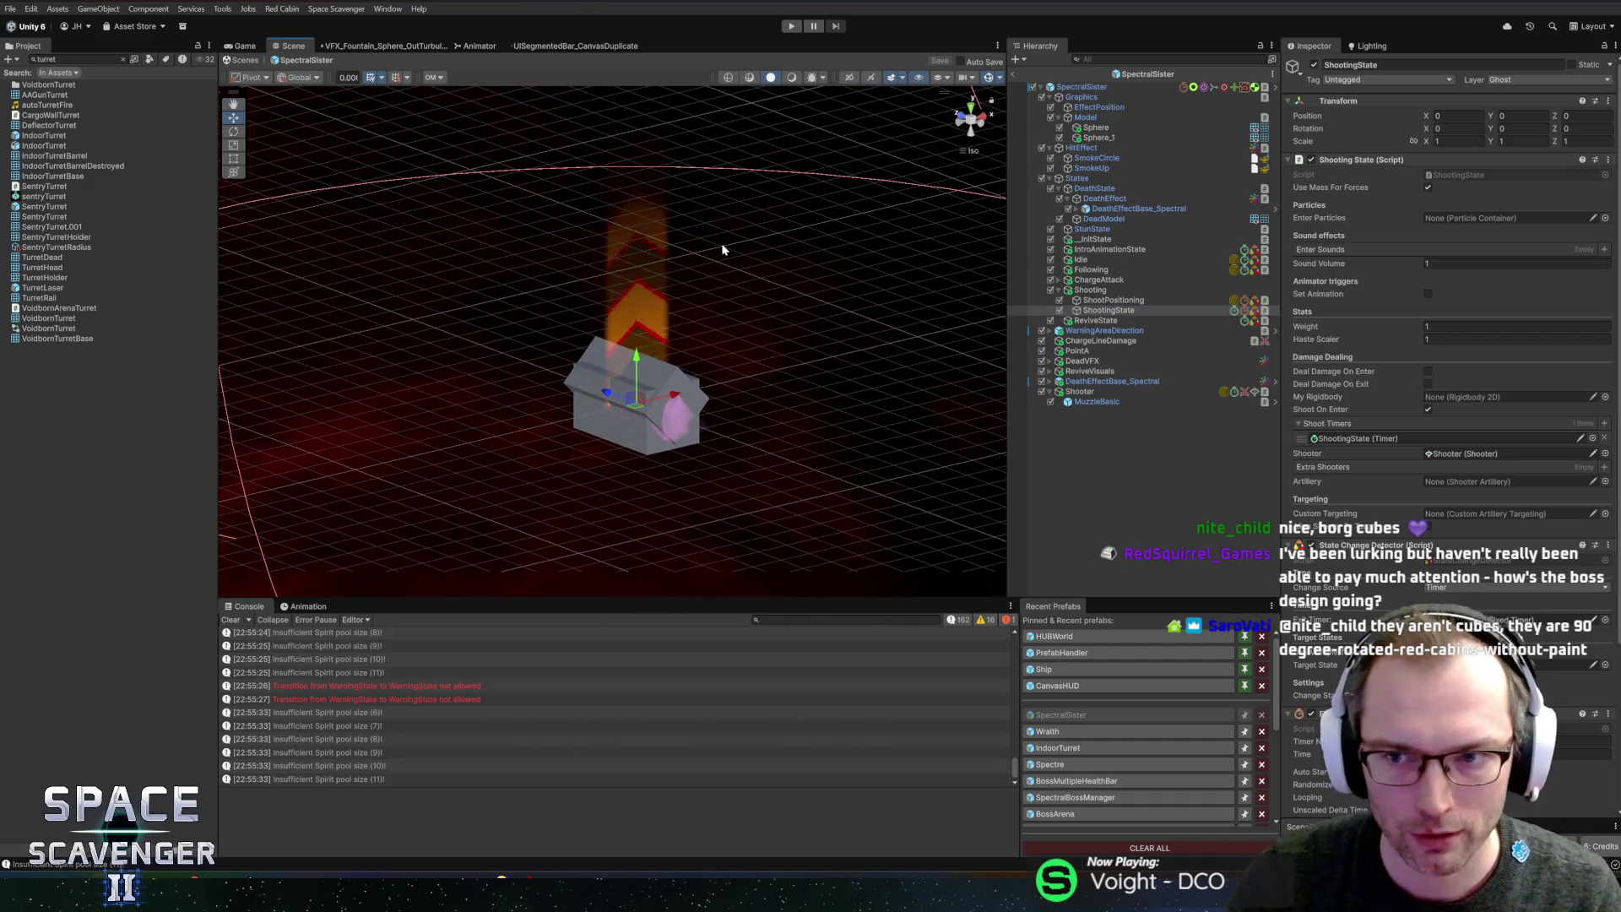
{"action": "scroll", "coordinate": [1318, 506], "scroll_direction": "down", "scroll_amount": 5}
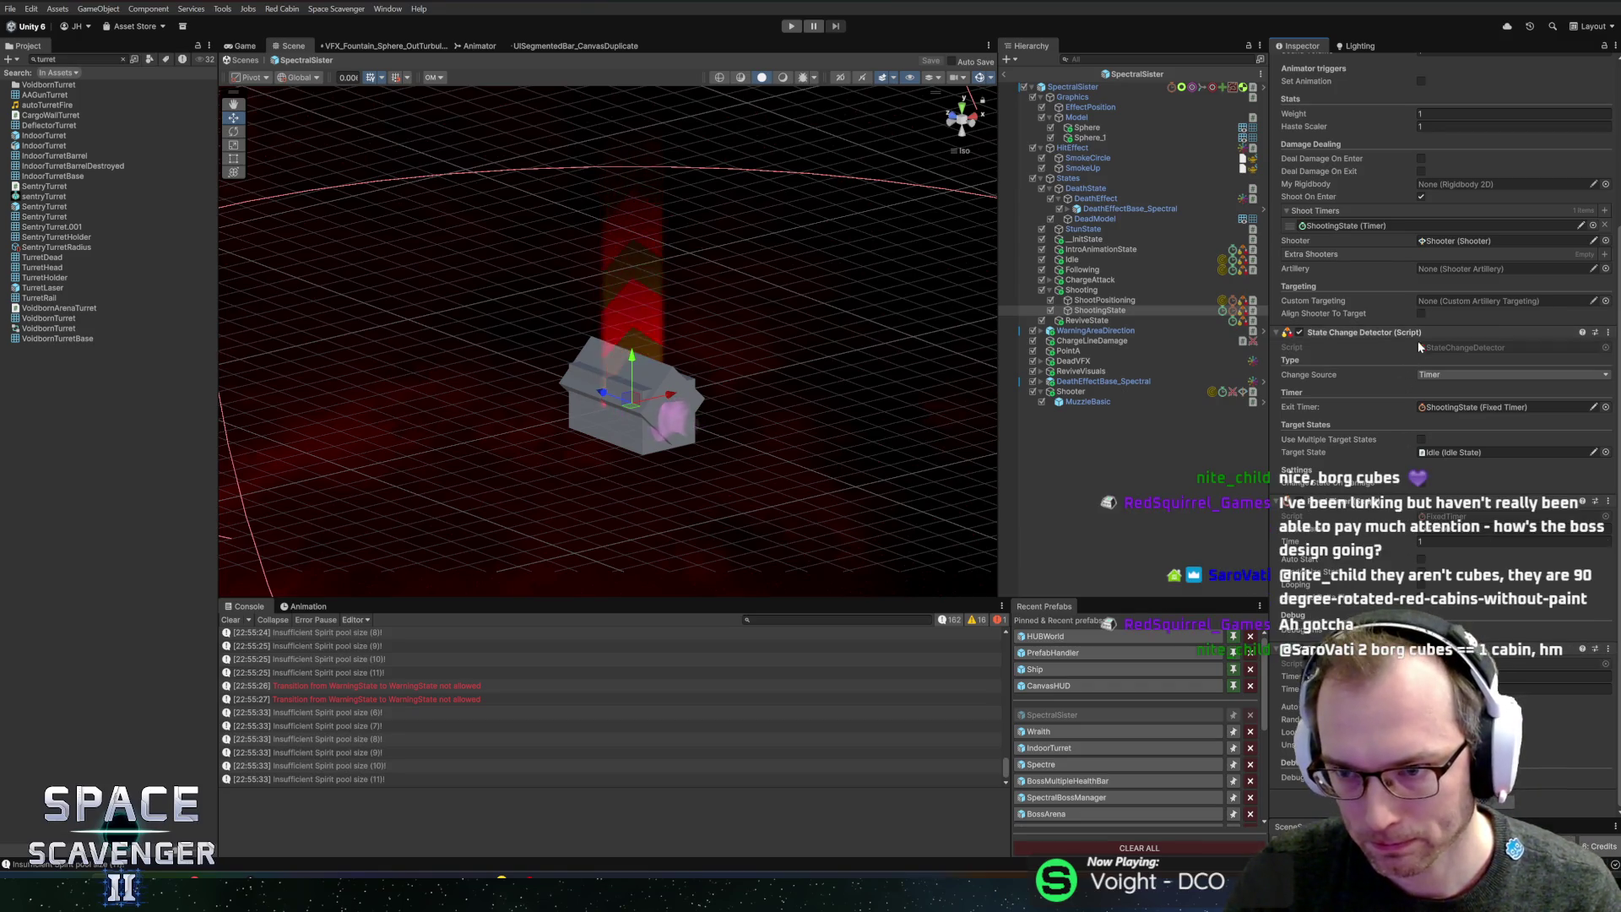
{"action": "left_click", "coordinate": [1607, 226]}
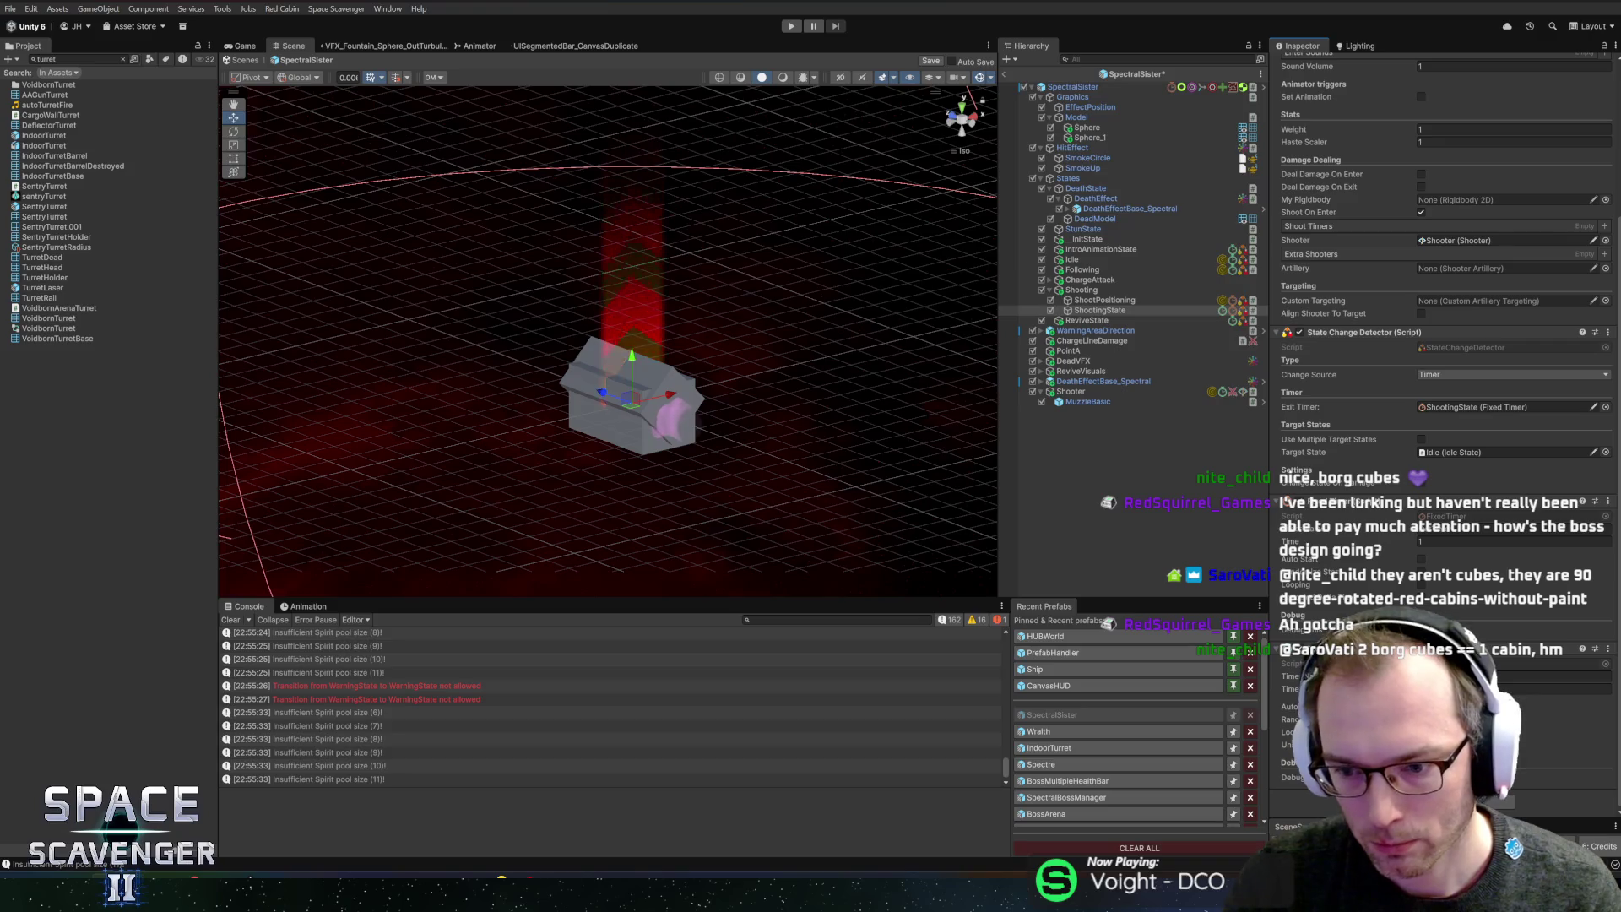
- Close and reopen the SpectralSister prefab, then select the Shooter object
{"action": "scroll", "coordinate": [1444, 254], "scroll_direction": "up", "scroll_amount": 3}
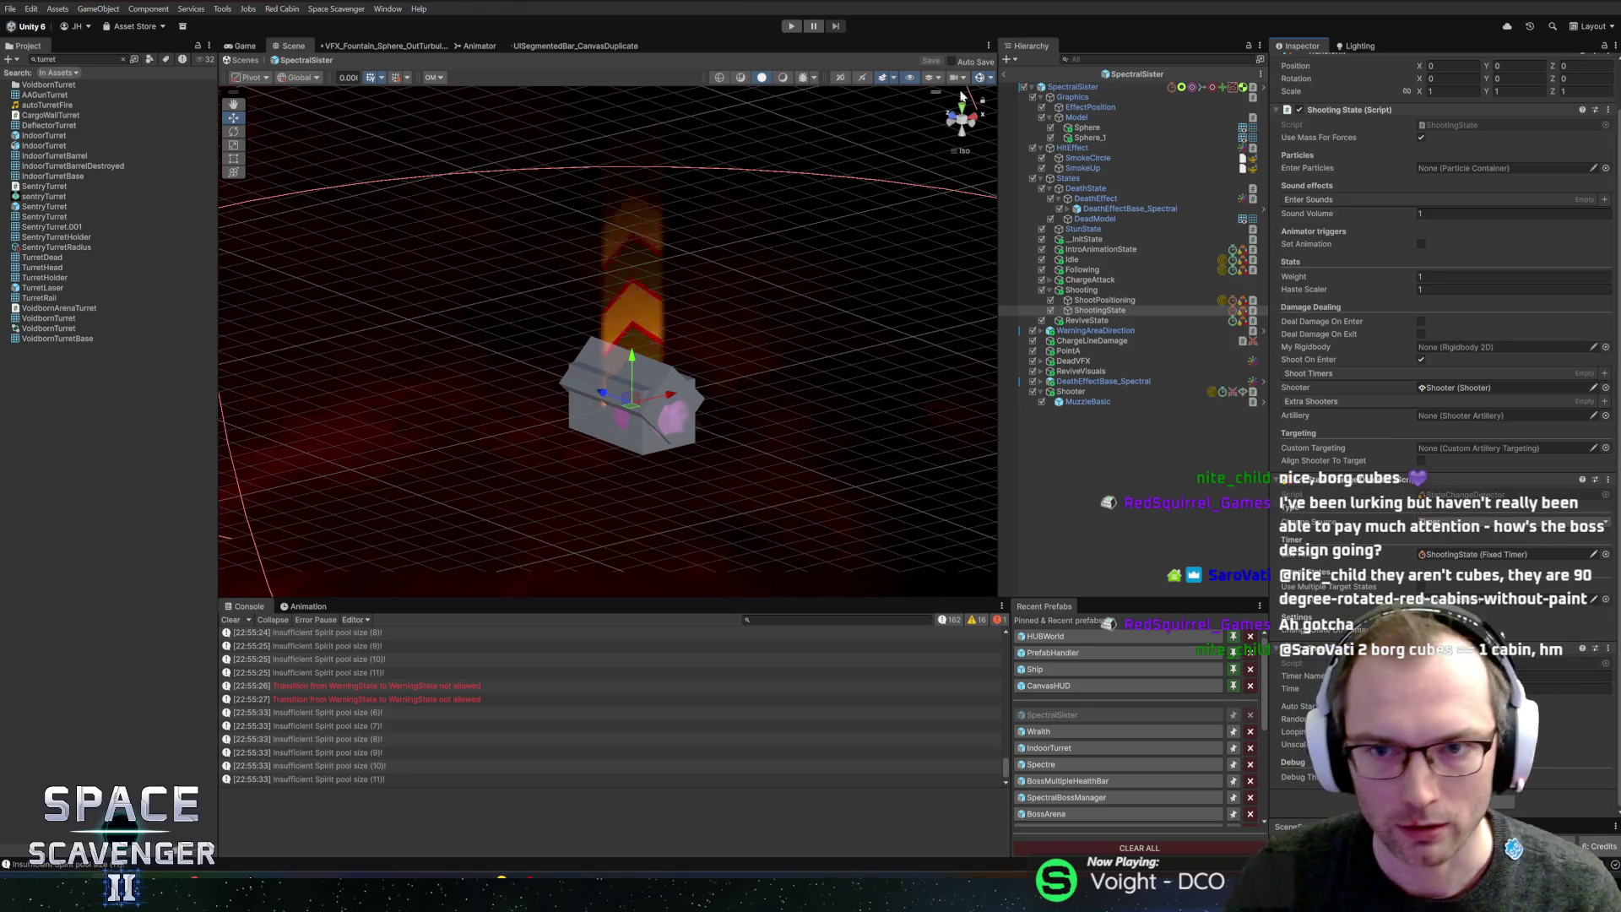
{"action": "left_click", "coordinate": [1007, 74]}
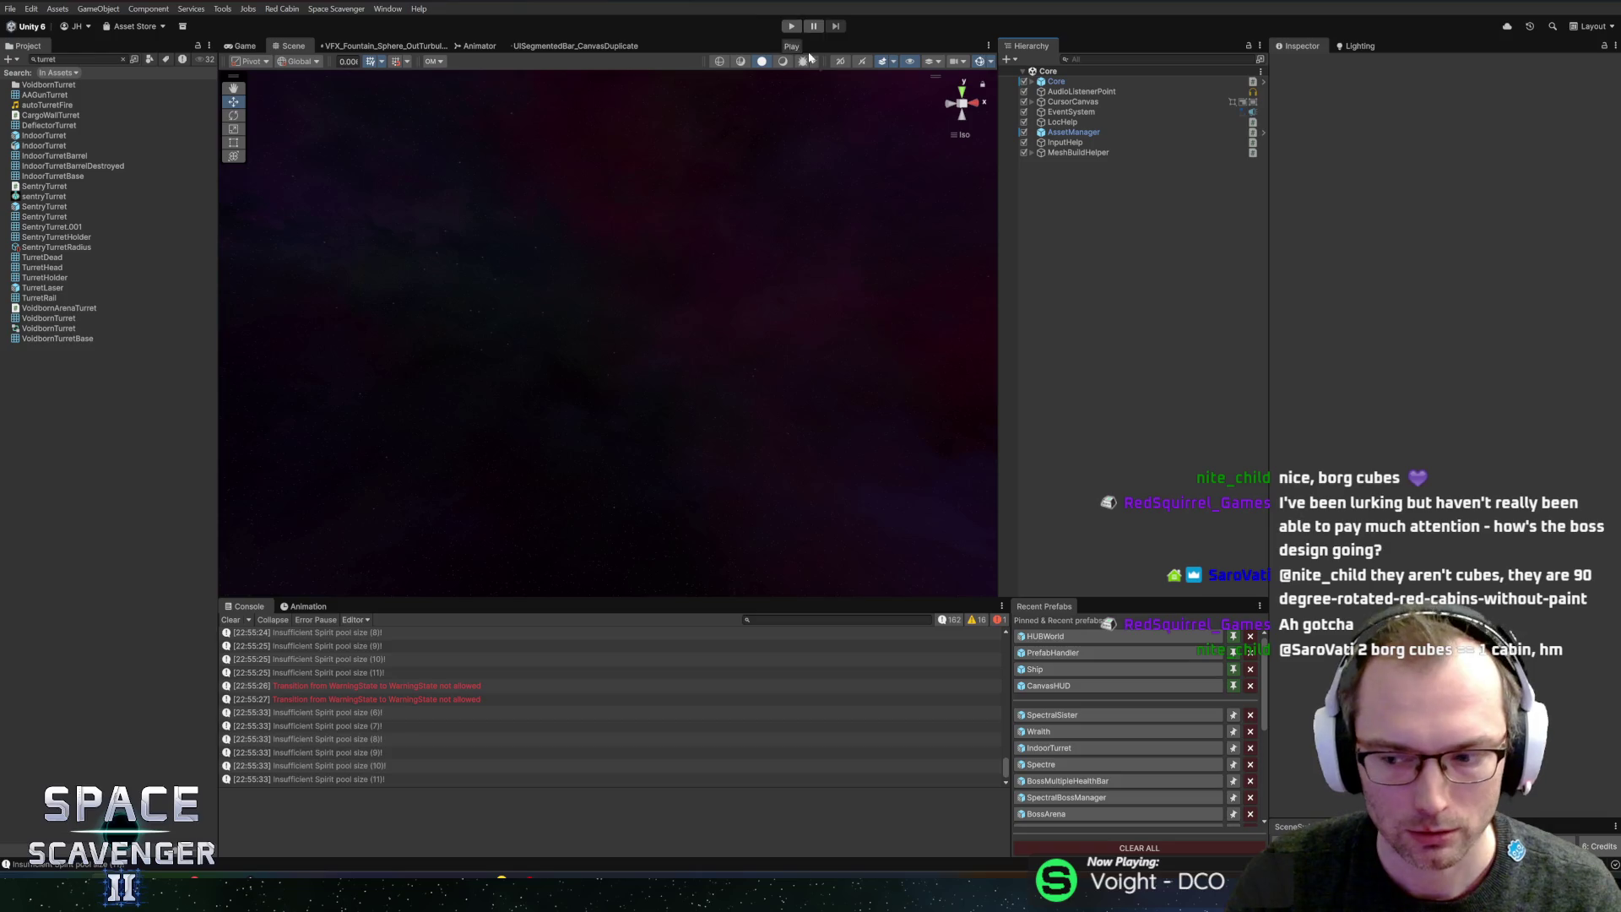
{"action": "left_click", "coordinate": [1088, 722]}
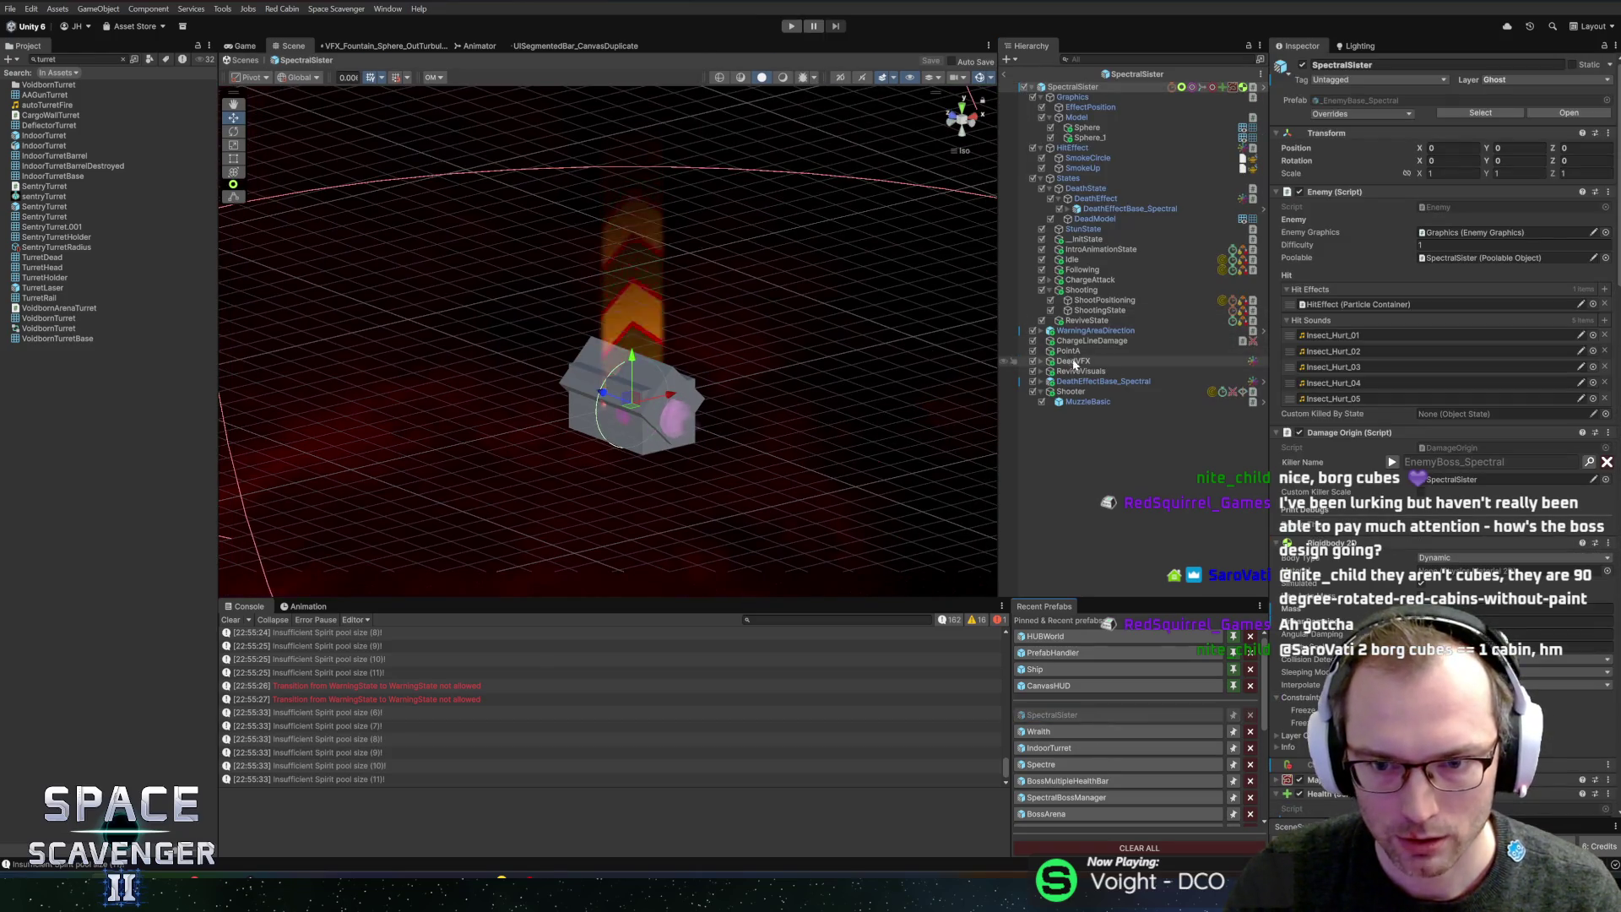
{"action": "left_click", "coordinate": [1071, 391]}
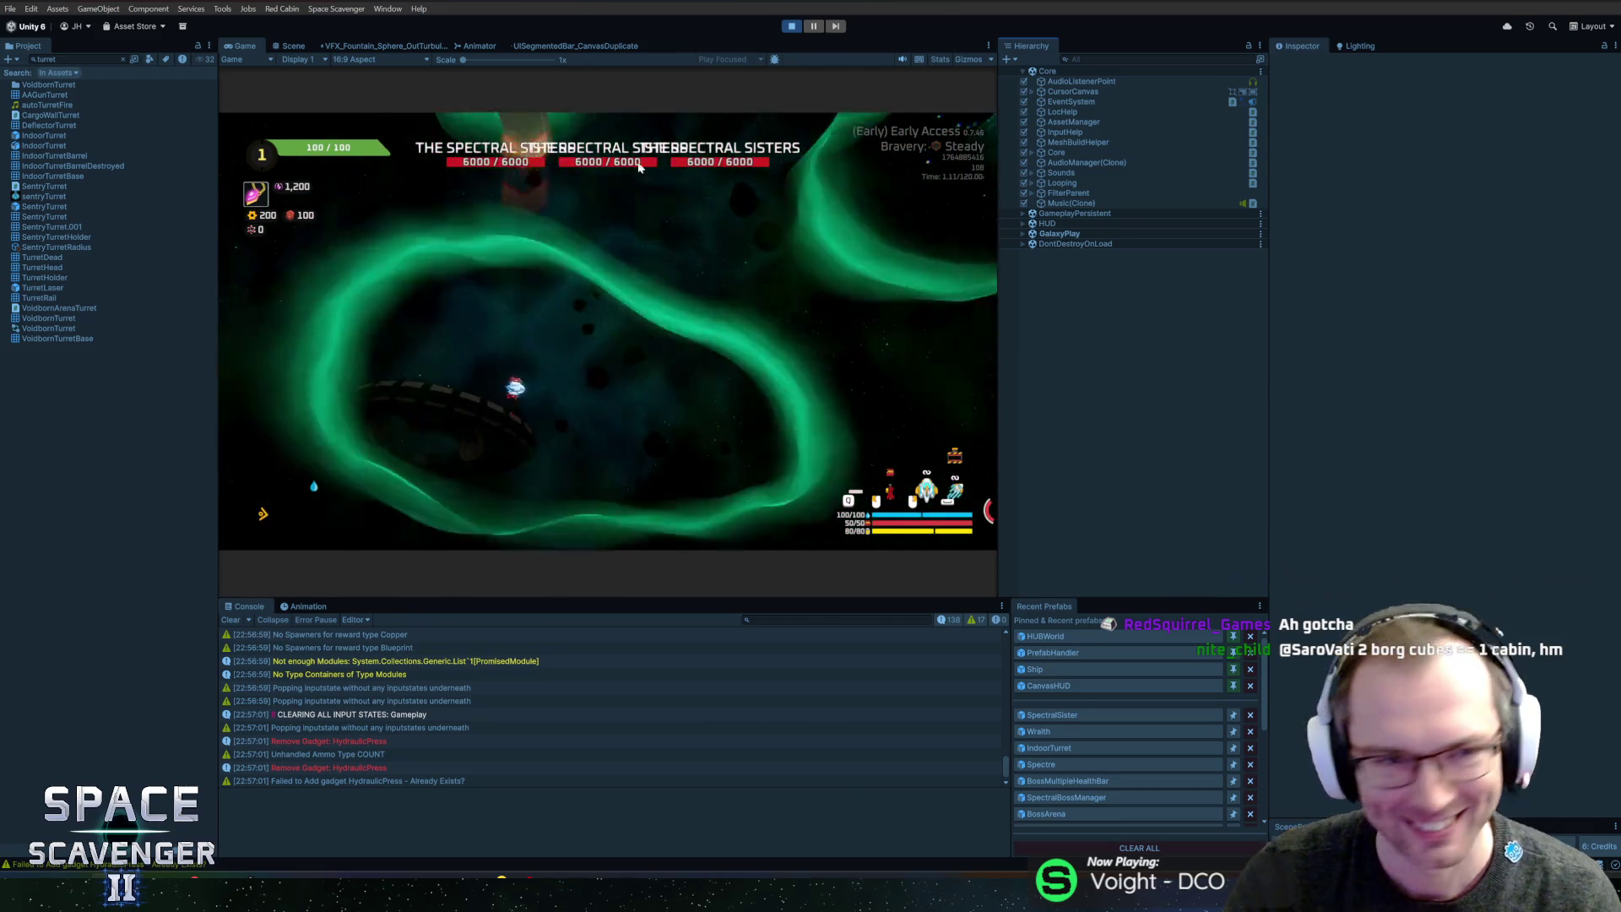
- Maximize the Game view during the playtest, stop it, and start a fresh run
{"action": "key", "text": "shift+space"}
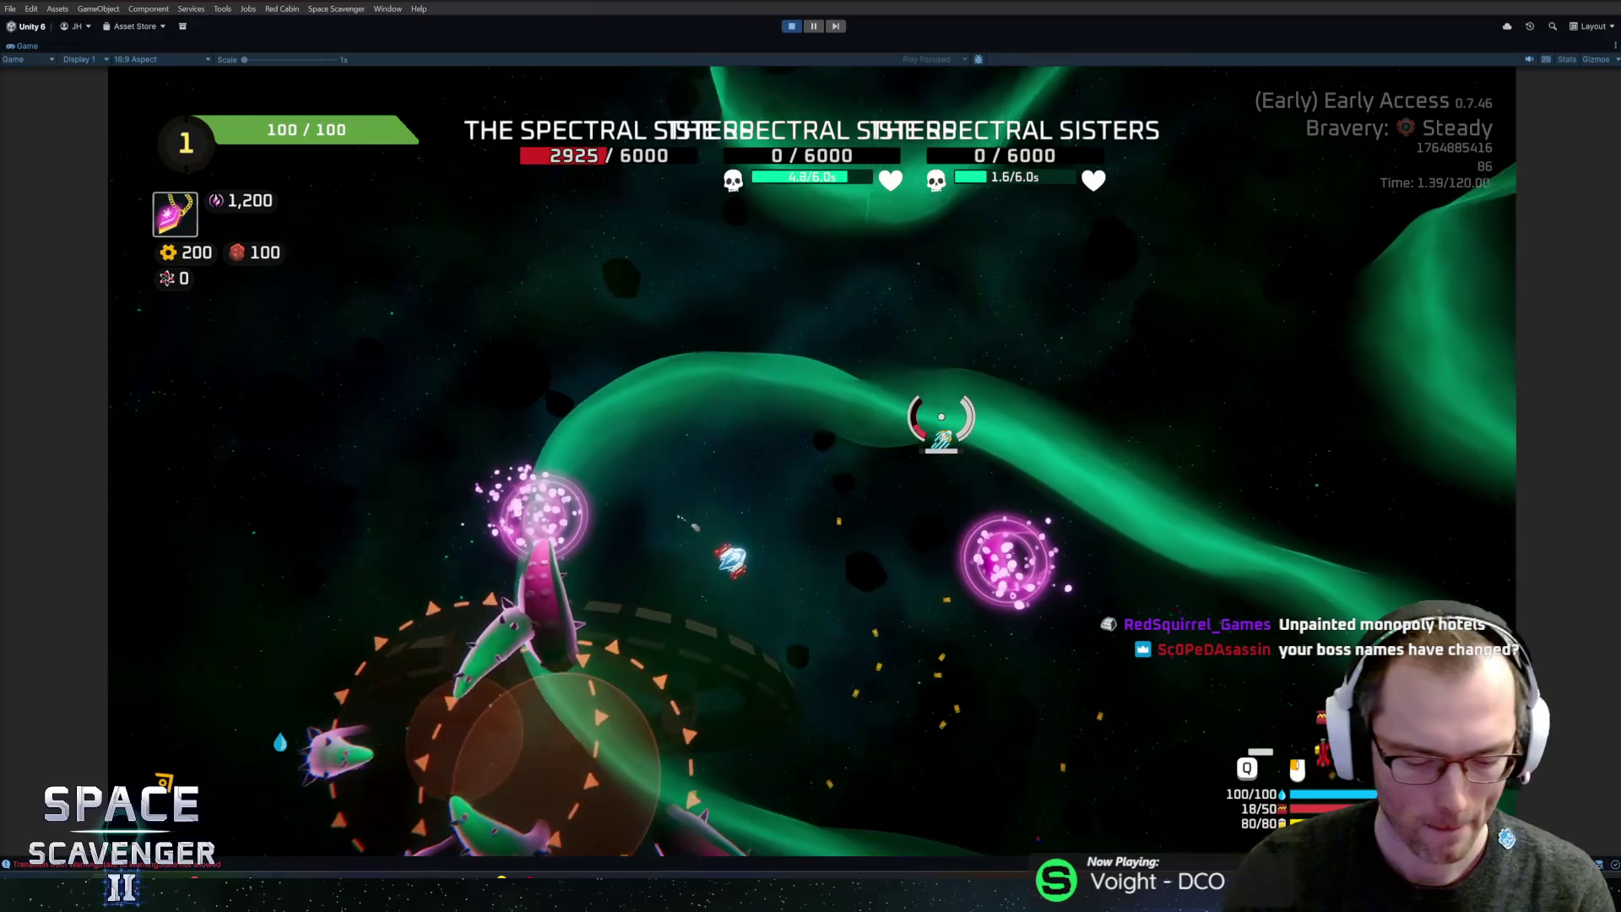
{"action": "key", "text": "ctrl+p"}
{"action": "key", "text": "ctrl+p"}
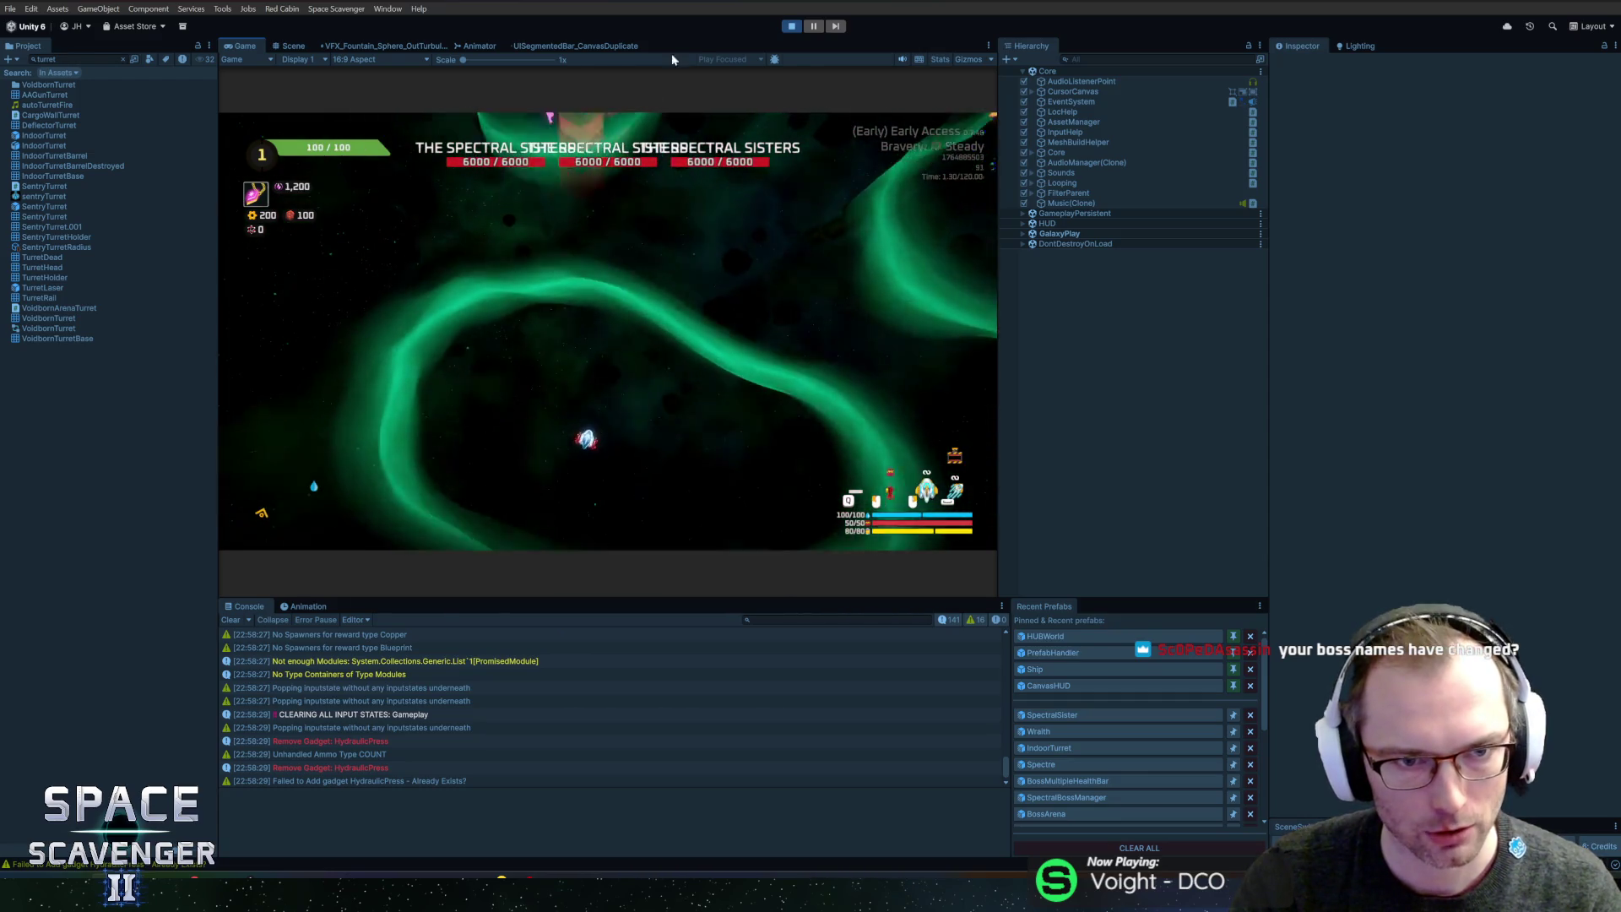
{"action": "left_click", "coordinate": [790, 28]}
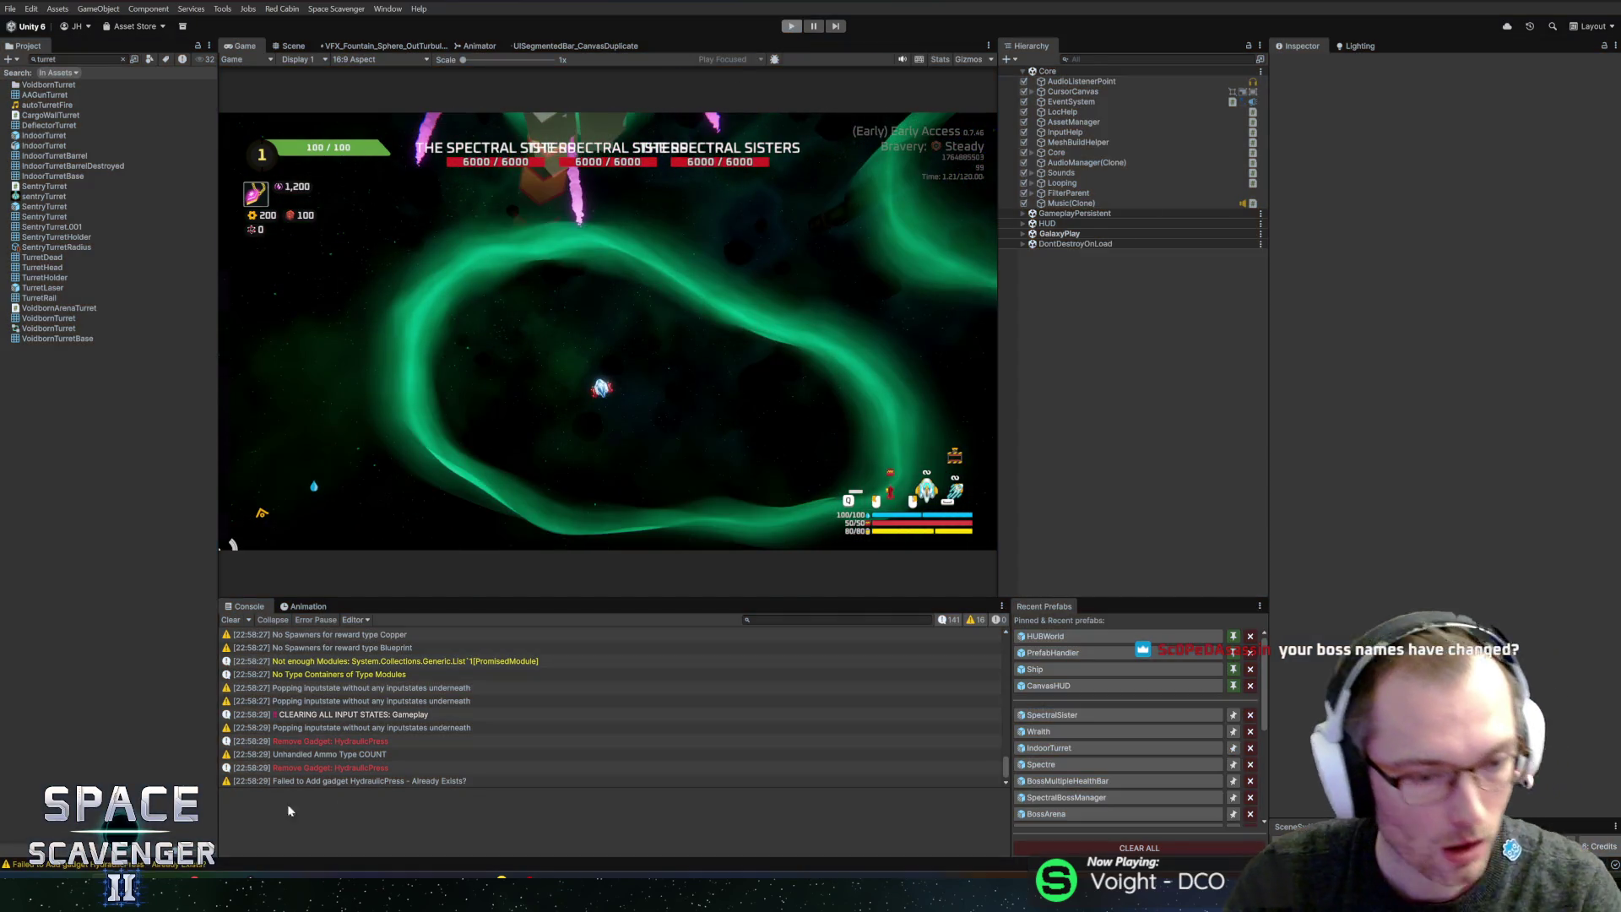
- In Rider, bring the Names fields sisterName1–3 and bossName in SpectralSister.cs into view
{"action": "key", "text": "alt+Tab"}
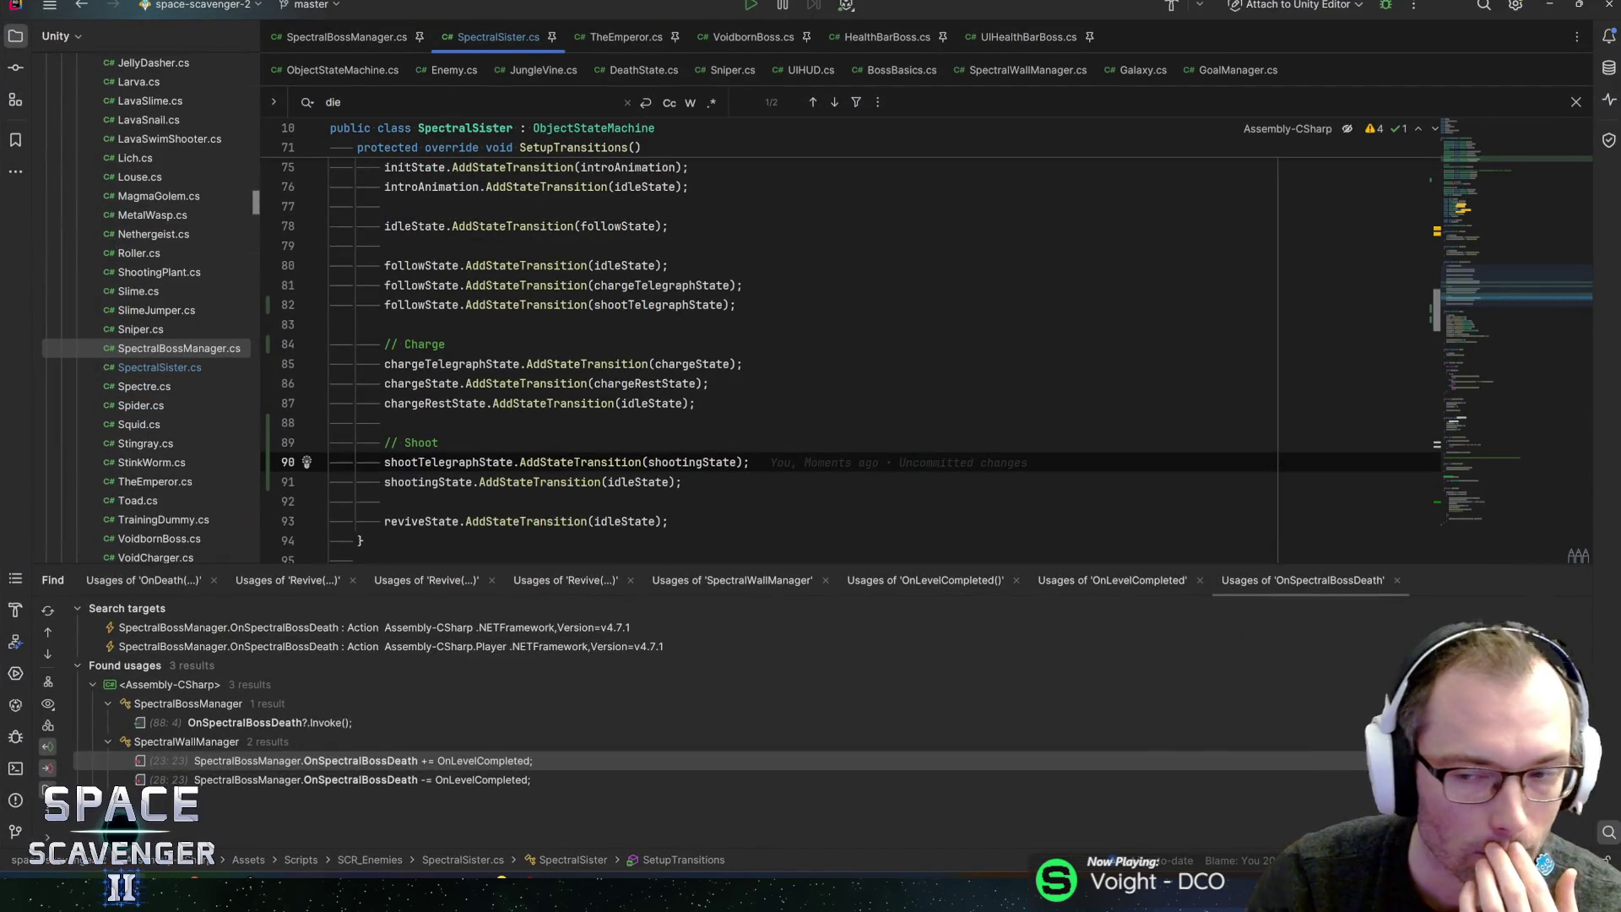
{"action": "left_click_drag", "start_coordinate": [1493, 295], "coordinate": [1483, 213]}
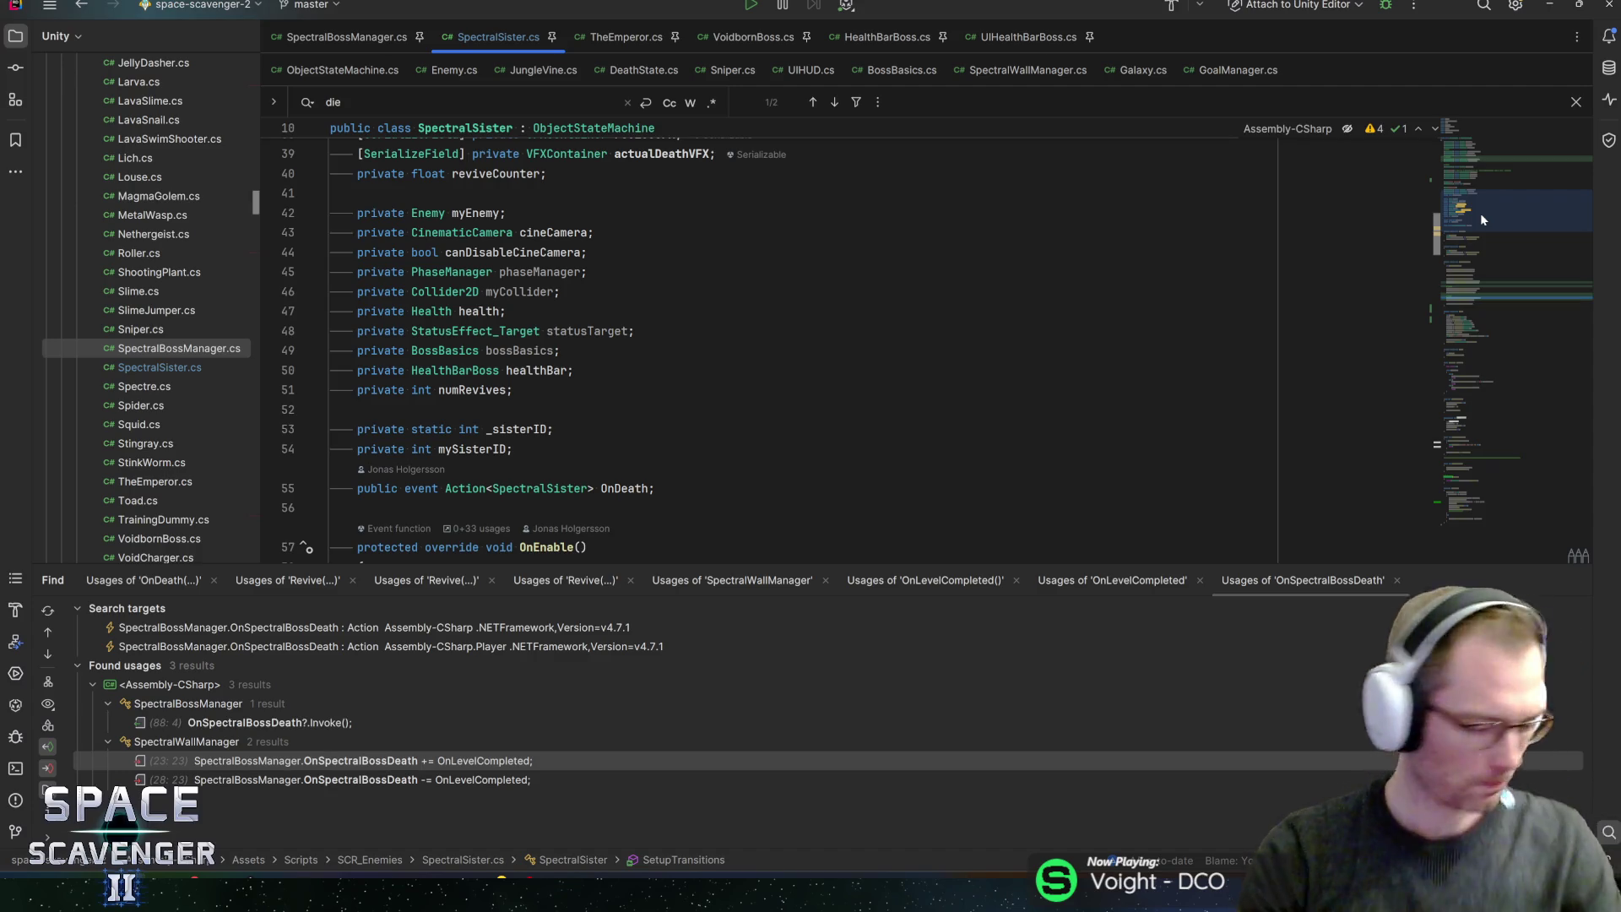
{"action": "mouse_move", "coordinate": [1475, 224]}
{"action": "left_mouse_down"}
{"action": "mouse_move", "coordinate": [1472, 164]}
{"action": "mouse_move", "coordinate": [1483, 182]}
{"action": "left_mouse_up"}
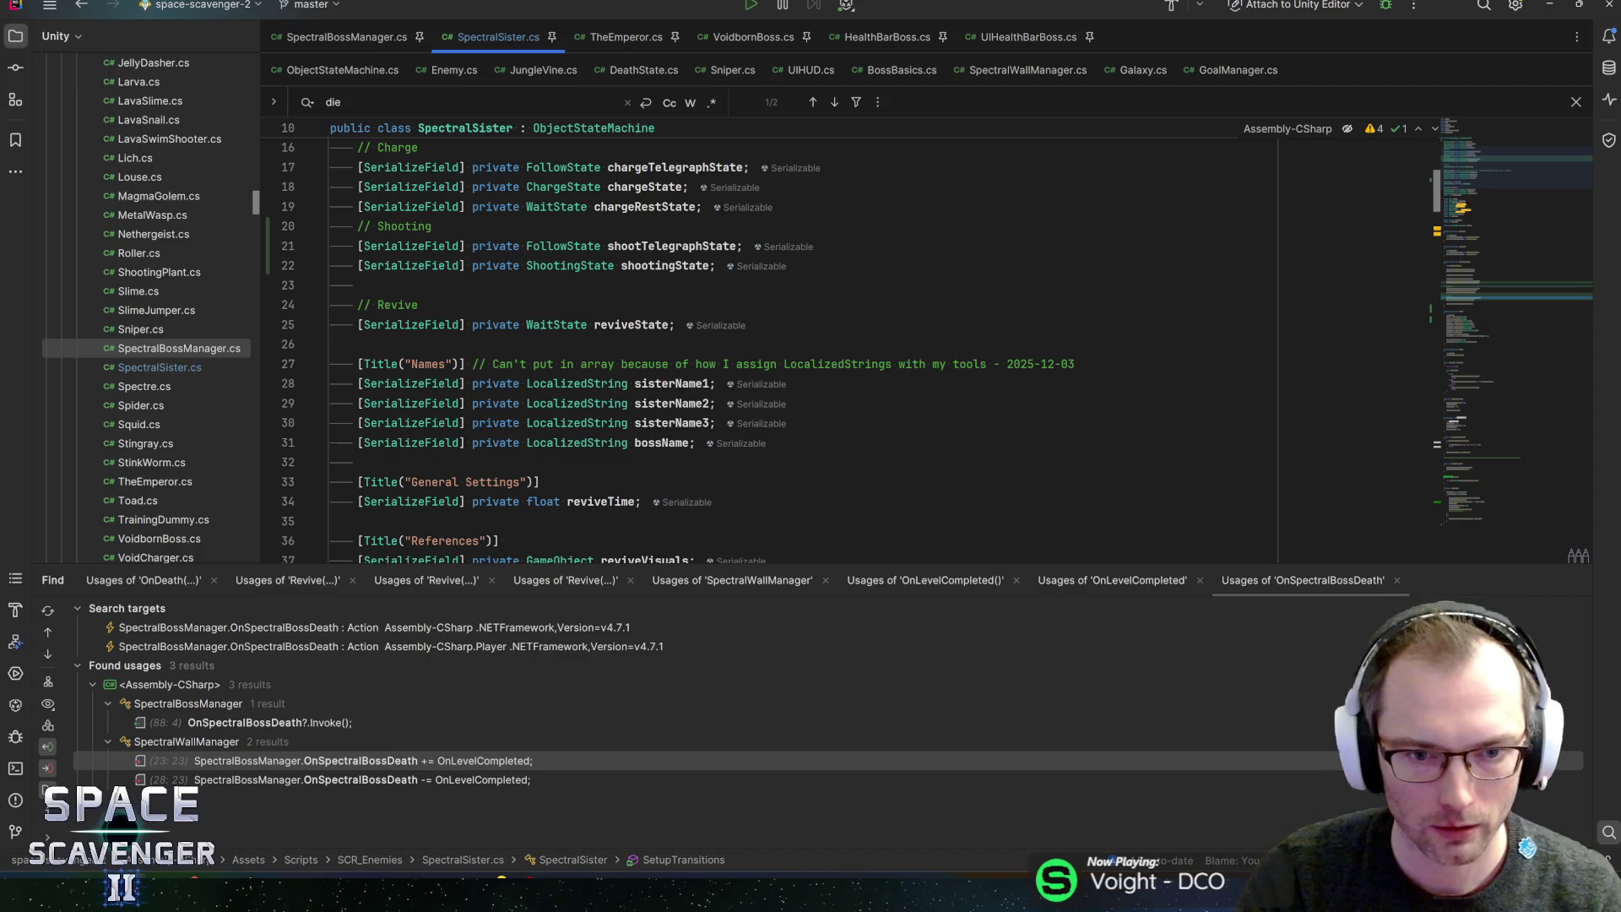
{"action": "left_click", "coordinate": [667, 442]}
{"action": "key", "text": "Up"}
{"action": "key", "text": "Up"}
{"action": "key", "text": "Up"}
{"action": "key", "text": "alt+Tab"}
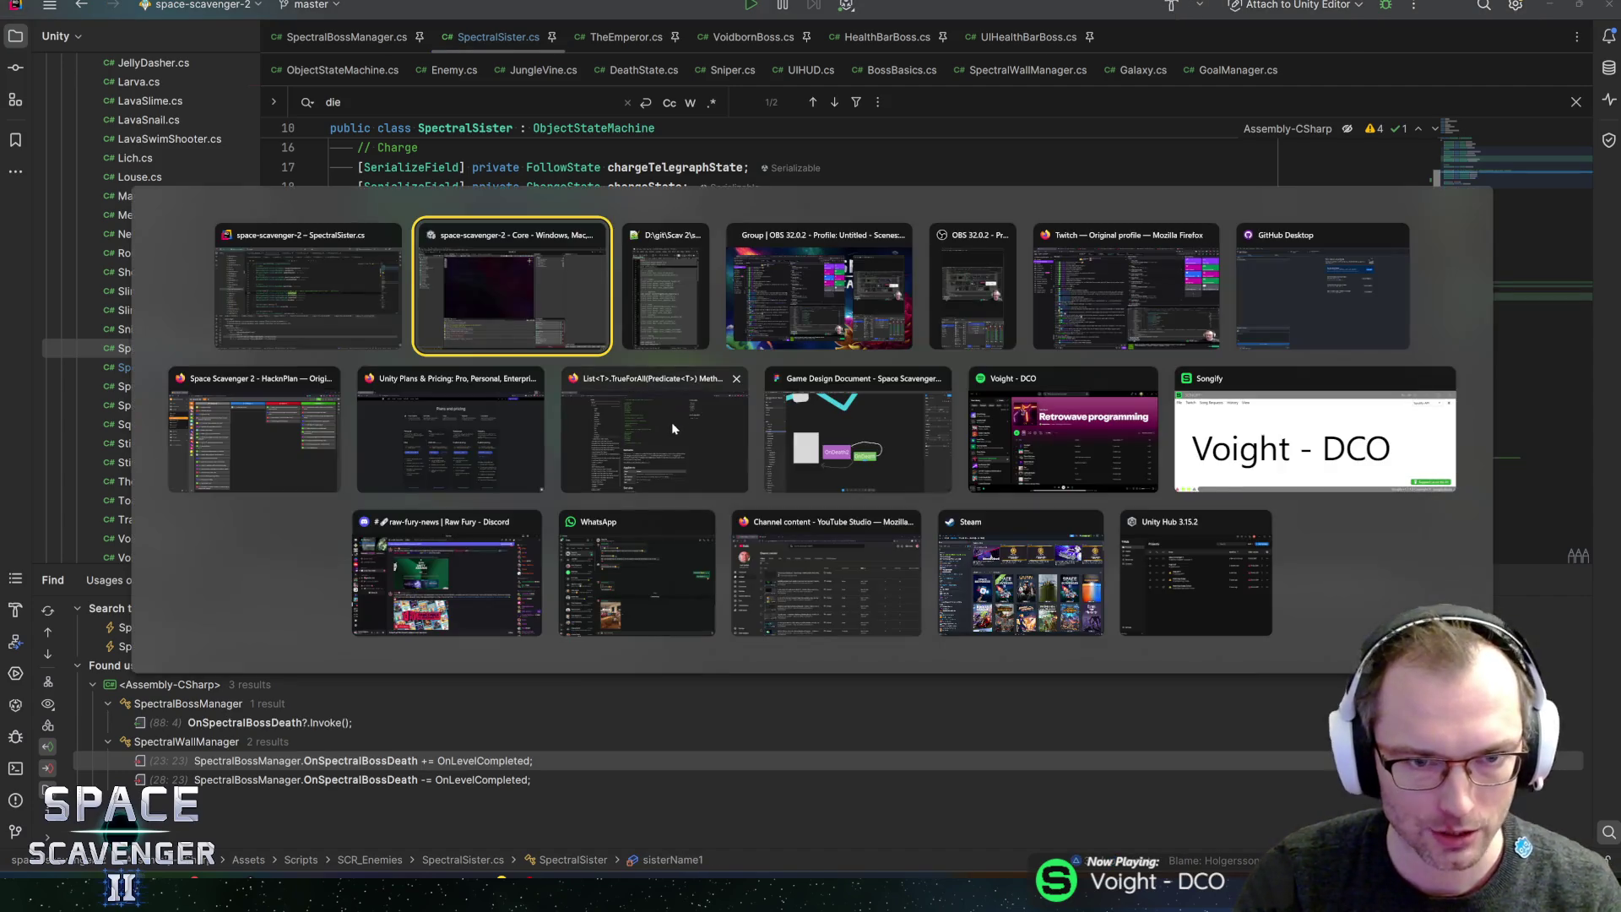
- Preview the SpectralSister prefab's Sister Name 1 field to confirm it resolves to Alnitak
{"action": "left_click", "coordinate": [1052, 715]}
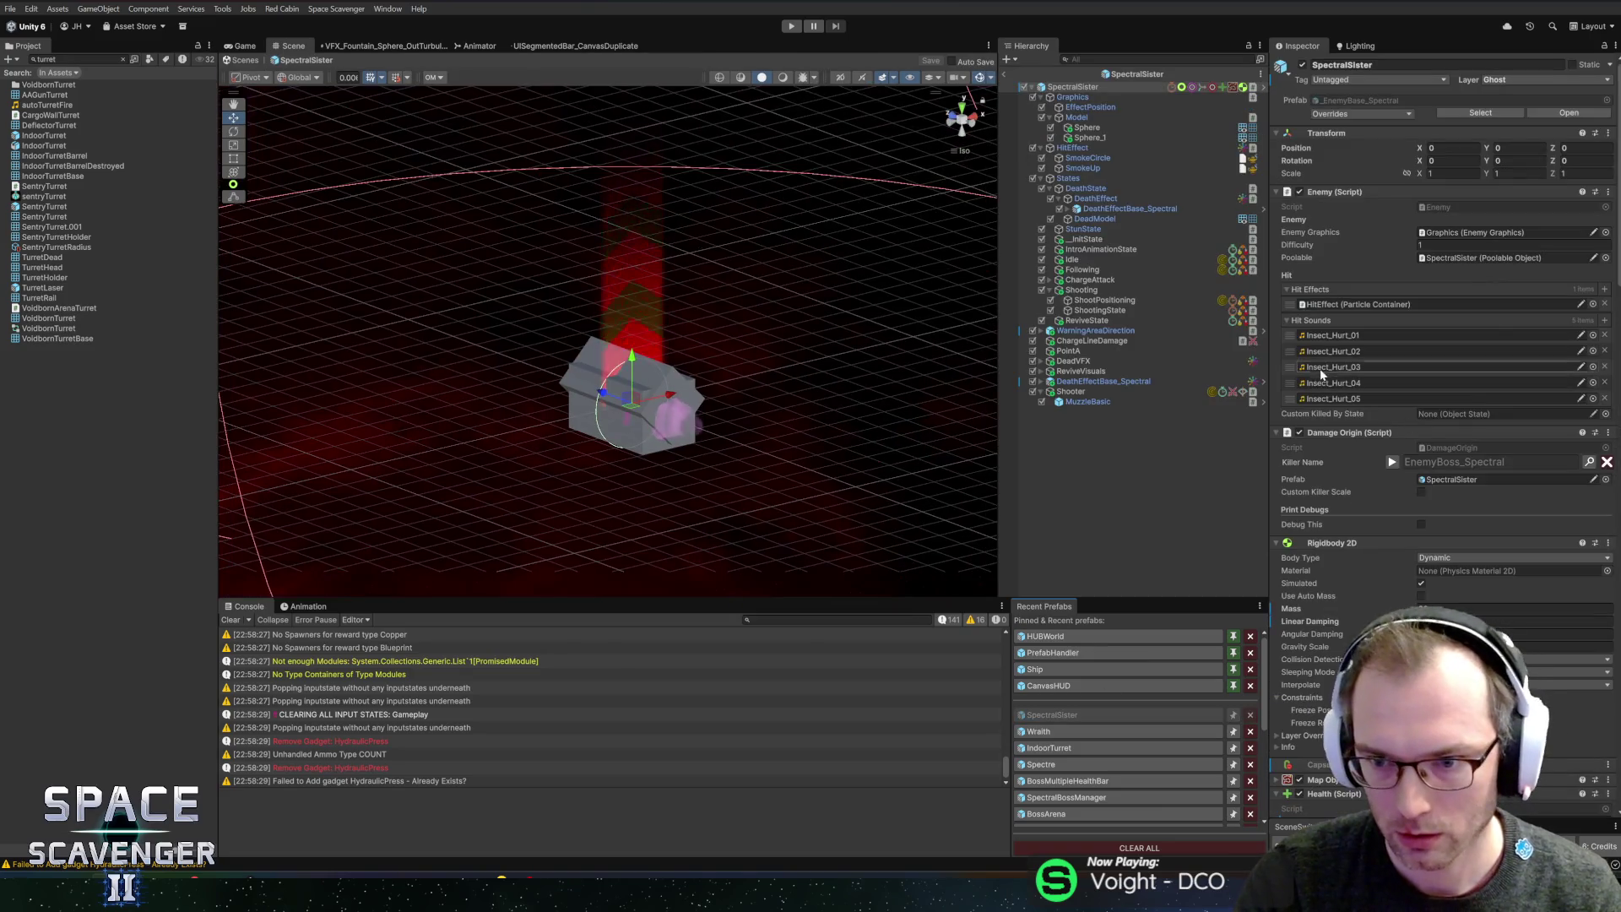
{"action": "scroll", "coordinate": [1317, 523], "scroll_direction": "down", "scroll_amount": 5}
{"action": "scroll", "coordinate": [1336, 535], "scroll_direction": "down", "scroll_amount": 10}
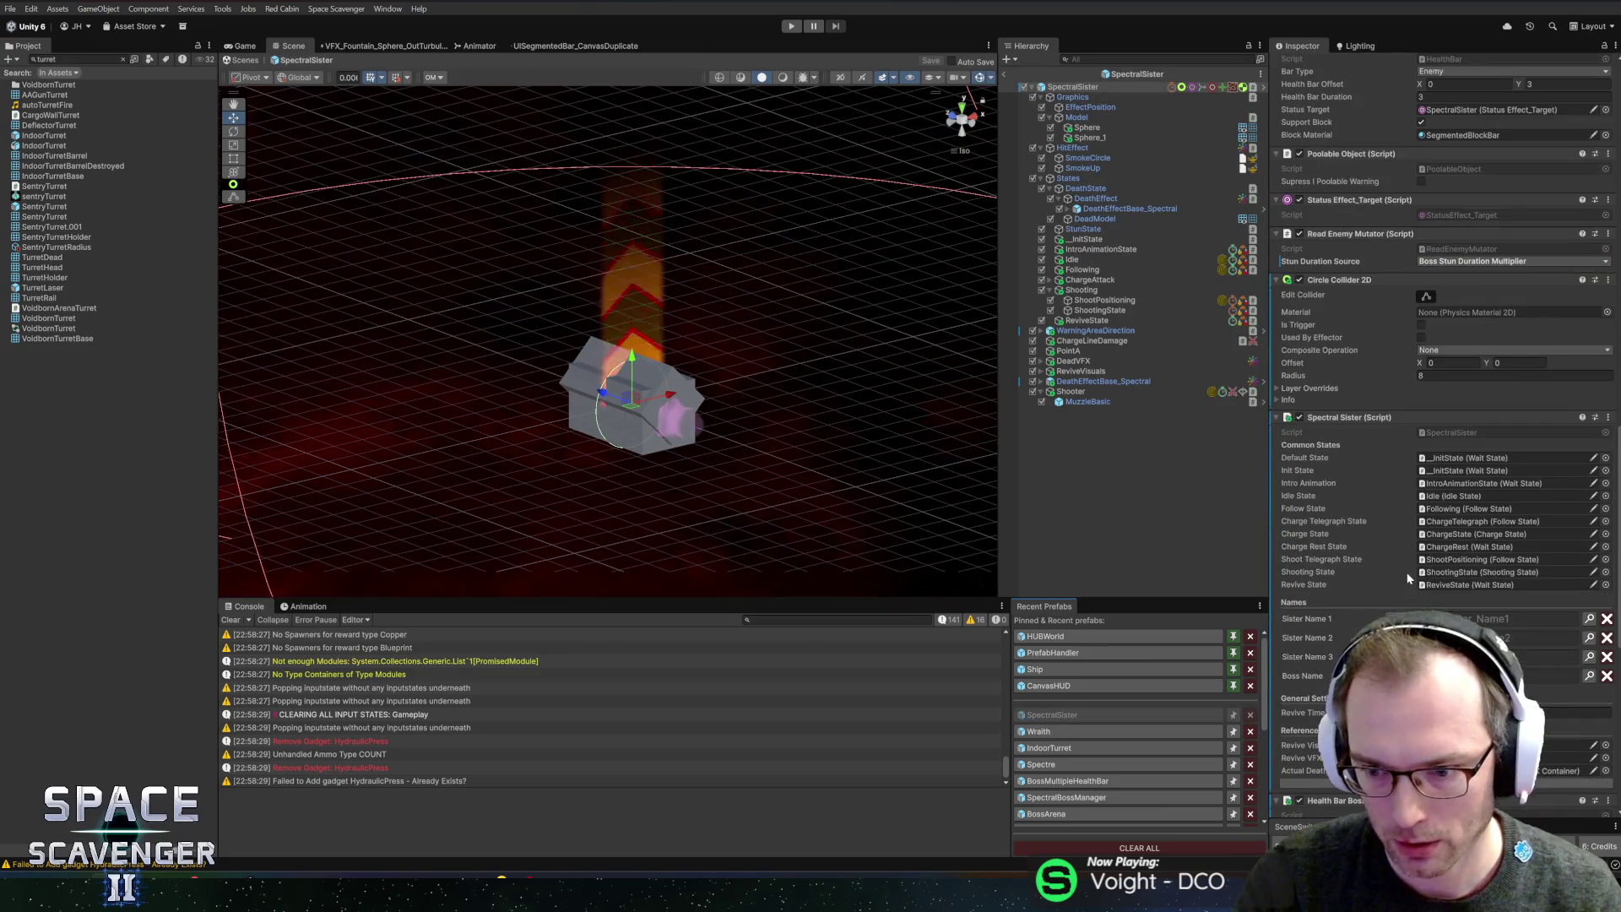
{"action": "left_click", "coordinate": [1392, 483]}
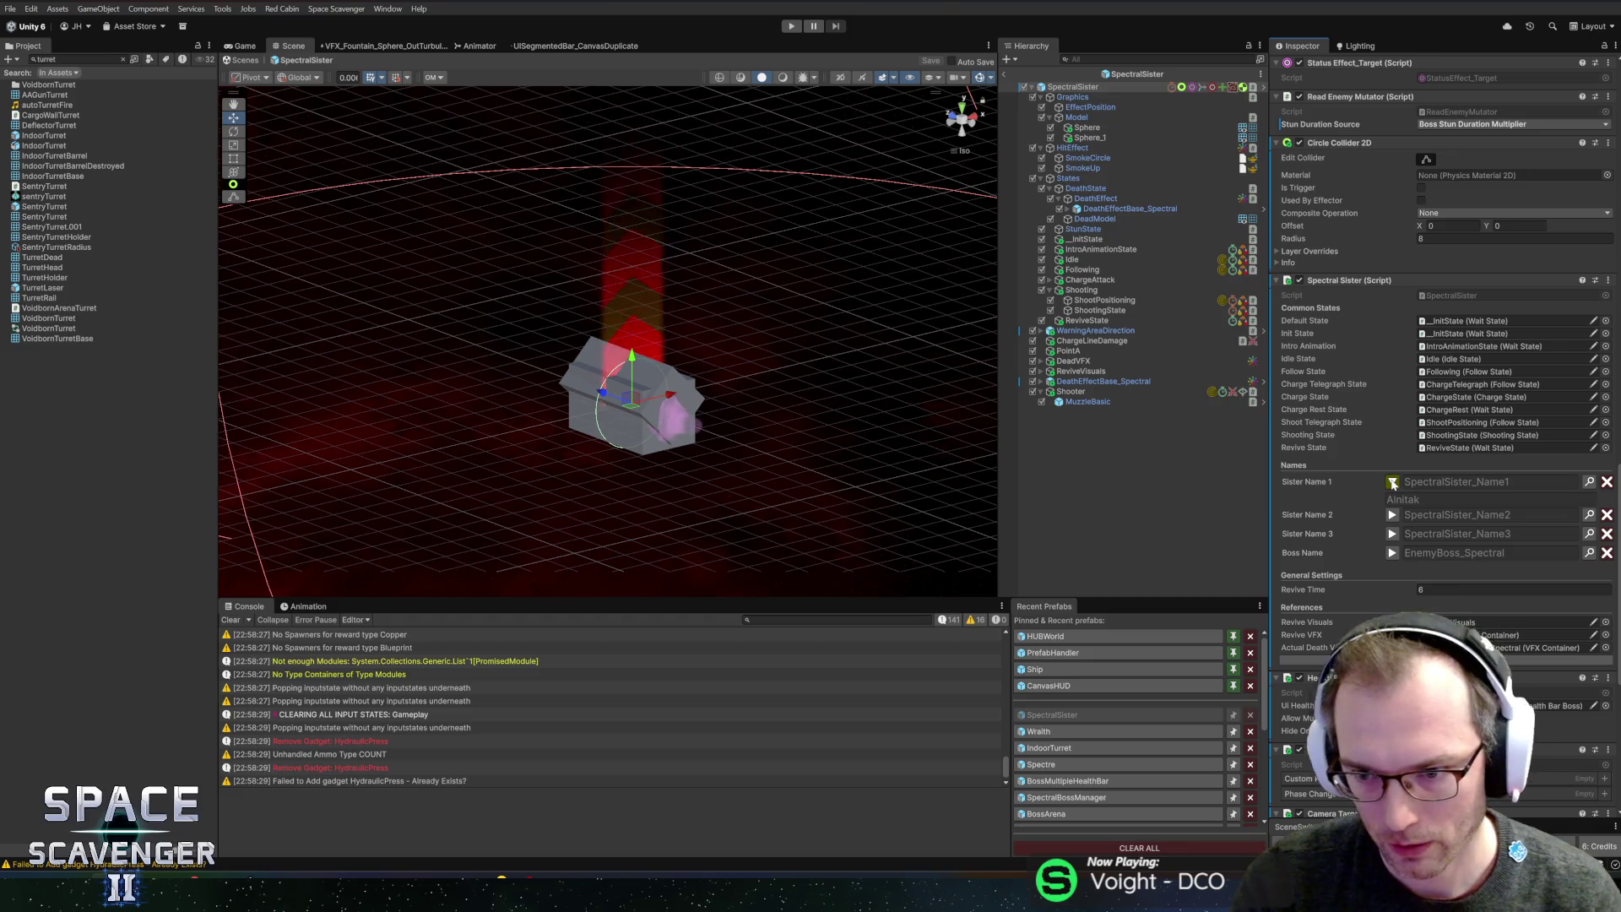
{"action": "left_click", "coordinate": [1393, 482]}
{"action": "key", "text": "alt+Tab"}
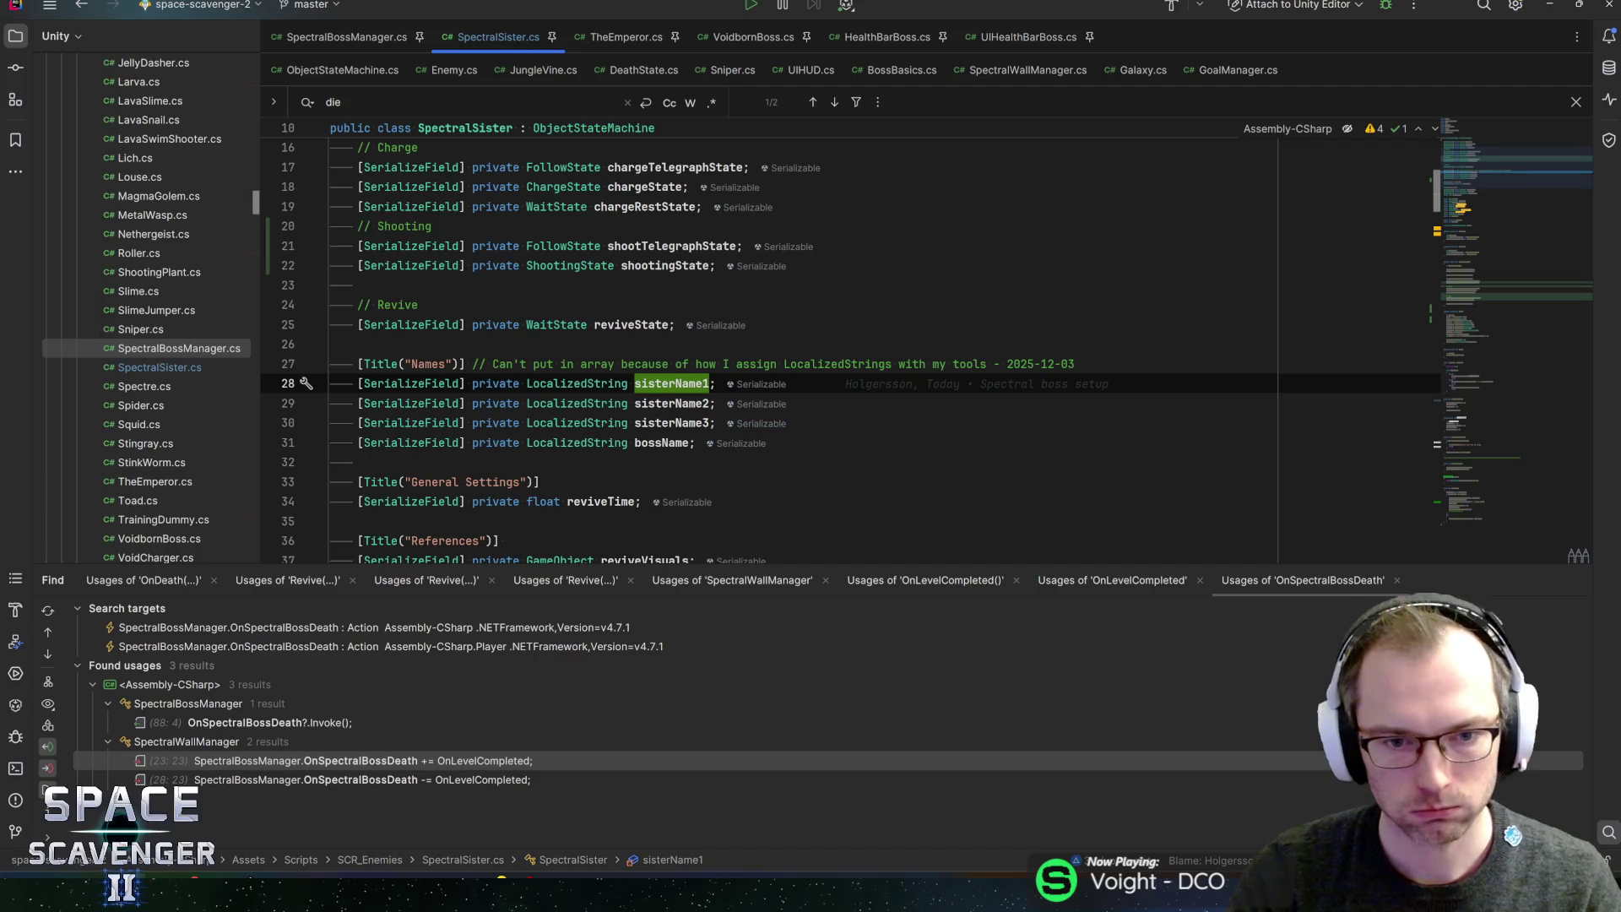
- Cut the Names title and the four name fields out of SpectralSister.cs
{"action": "scroll", "coordinate": [664, 383], "scroll_direction": "down", "scroll_amount": 3}
{"action": "scroll", "coordinate": [664, 384], "scroll_direction": "up", "scroll_amount": 3}
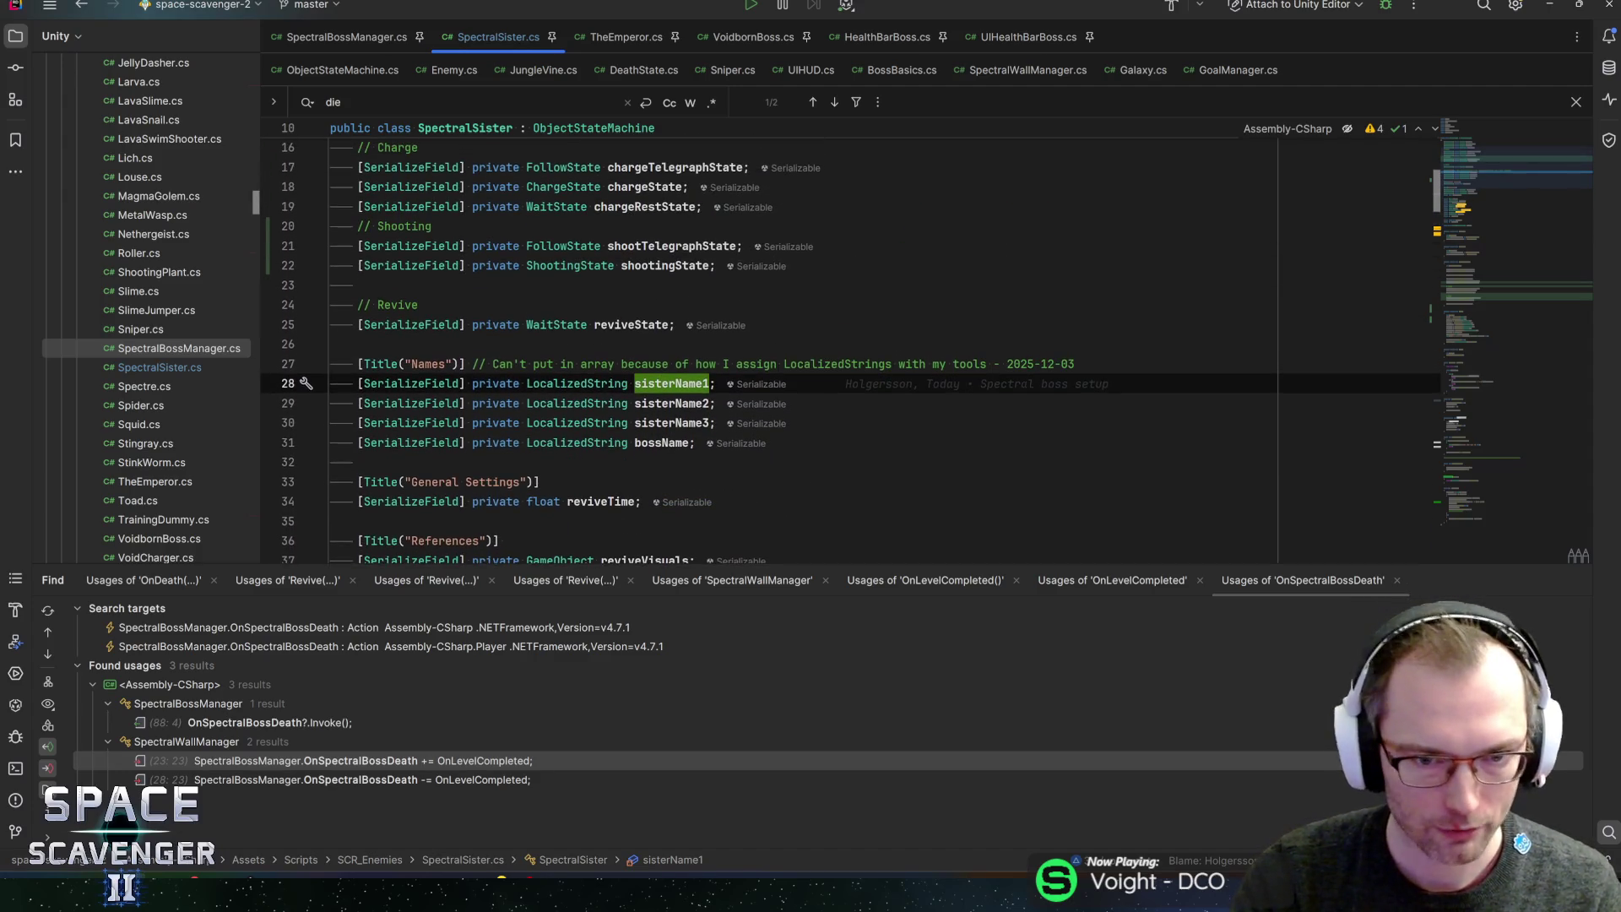
{"action": "left_click", "coordinate": [815, 422]}
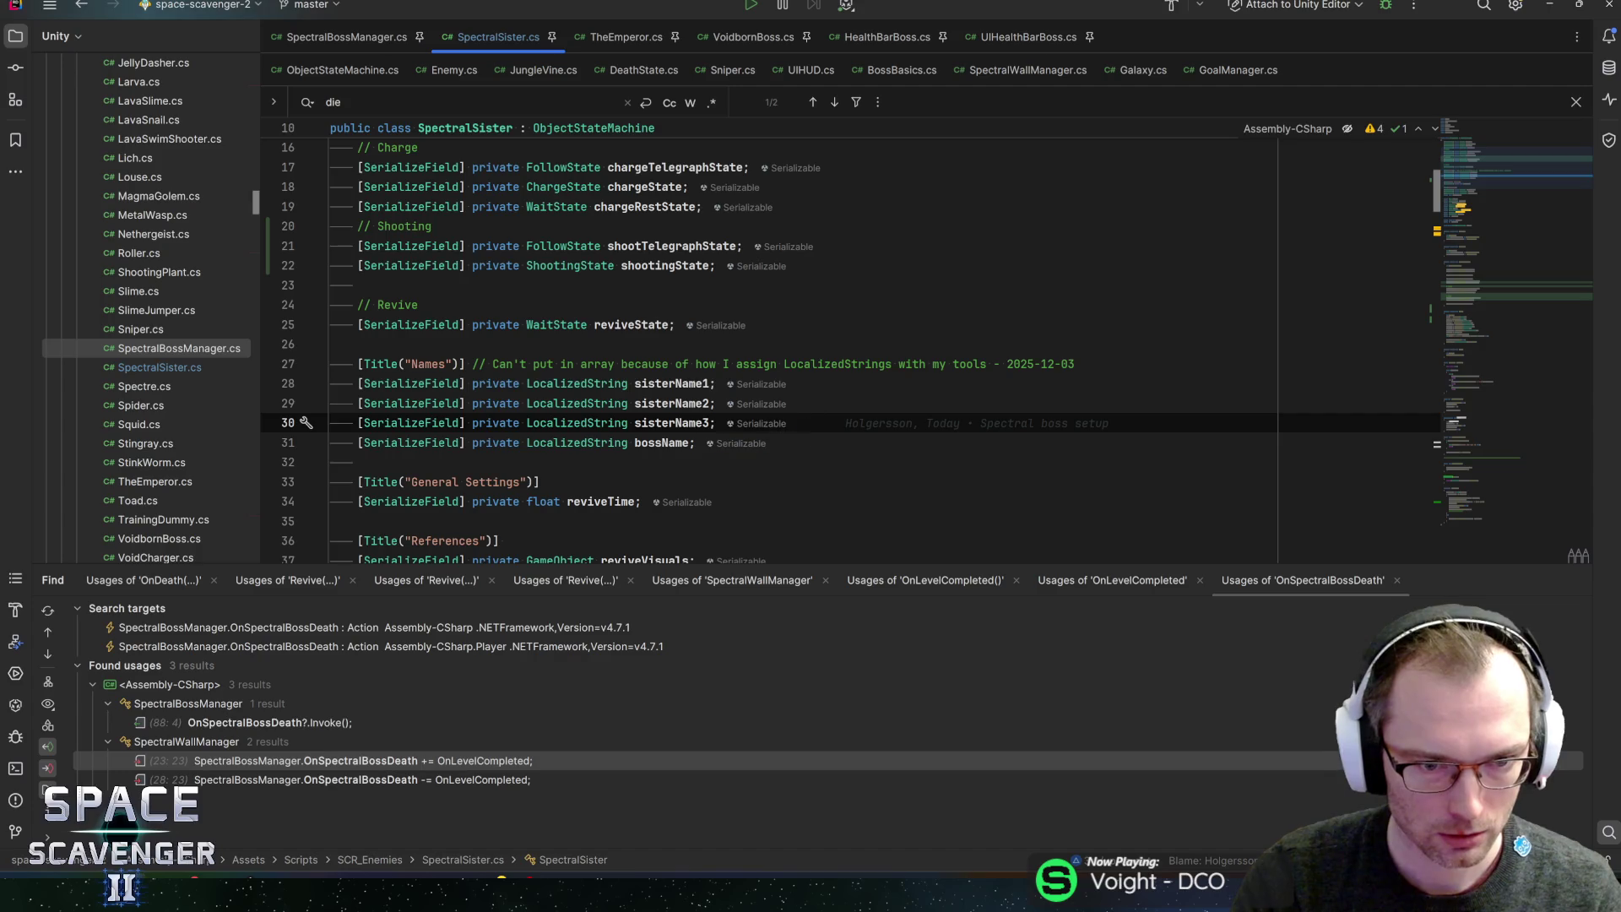
{"action": "double_click", "coordinate": [667, 442]}
{"action": "key", "text": "ctrl+f"}
{"action": "key", "text": "Return"}
{"action": "key", "text": "Return"}
{"action": "key", "text": "Return"}
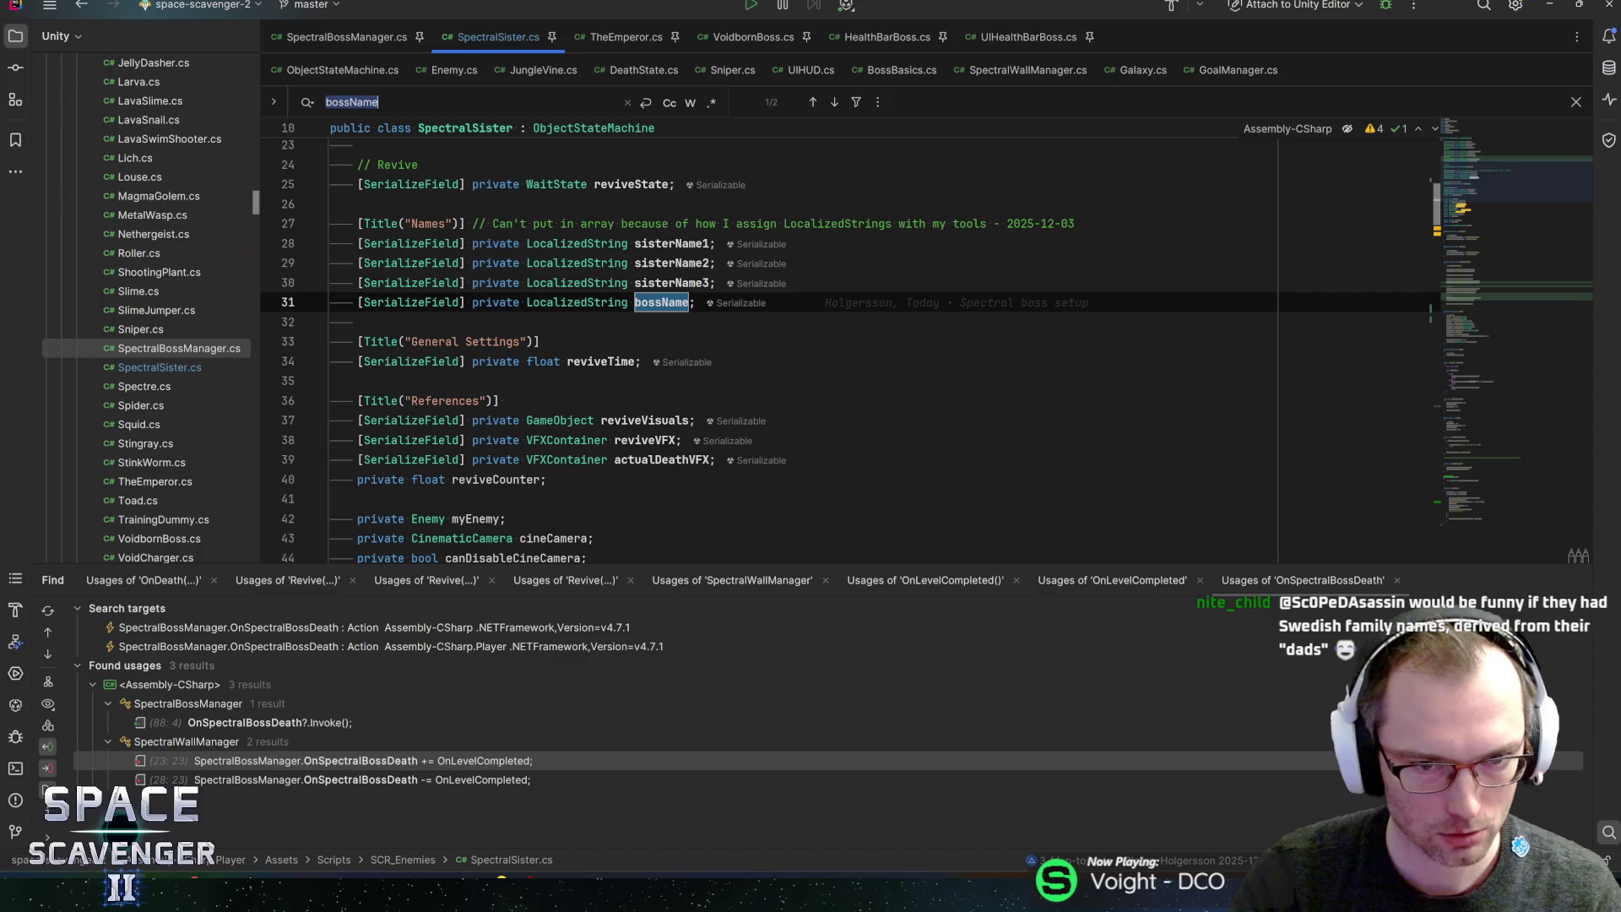
{"action": "left_click_drag", "start_coordinate": [331, 341], "coordinate": [242, 225]}
{"action": "key", "text": "ctrl+c"}
{"action": "key", "text": "Delete"}
{"action": "key", "text": "Up"}
{"action": "key", "text": "Up"}
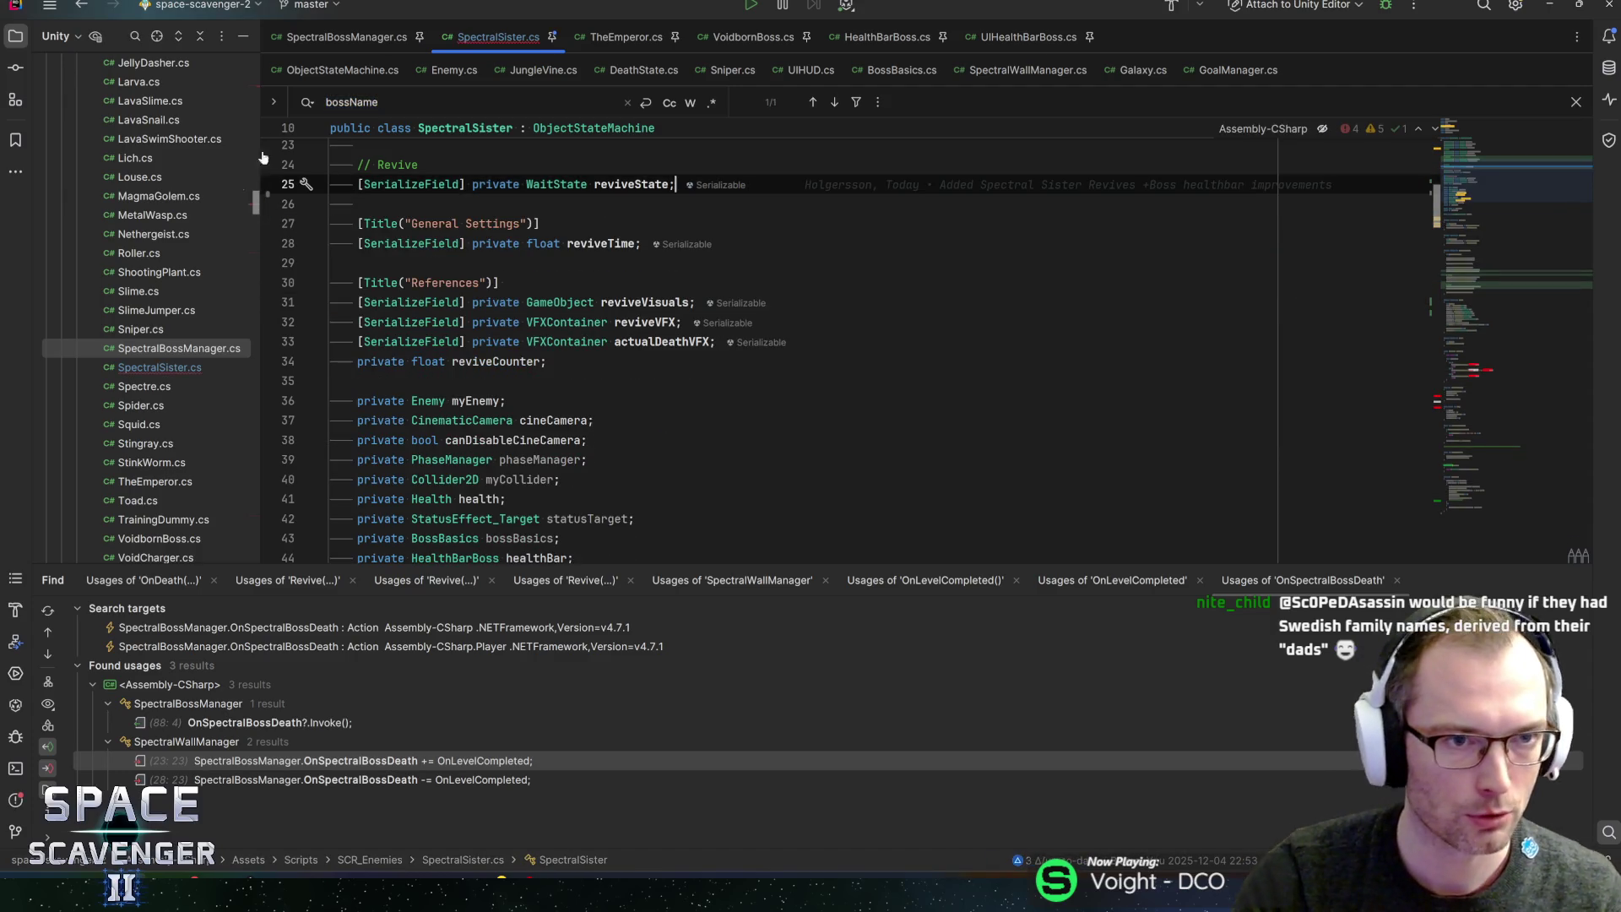
- Paste the name fields into SpectralBossManager after selfDamage and import the LocalizedString namespace
{"action": "left_click", "coordinate": [341, 38]}
{"action": "scroll", "coordinate": [1496, 265], "scroll_direction": "up", "scroll_amount": 20}
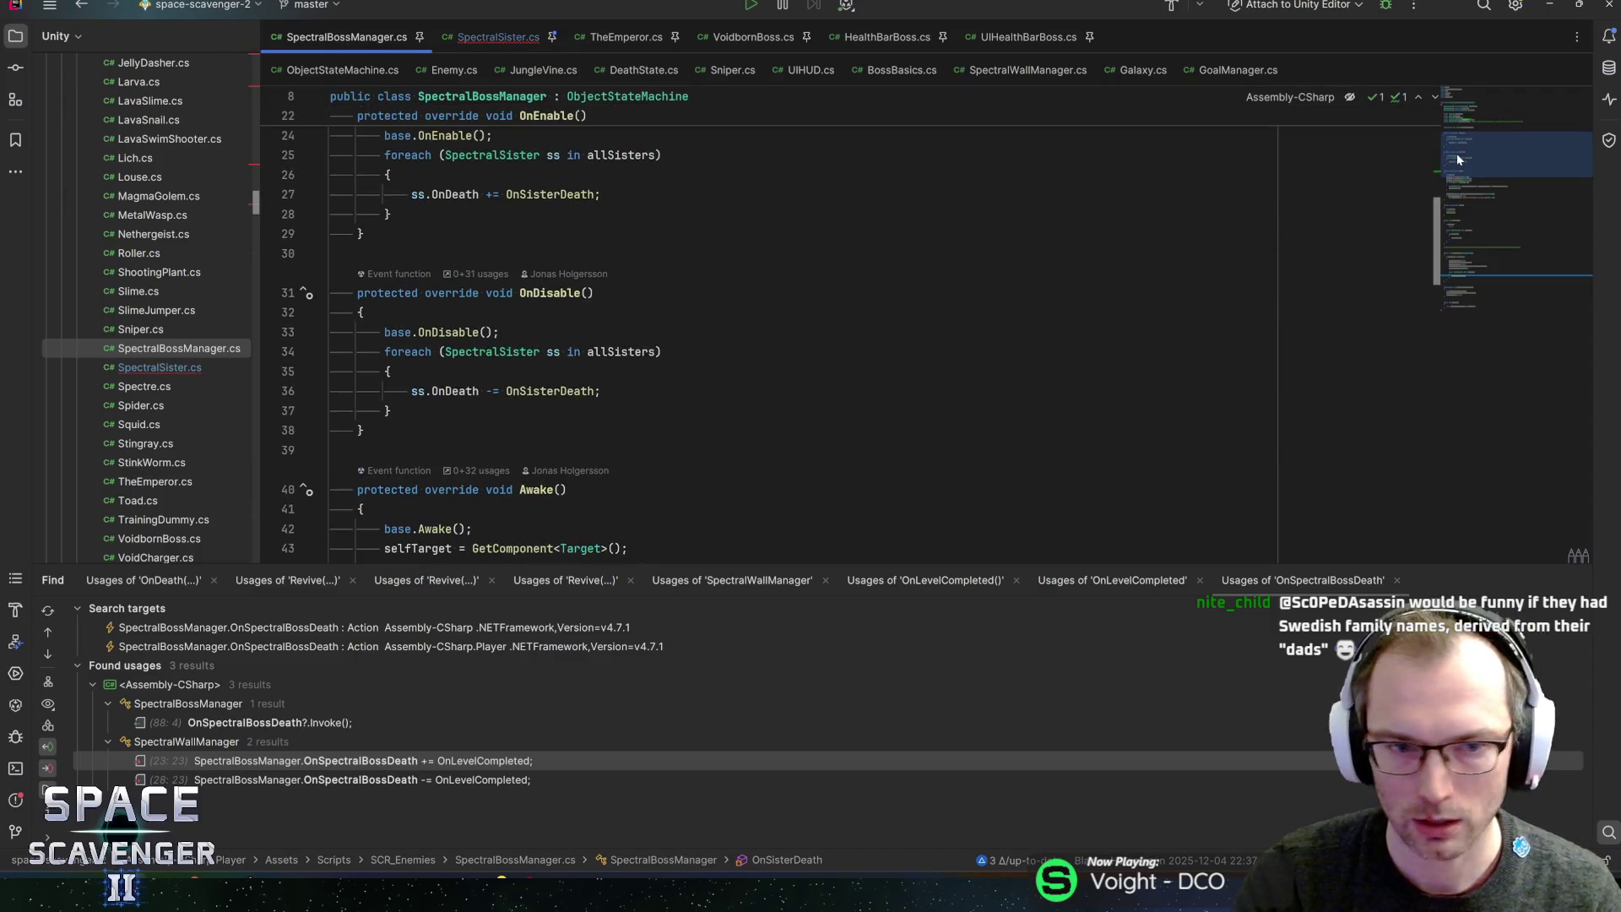
{"action": "left_click", "coordinate": [717, 220]}
{"action": "key", "text": "Return"}
{"action": "key", "text": "ctrl+v"}
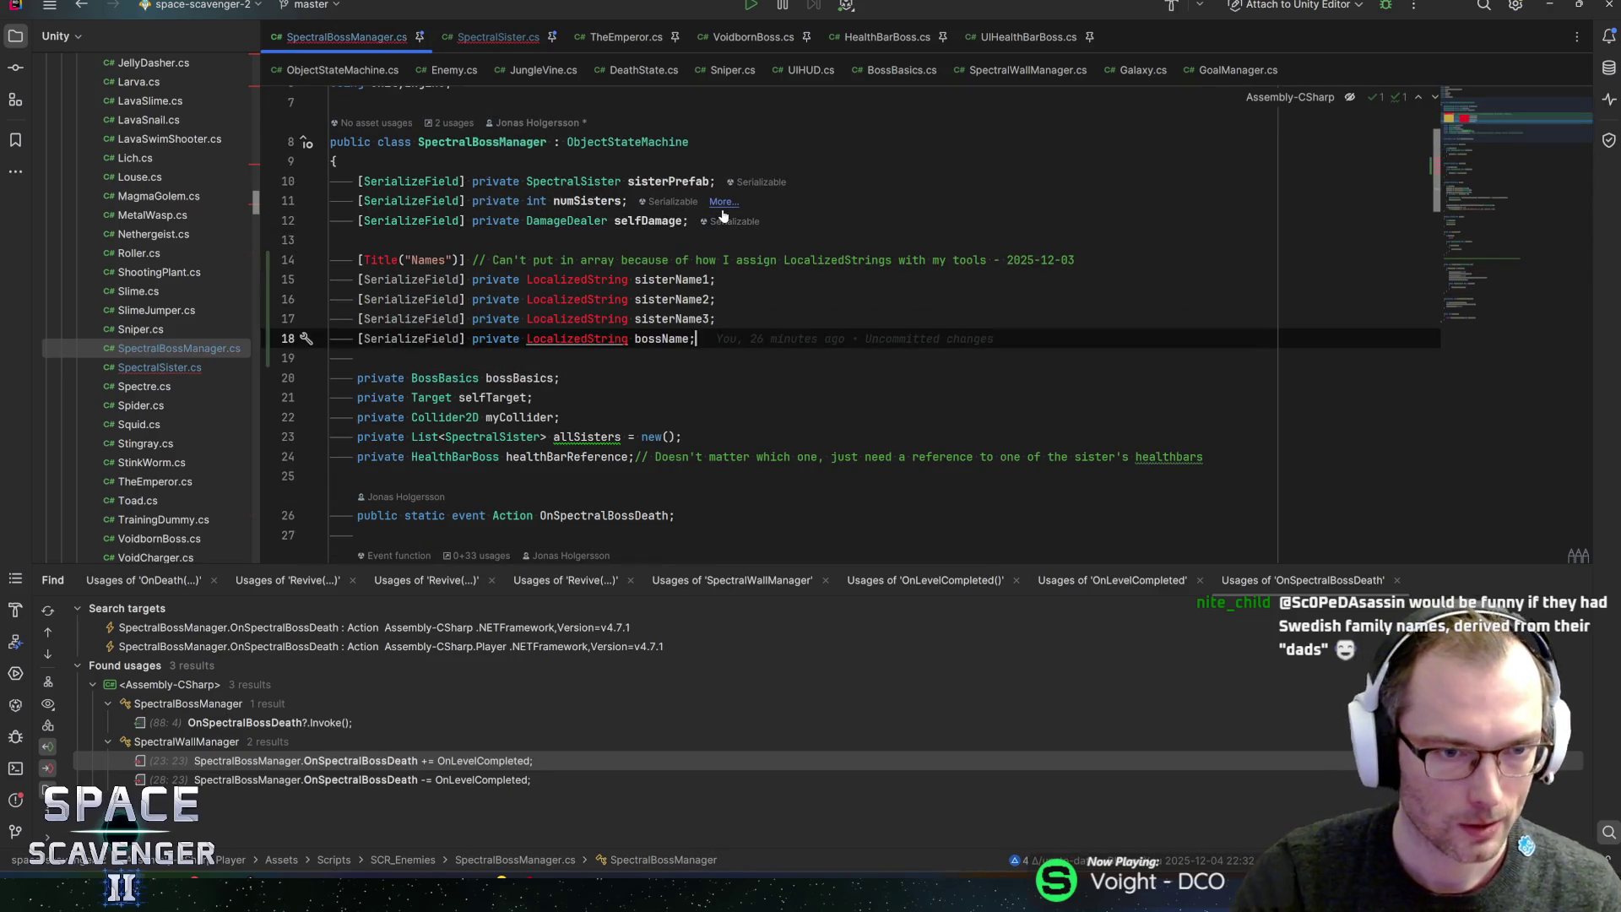
{"action": "key", "text": "alt+Return"}
{"action": "left_click", "coordinate": [380, 261]}
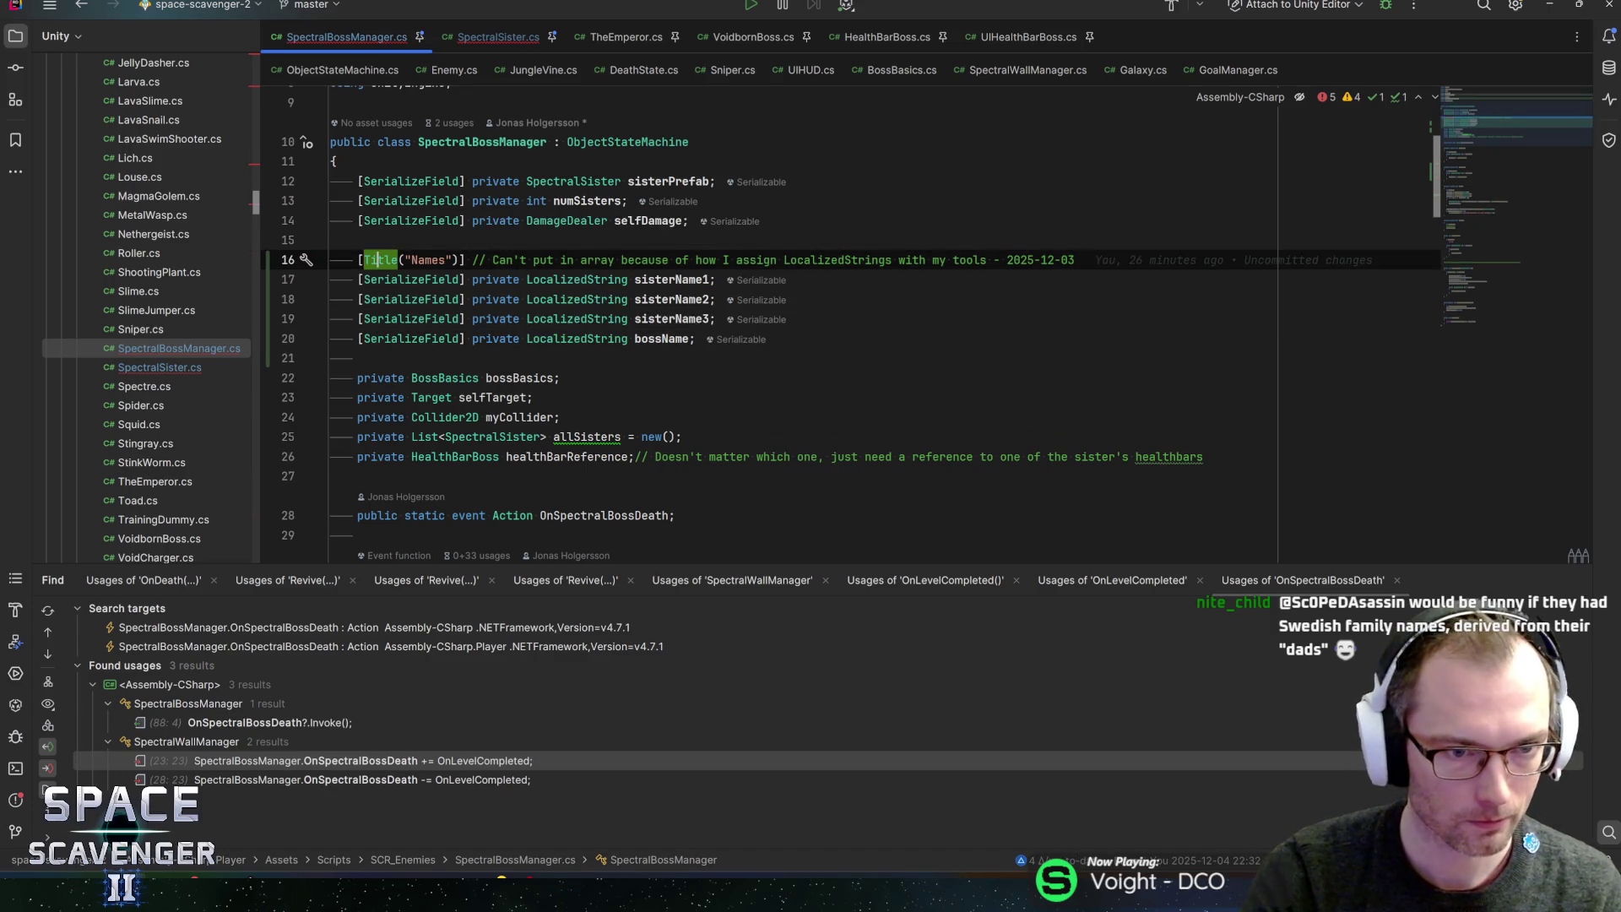
{"action": "left_click", "coordinate": [716, 280]}
{"action": "key", "text": "Down"}
{"action": "key", "text": "Down"}
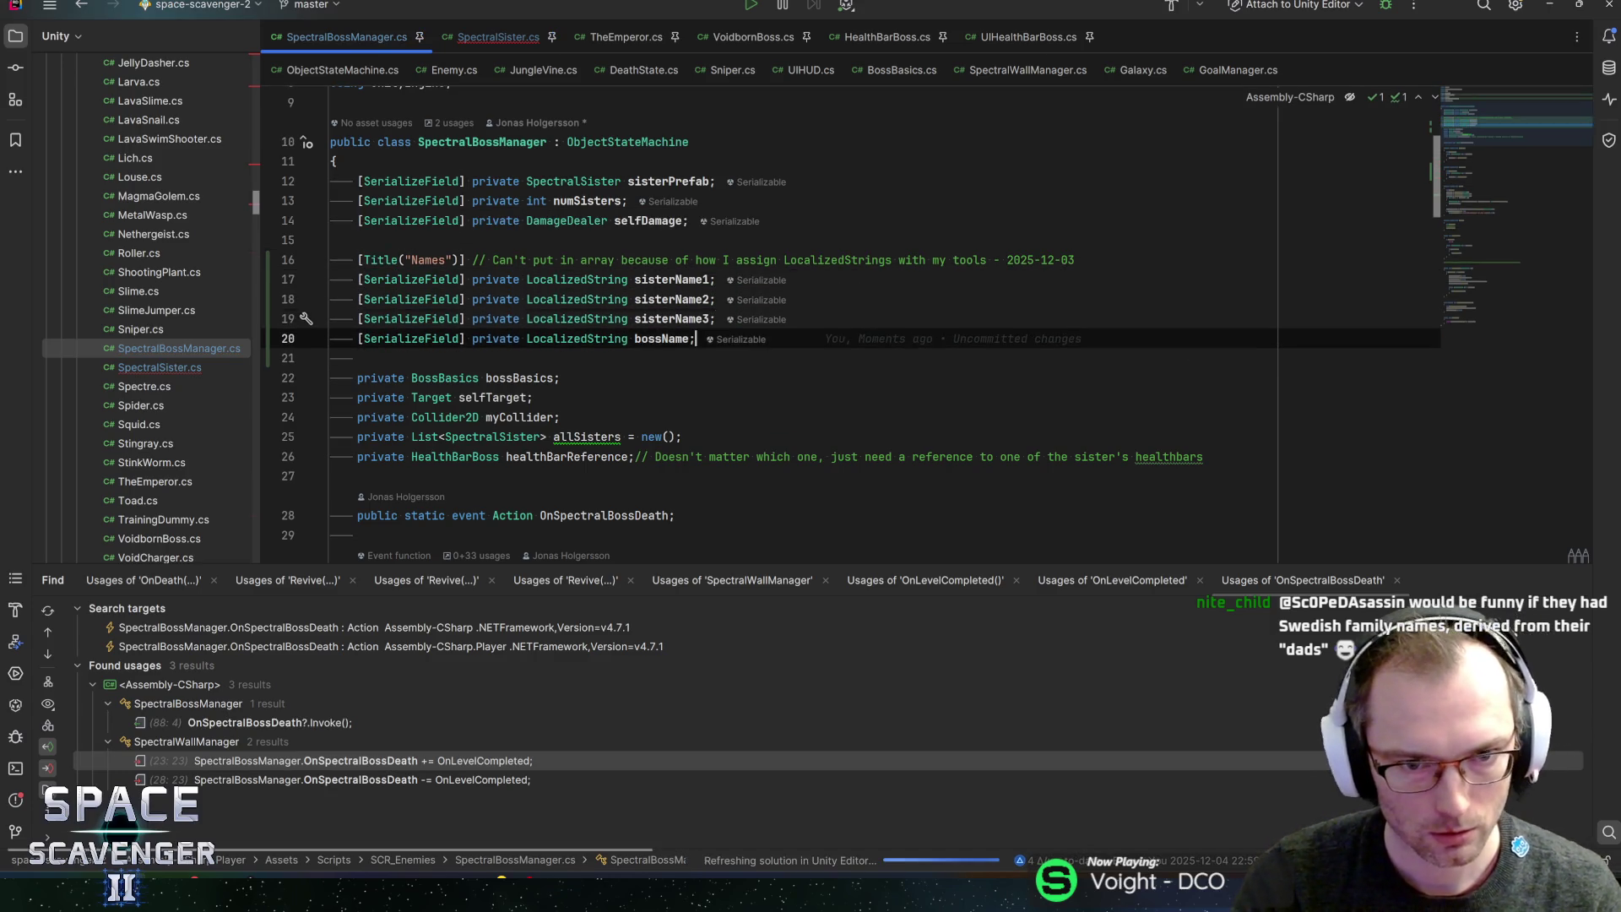
{"action": "scroll", "coordinate": [844, 329], "scroll_direction": "down", "scroll_amount": 15}
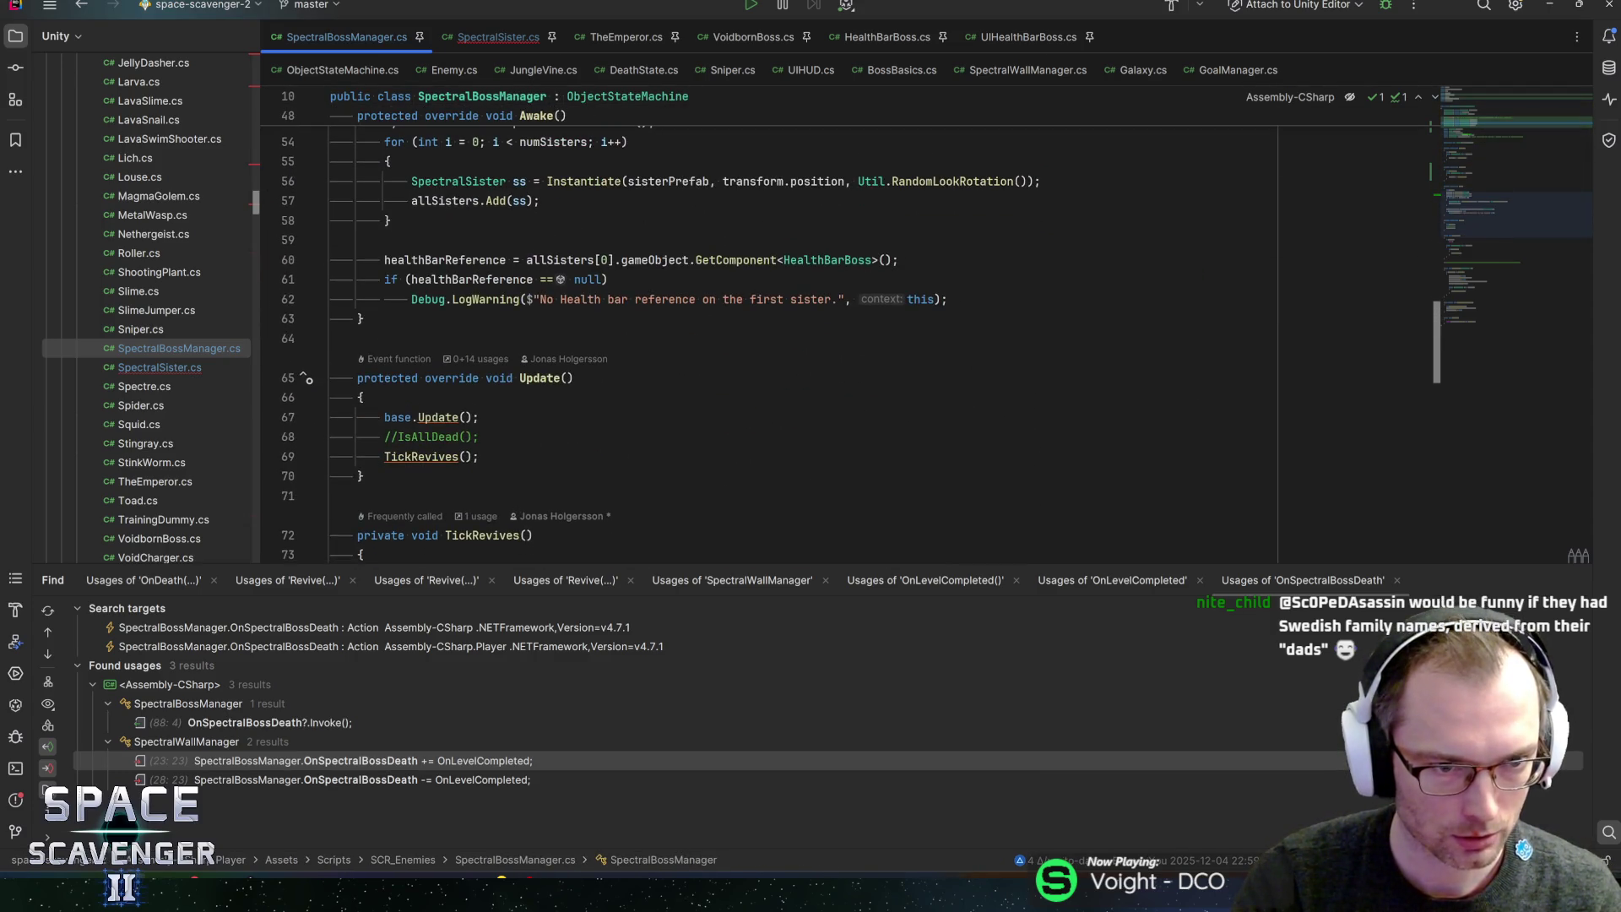
- Delete the Start and LateStart methods, including the name-setting switch, from SpectralSister
{"action": "left_click", "coordinate": [488, 40]}
{"action": "scroll", "coordinate": [845, 338], "scroll_direction": "down", "scroll_amount": 15}
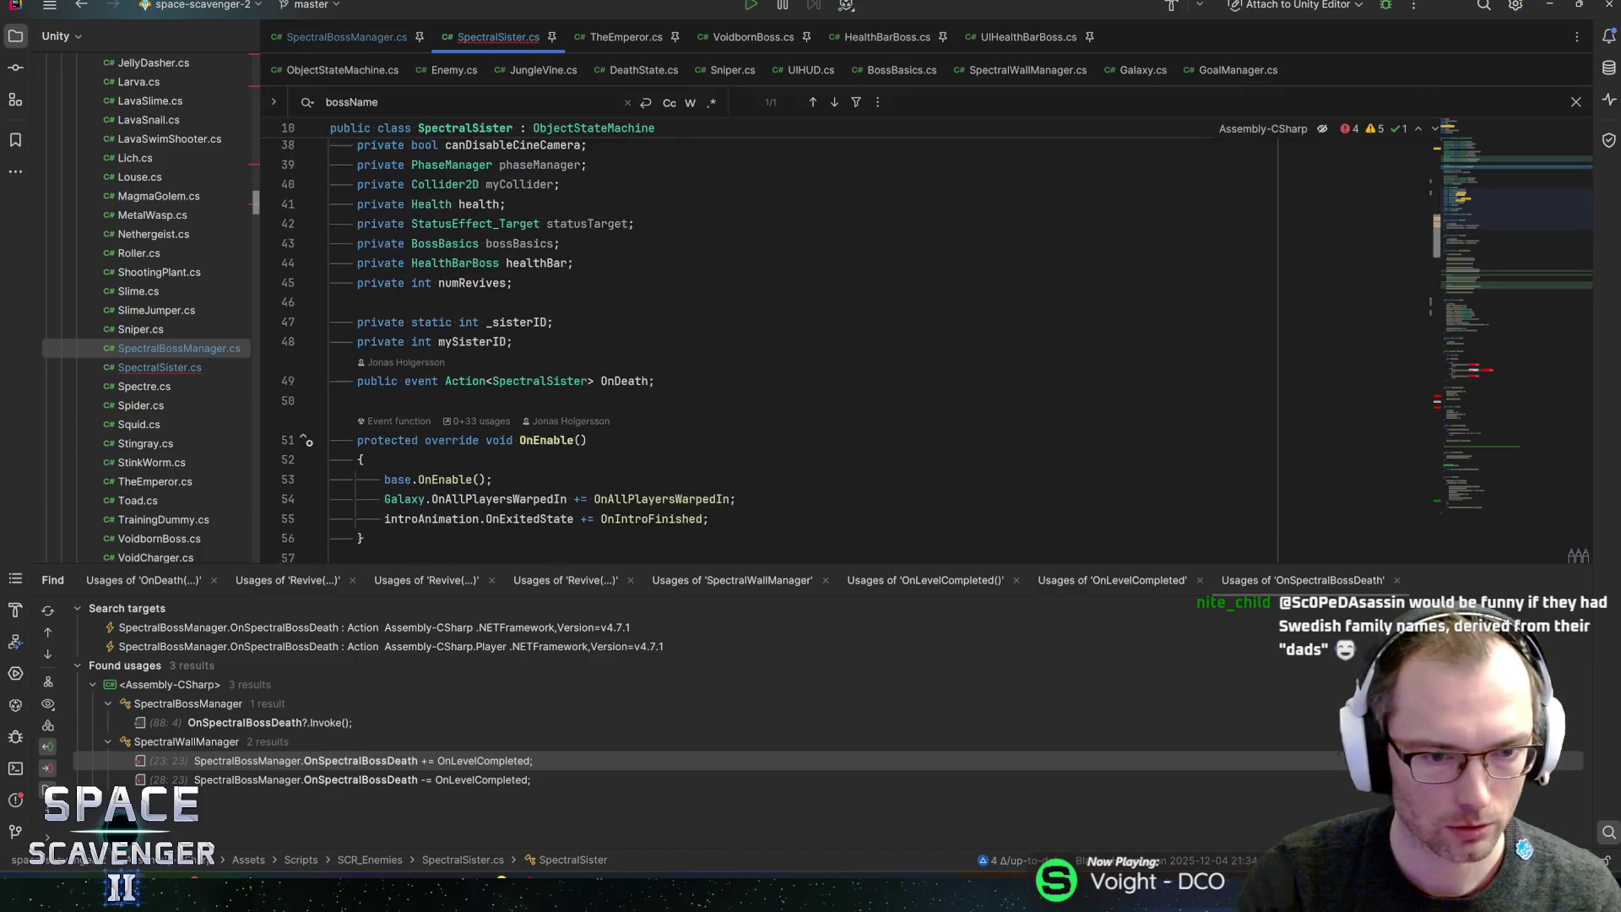
{"action": "scroll", "coordinate": [845, 338], "scroll_direction": "down", "scroll_amount": 6}
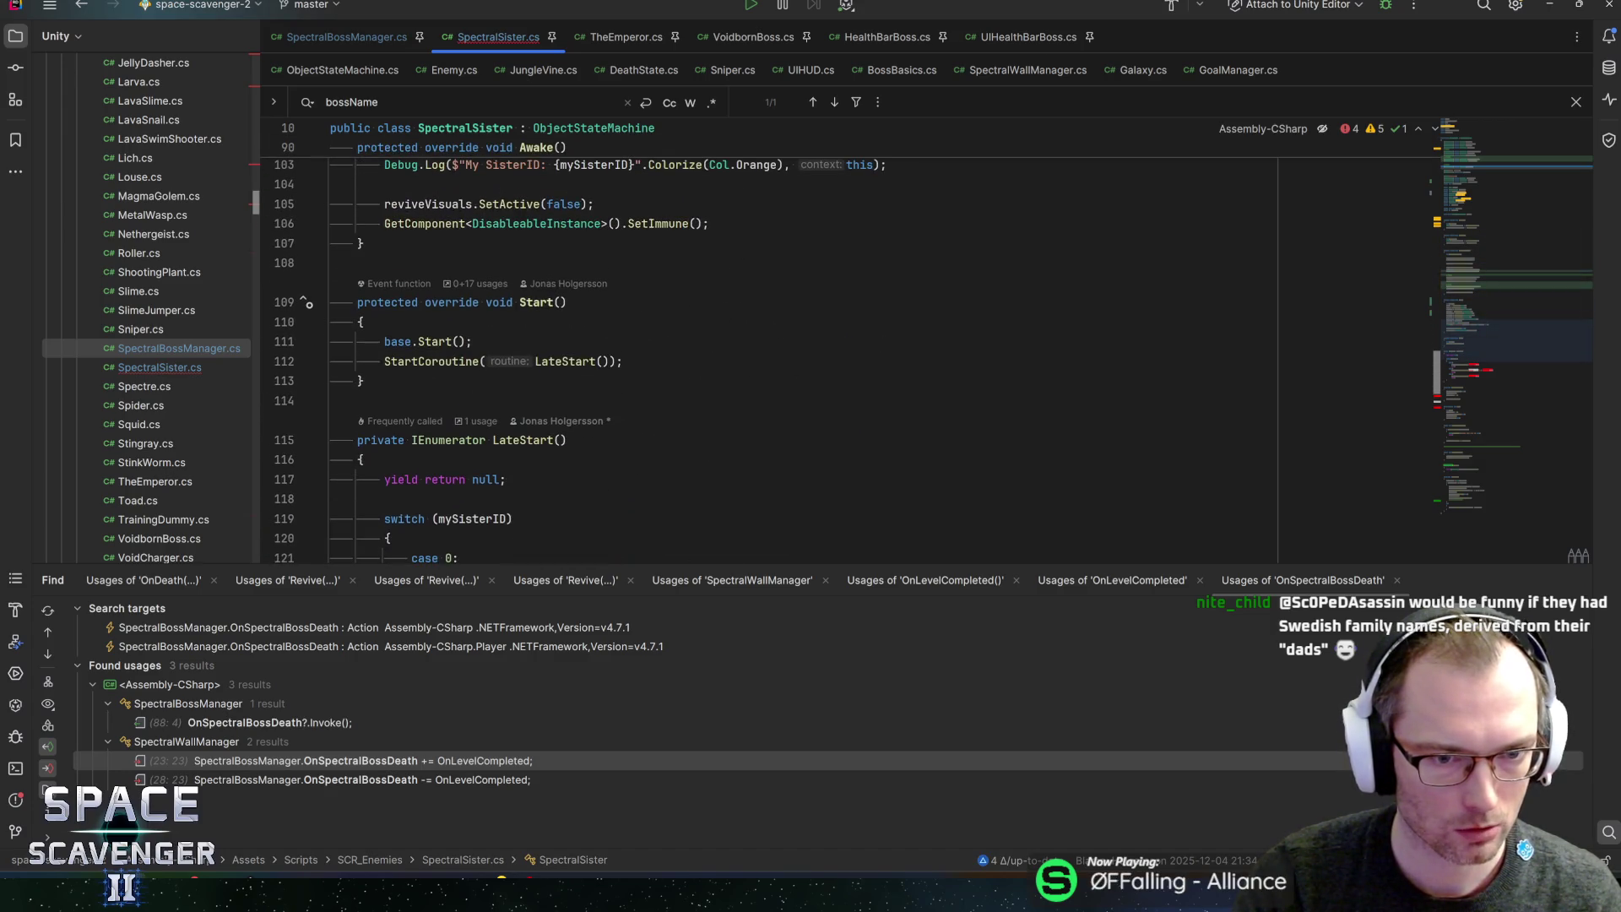
{"action": "scroll", "coordinate": [760, 380], "scroll_direction": "down", "scroll_amount": 2}
{"action": "left_click", "coordinate": [397, 401]}
{"action": "key", "text": "ctrl+w"}
{"action": "key", "text": "ctrl+w"}
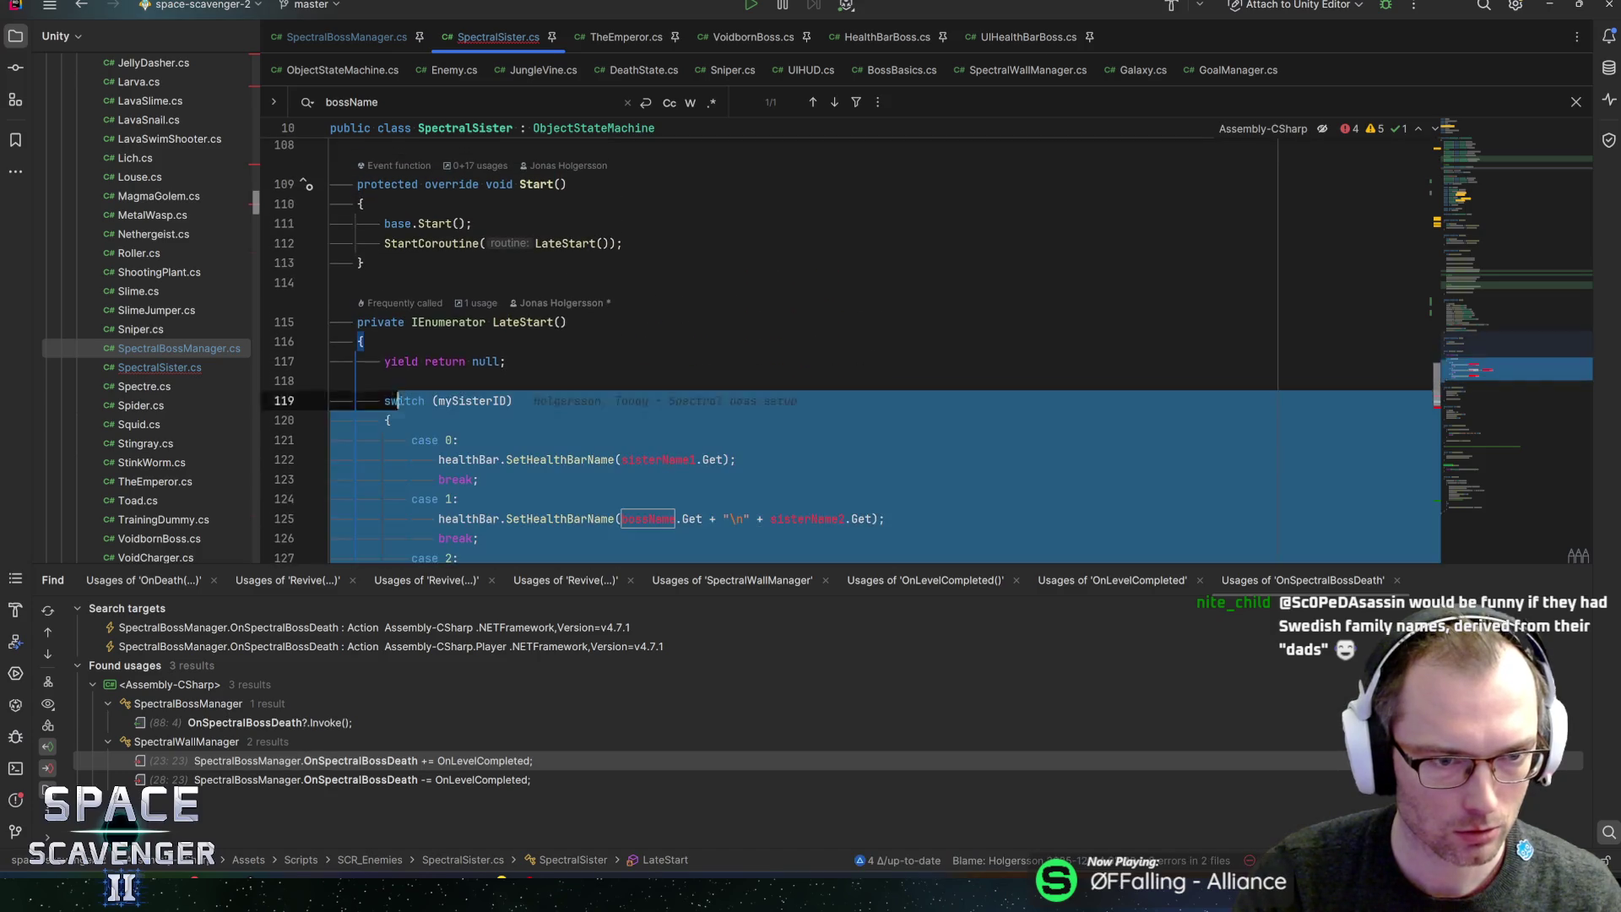
{"action": "scroll", "coordinate": [397, 402], "scroll_direction": "up", "scroll_amount": 1}
{"action": "left_click", "coordinate": [299, 245], "text": "shift"}
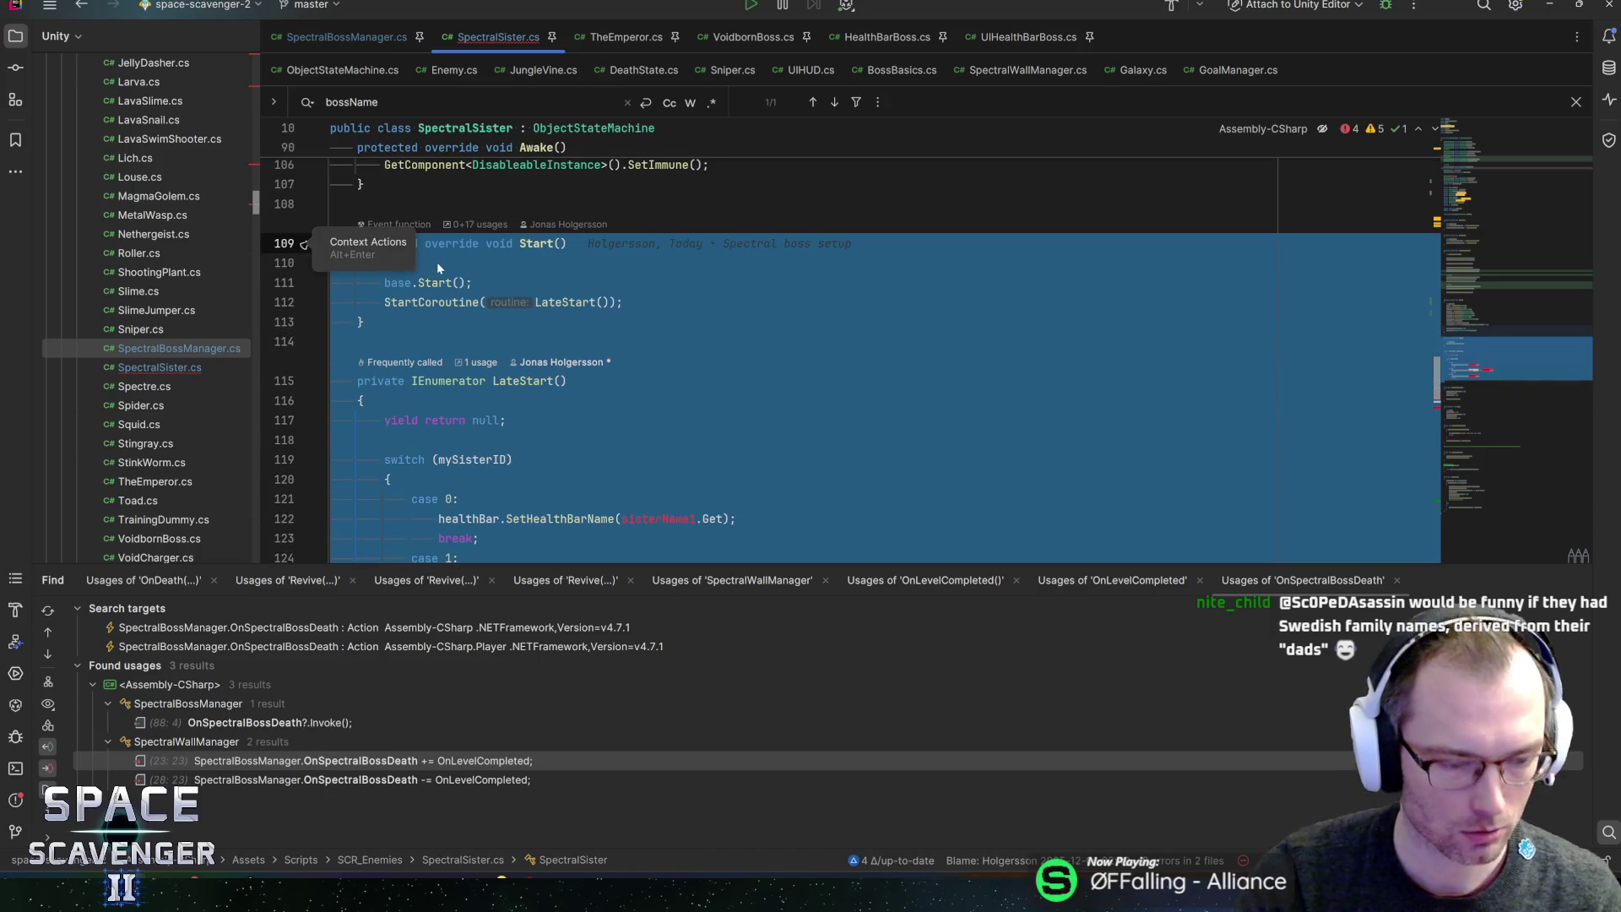
{"action": "key", "text": "Delete"}
{"action": "key", "text": "Up"}
{"action": "key", "text": "Up"}
{"action": "key", "text": "Up"}
{"action": "key", "text": "Up"}
{"action": "key", "text": "Up"}
{"action": "key", "text": "Up"}
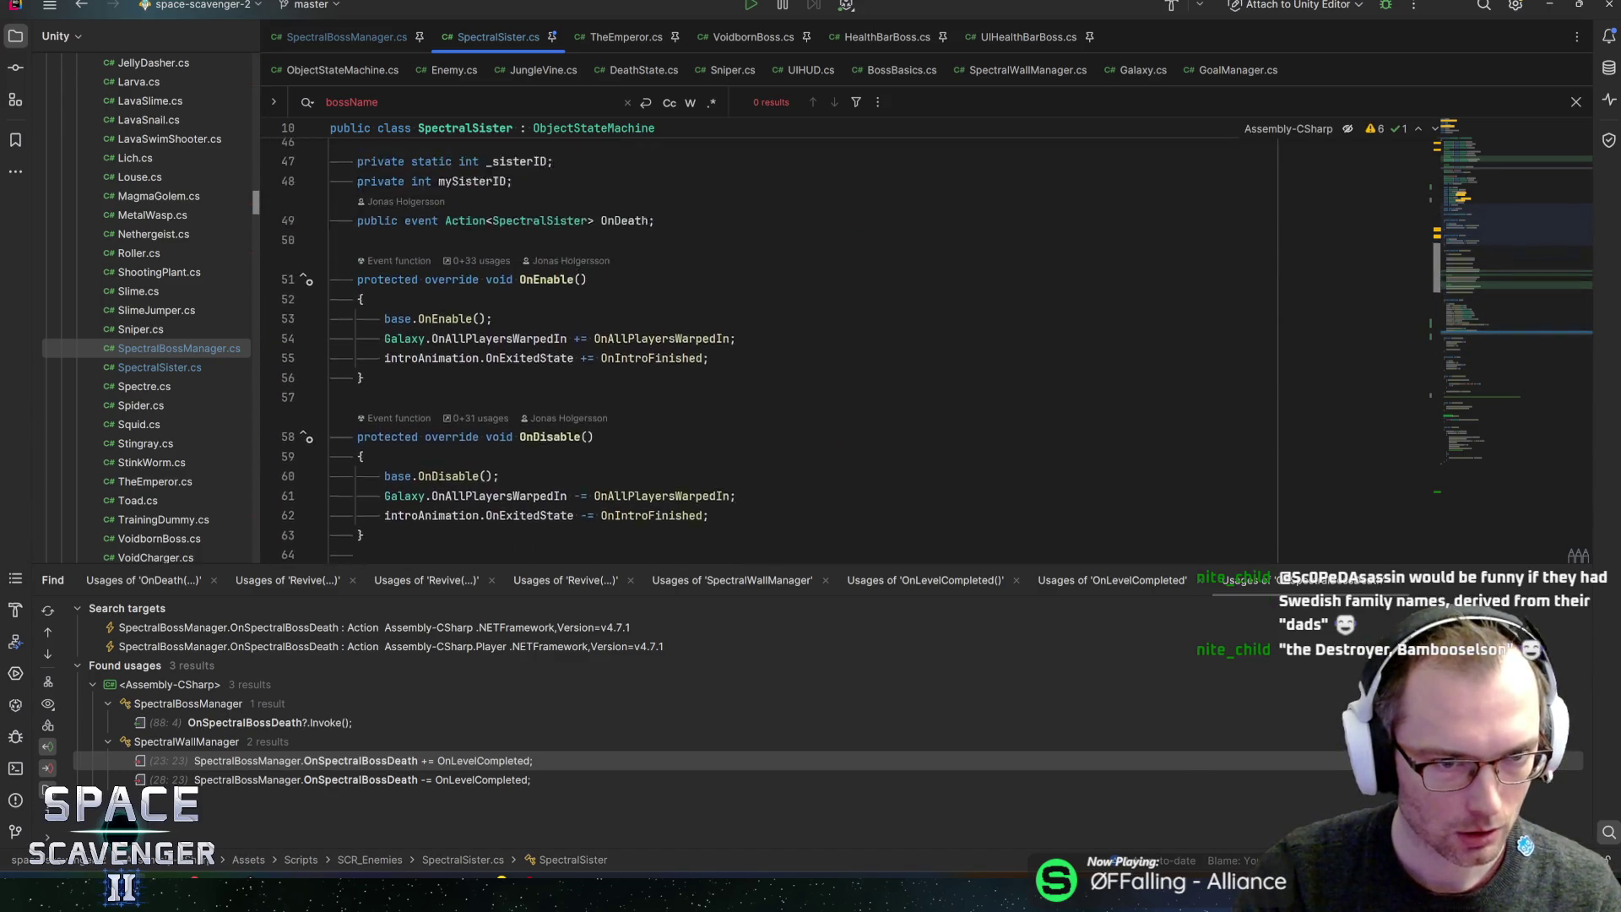
- Remove the static _sisterID counter and the mySisterID assignment in Awake
{"action": "scroll", "coordinate": [760, 338], "scroll_direction": "up", "scroll_amount": 3}
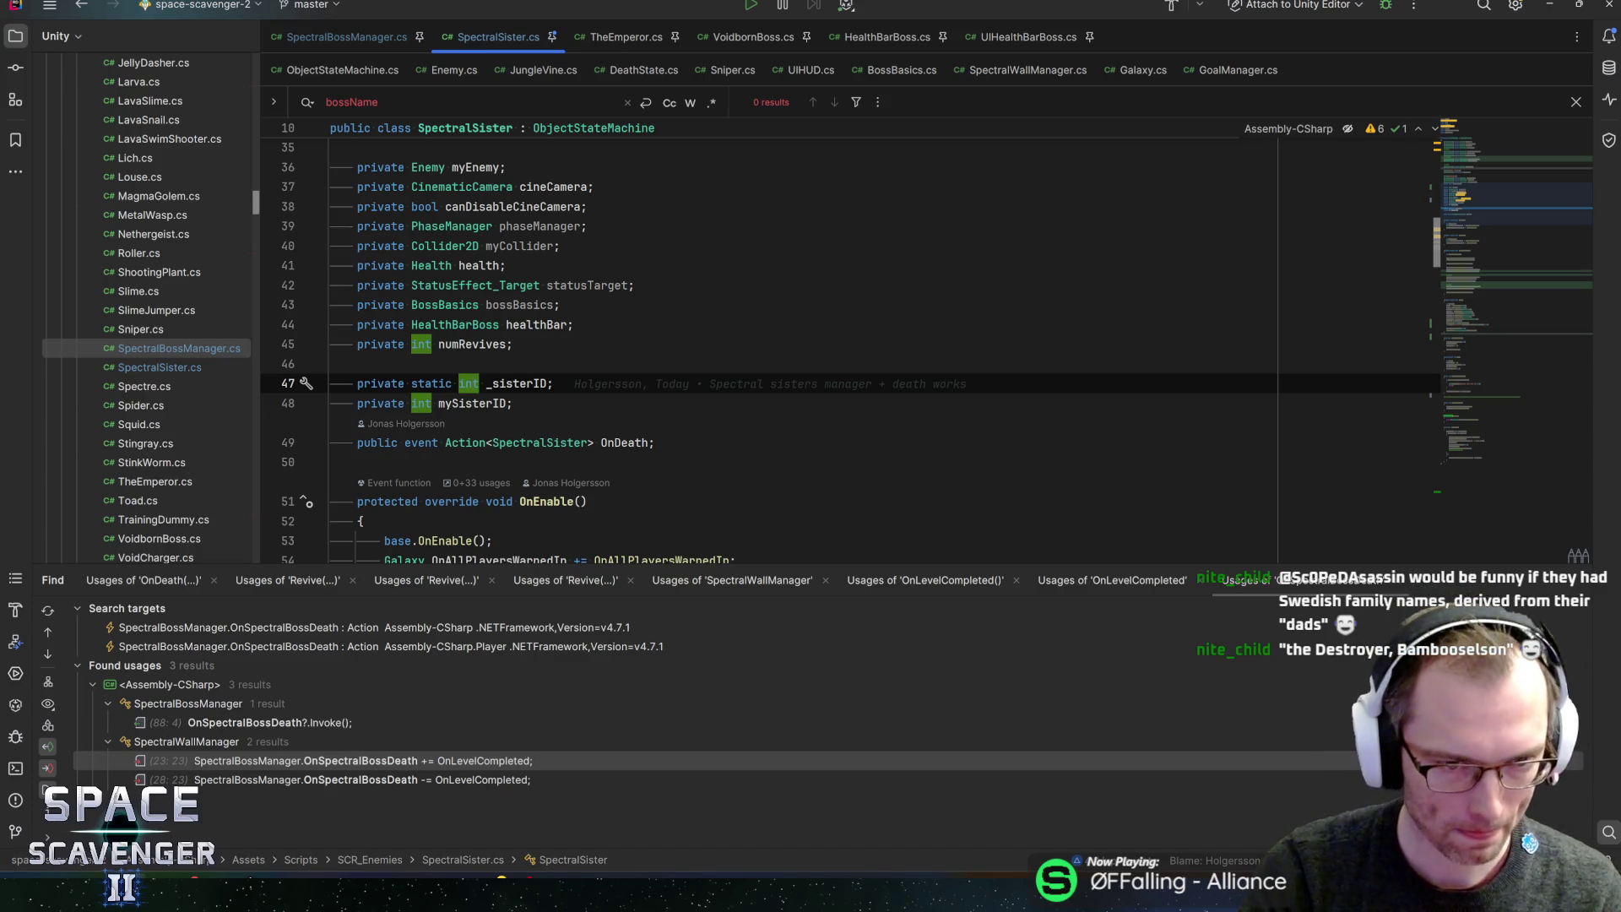
{"action": "key", "text": "ctrl+x"}
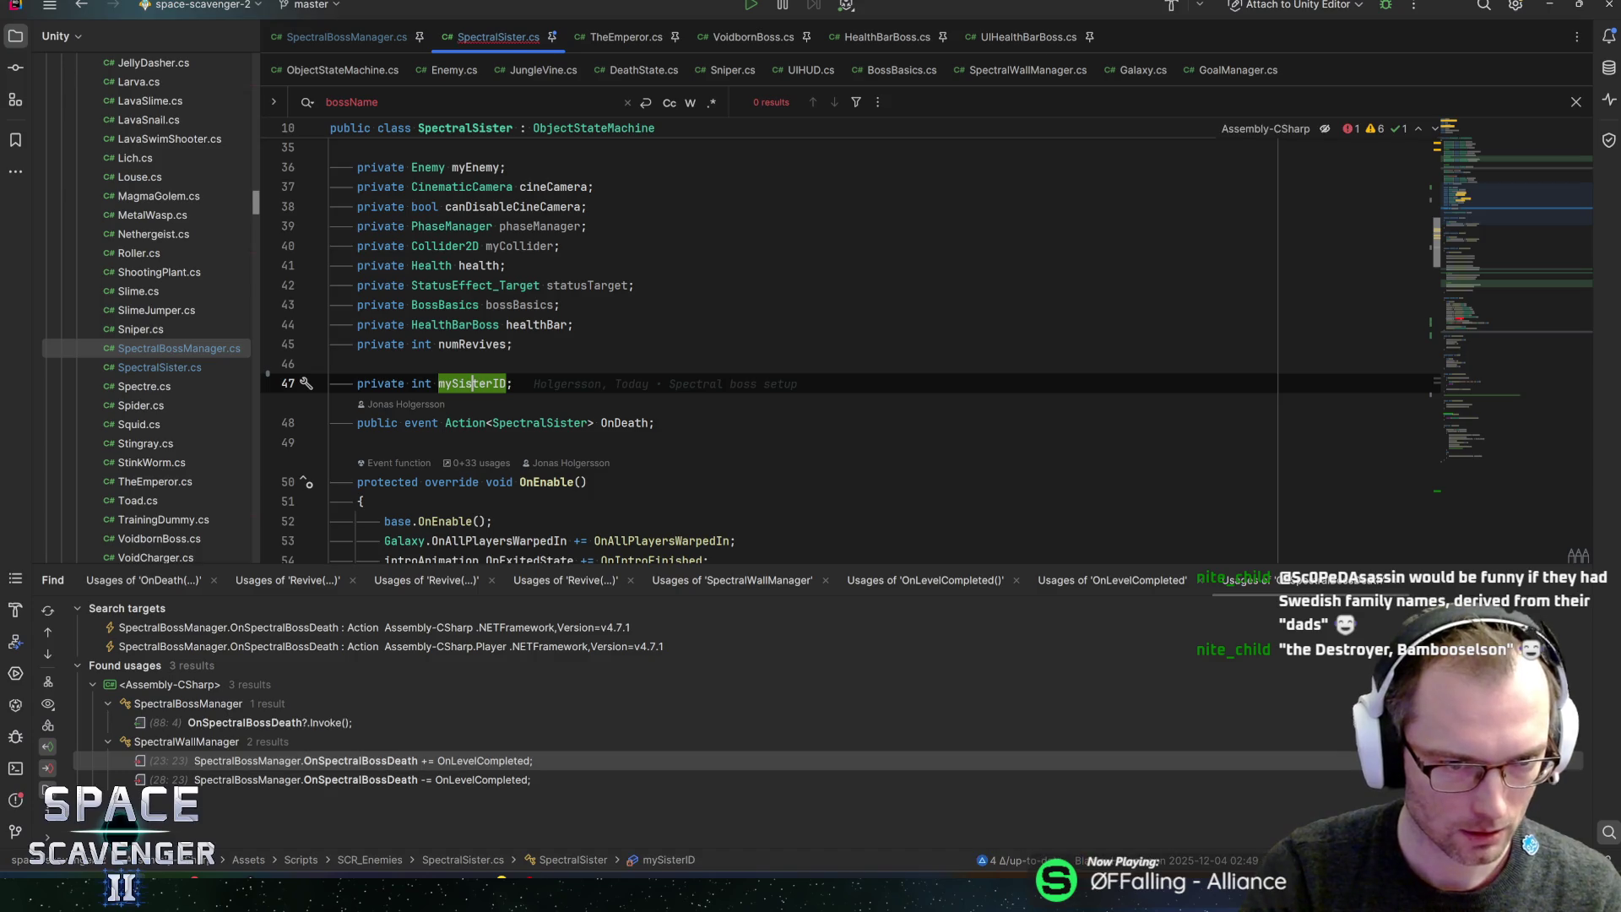
{"action": "scroll", "coordinate": [845, 338], "scroll_direction": "down", "scroll_amount": 2}
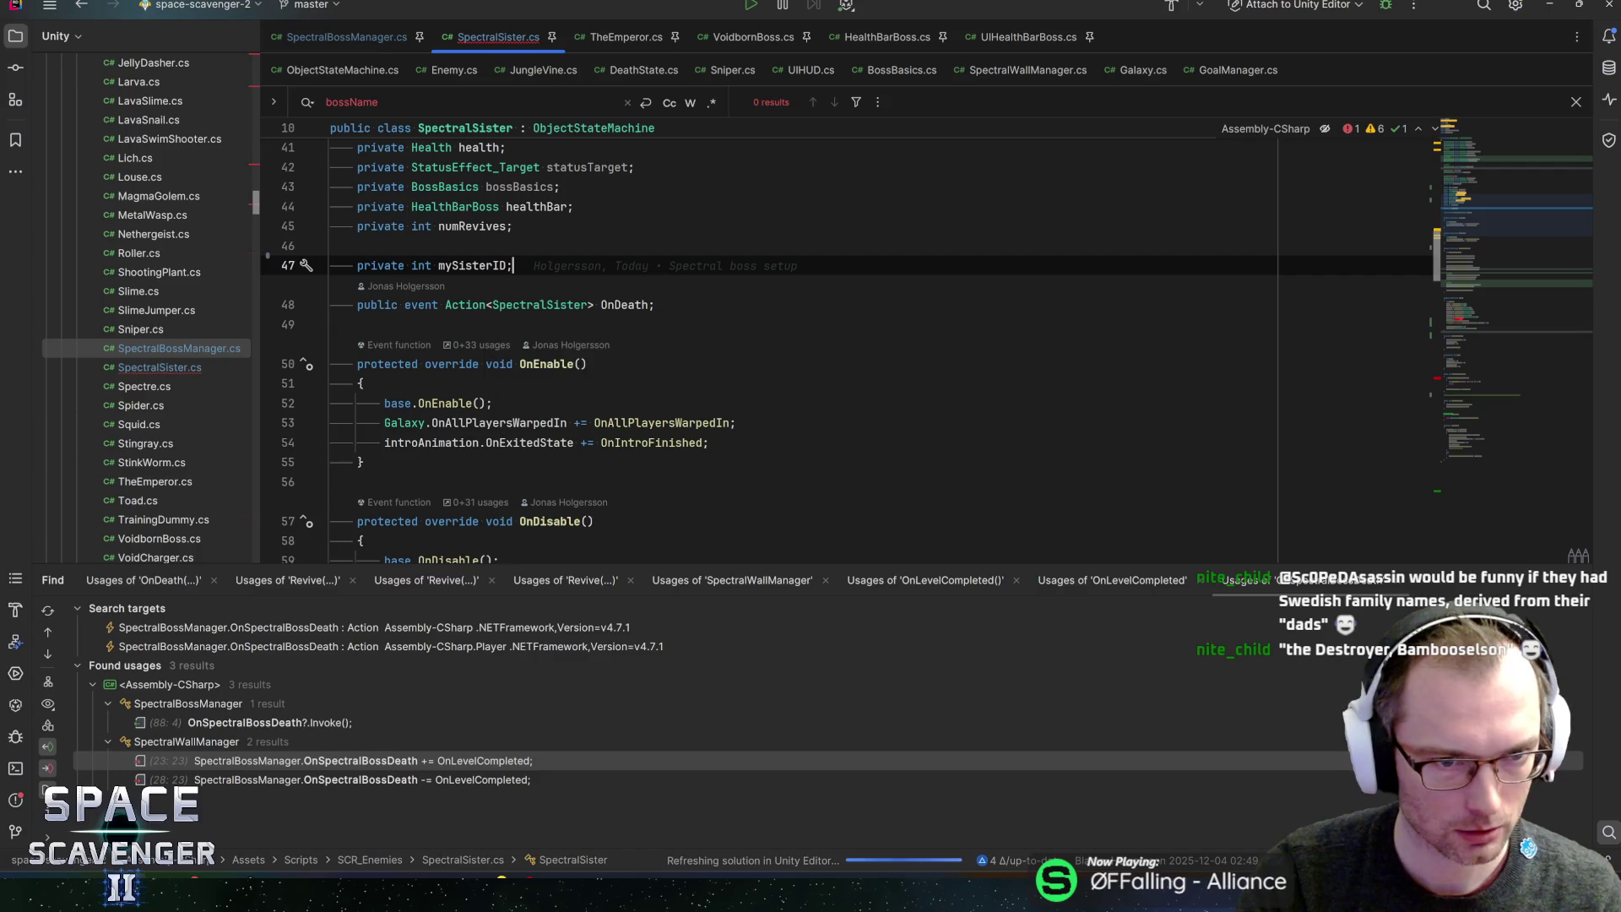
{"action": "key", "text": "alt+shift+Up"}
{"action": "scroll", "coordinate": [844, 338], "scroll_direction": "down", "scroll_amount": 18}
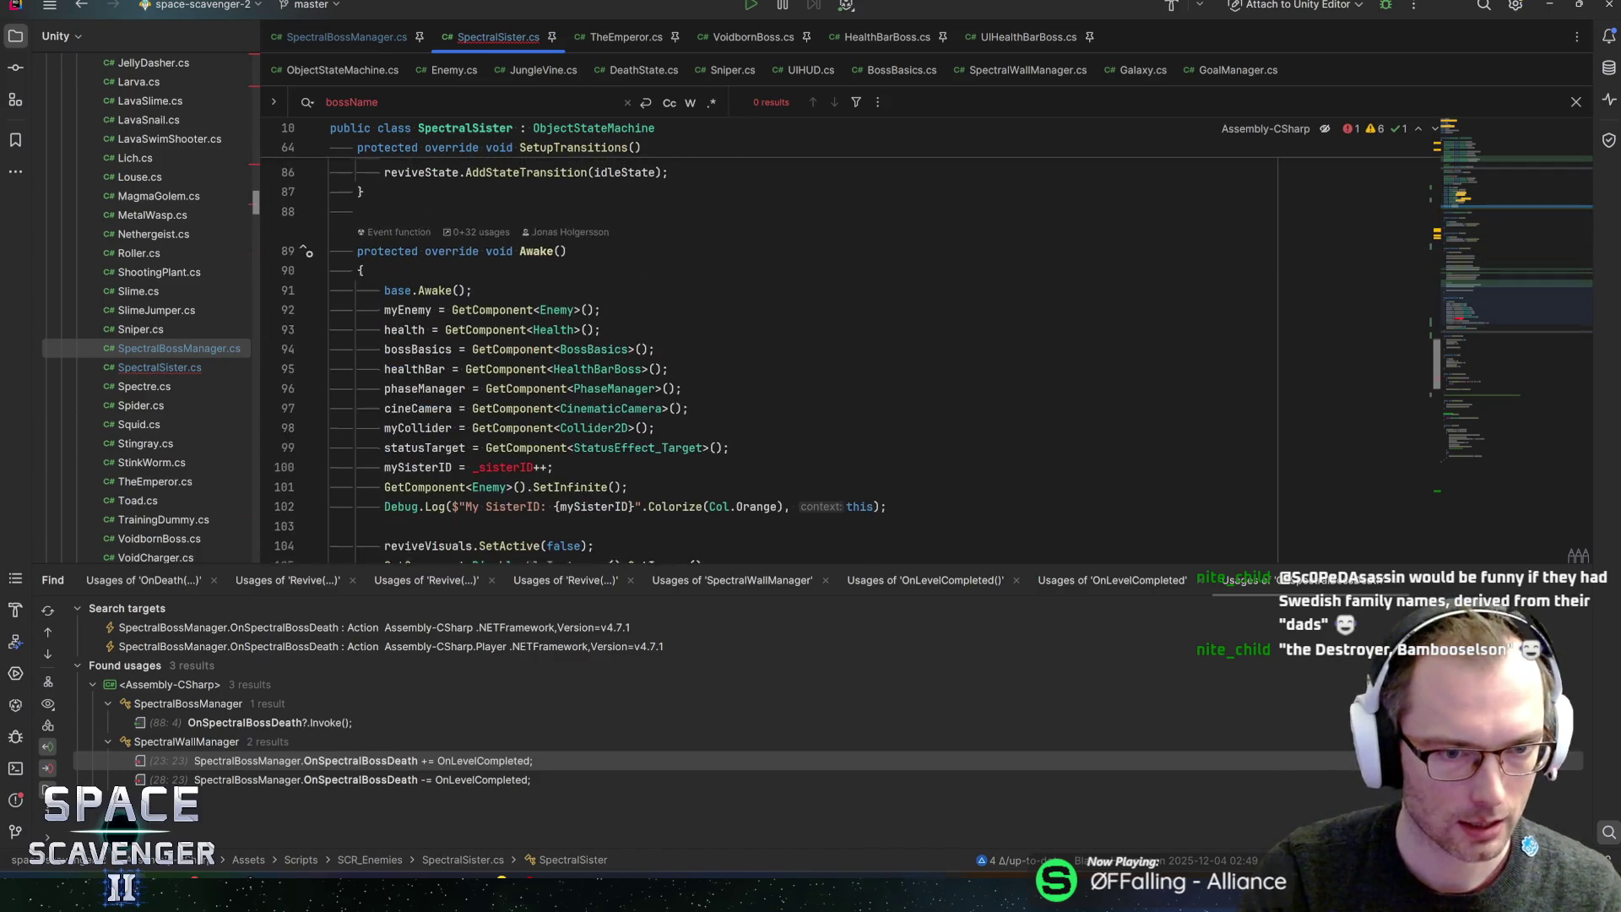
{"action": "left_click", "coordinate": [507, 227]}
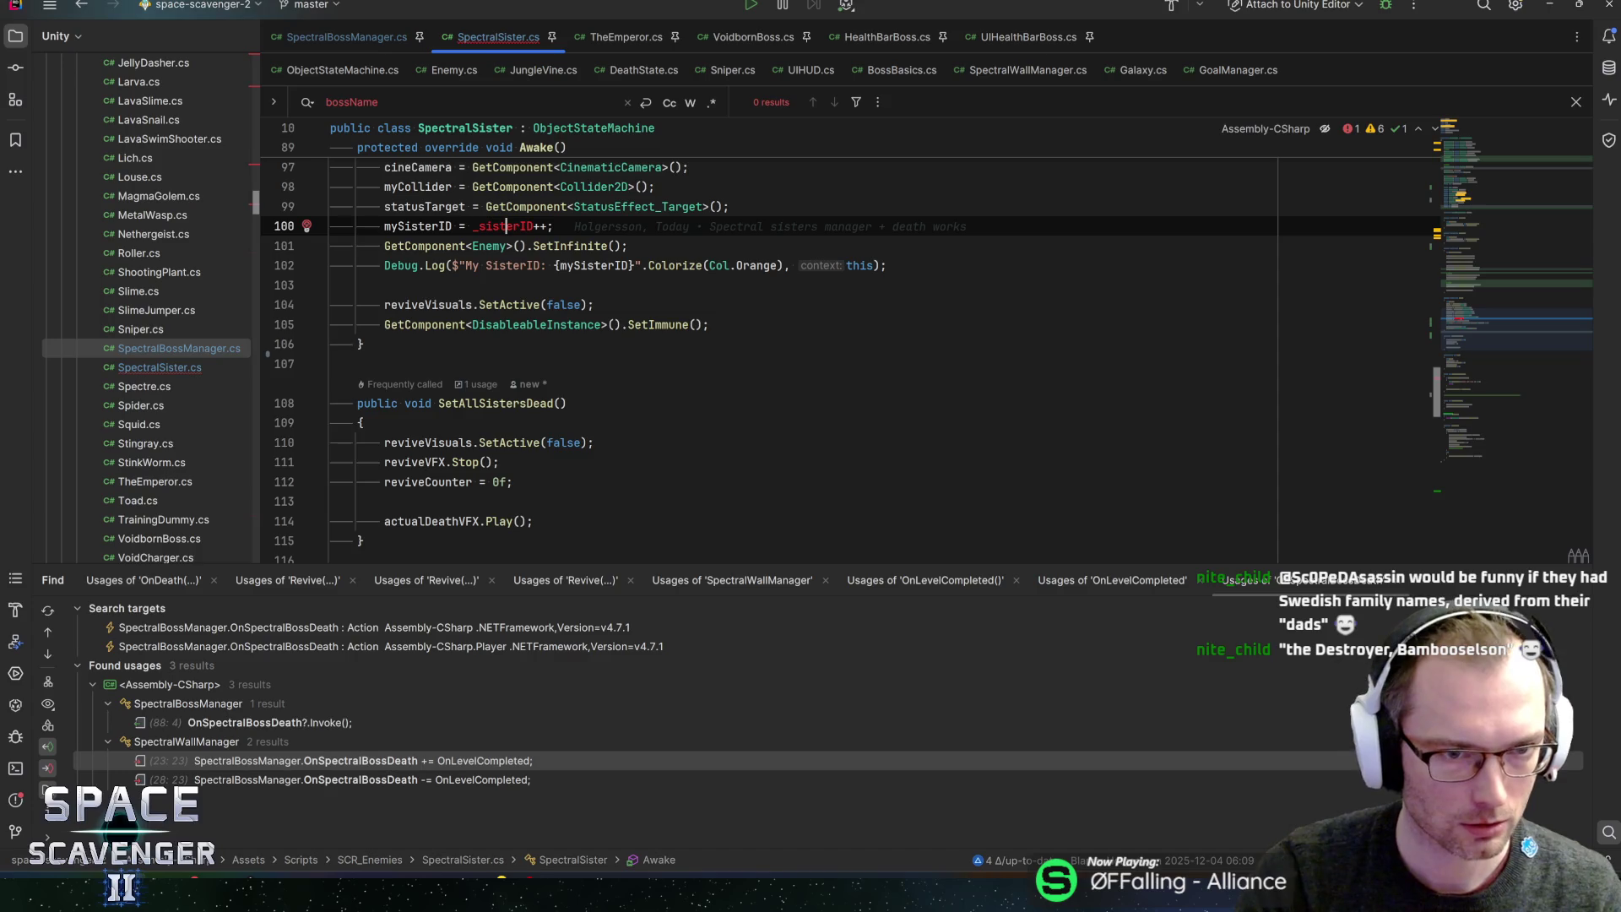
{"action": "key", "text": "ctrl+x"}
{"action": "key", "text": "Down"}
{"action": "key", "text": "Down"}
{"action": "key", "text": "Down"}
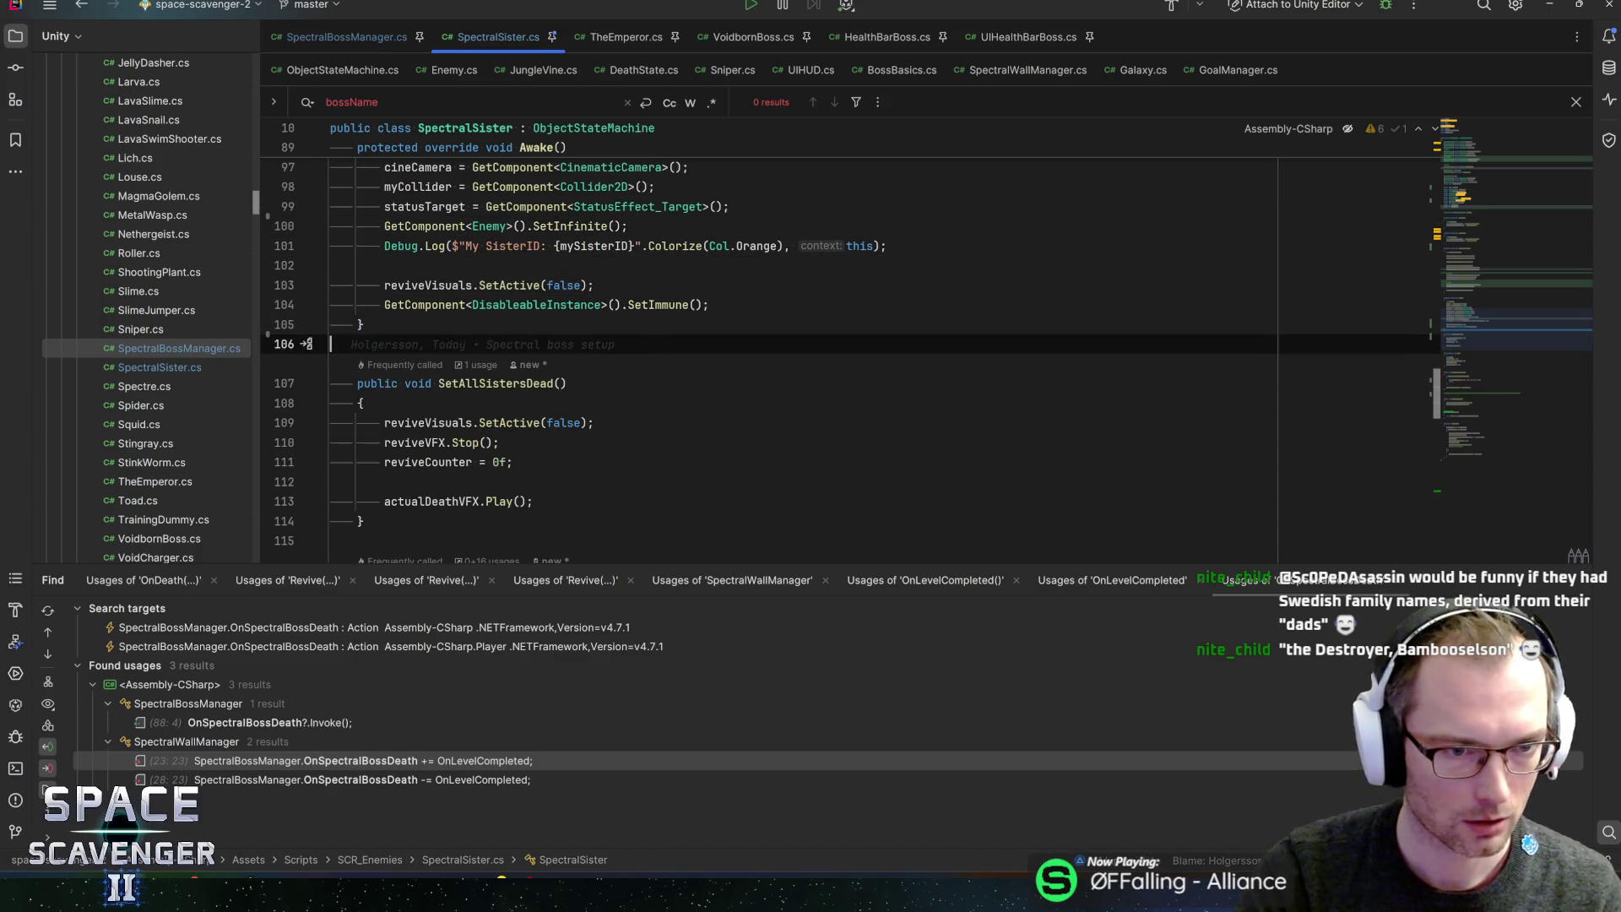
- Begin a public Setup(int id, string name) declaration on a new line after Awake
{"action": "key", "text": "End"}
{"action": "key", "text": "Return"}
{"action": "key", "text": "Return"}
{"action": "type", "text": "publi"}
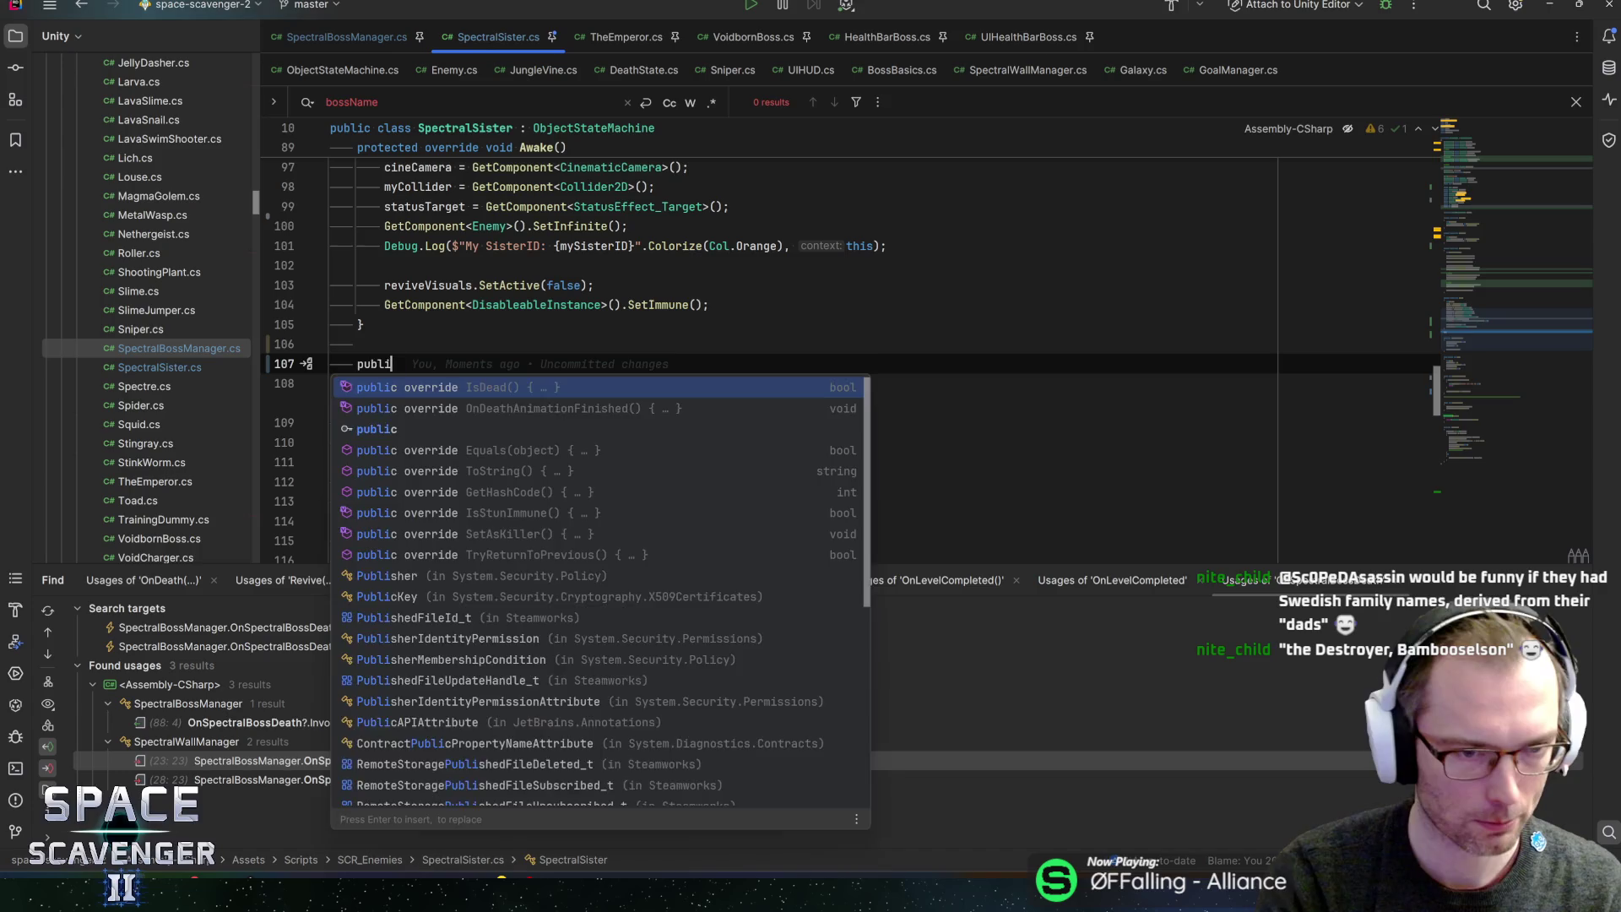
{"action": "type", "text": "c void Setup"}
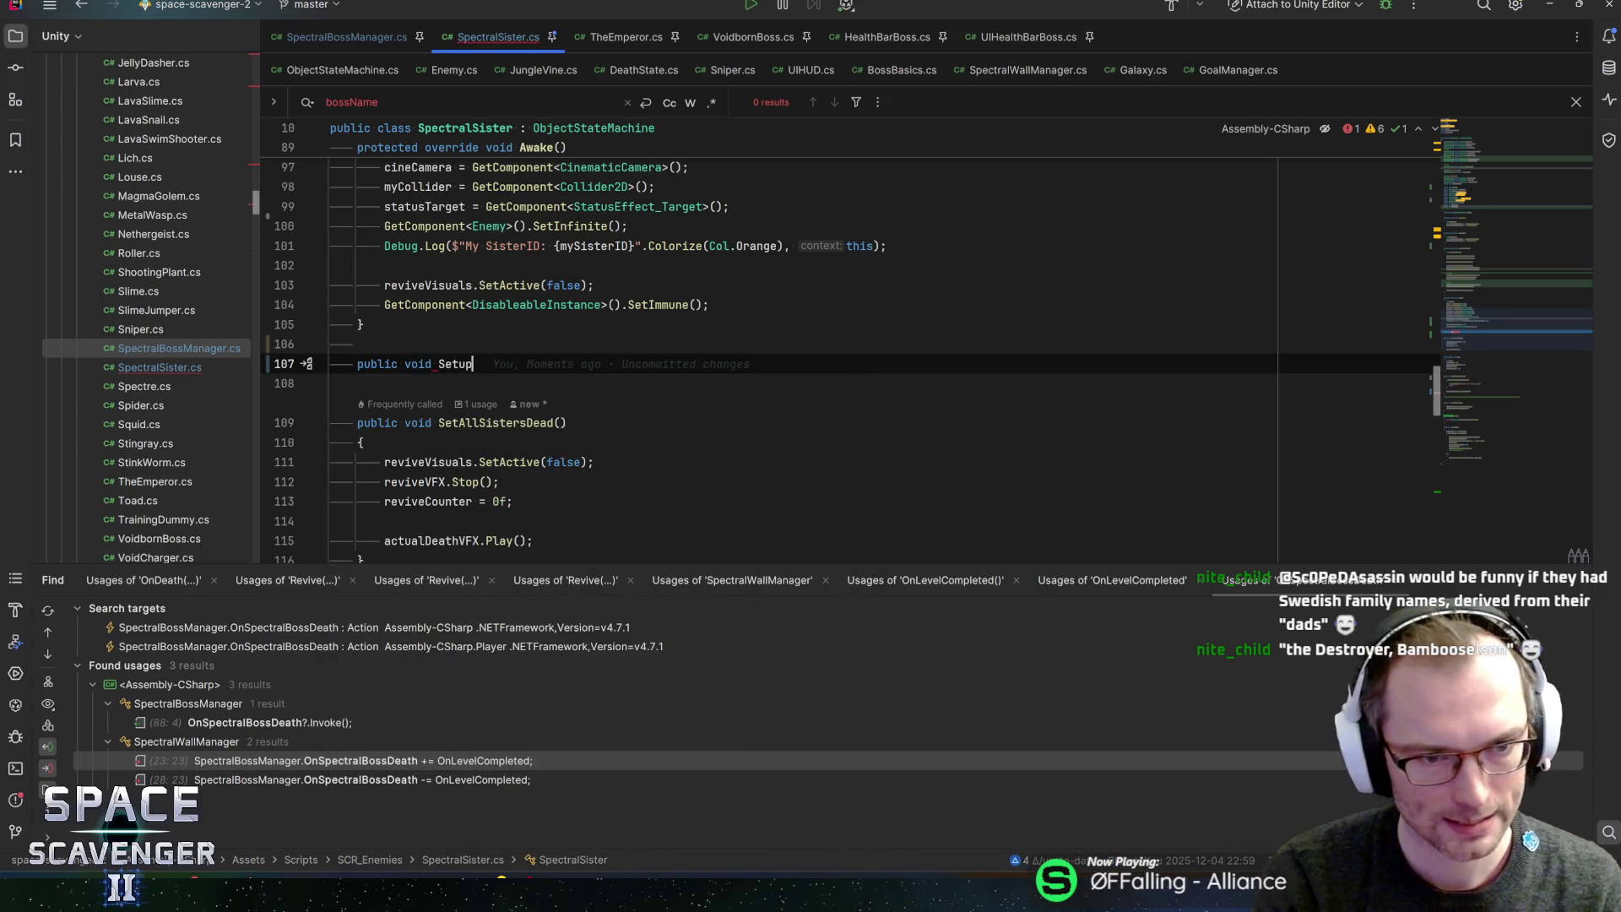
{"action": "type", "text": "(int id"}
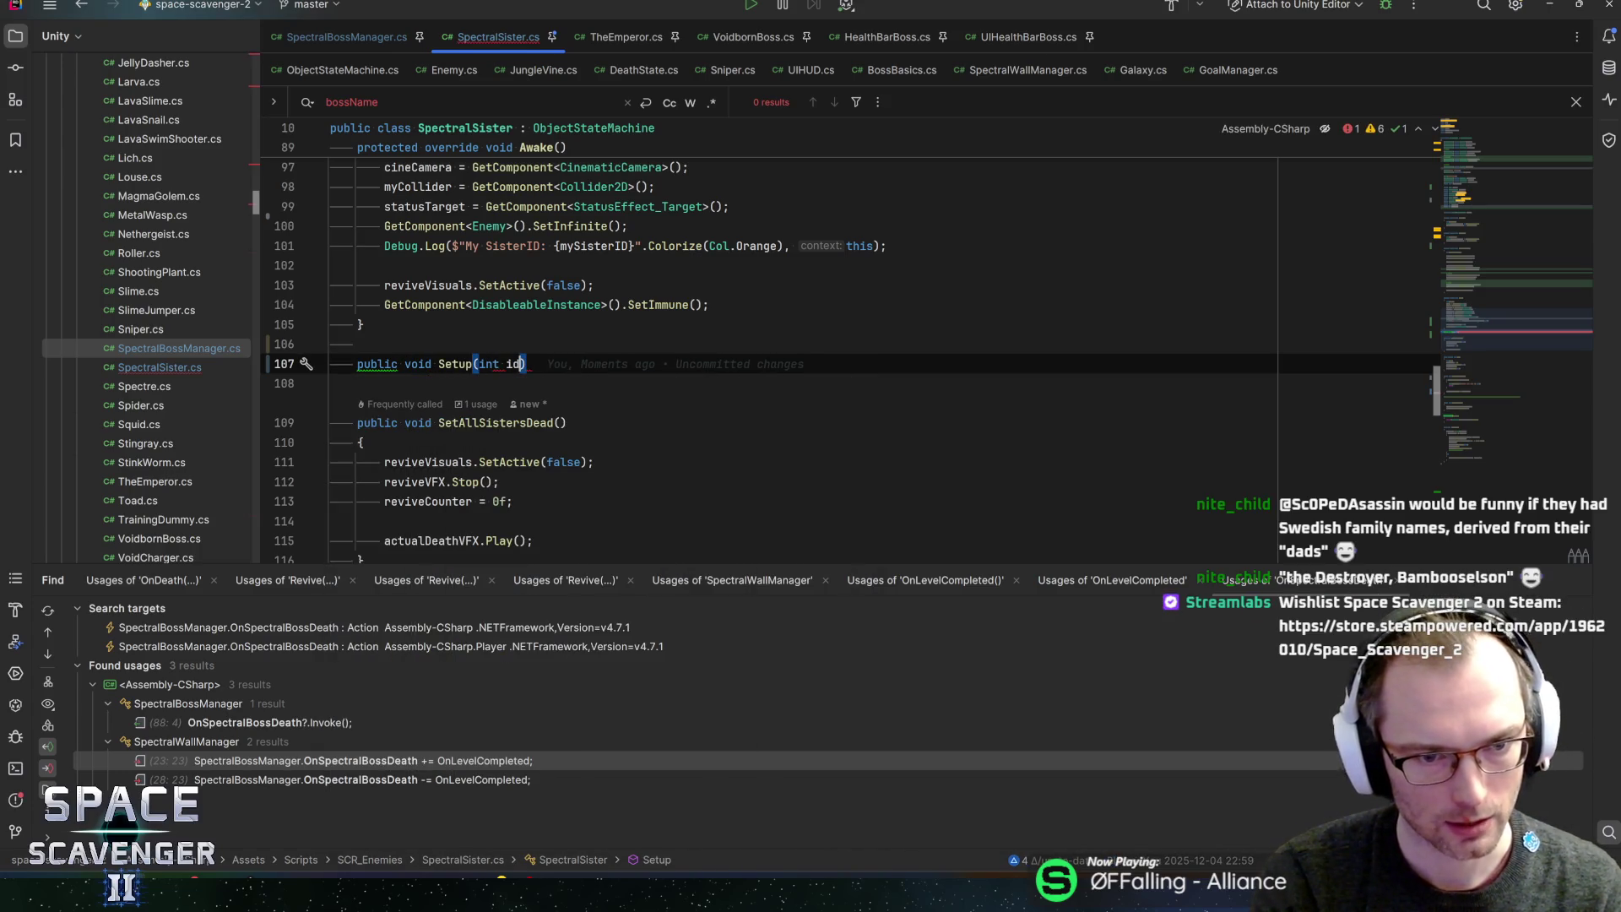
{"action": "type", "text": ", "}
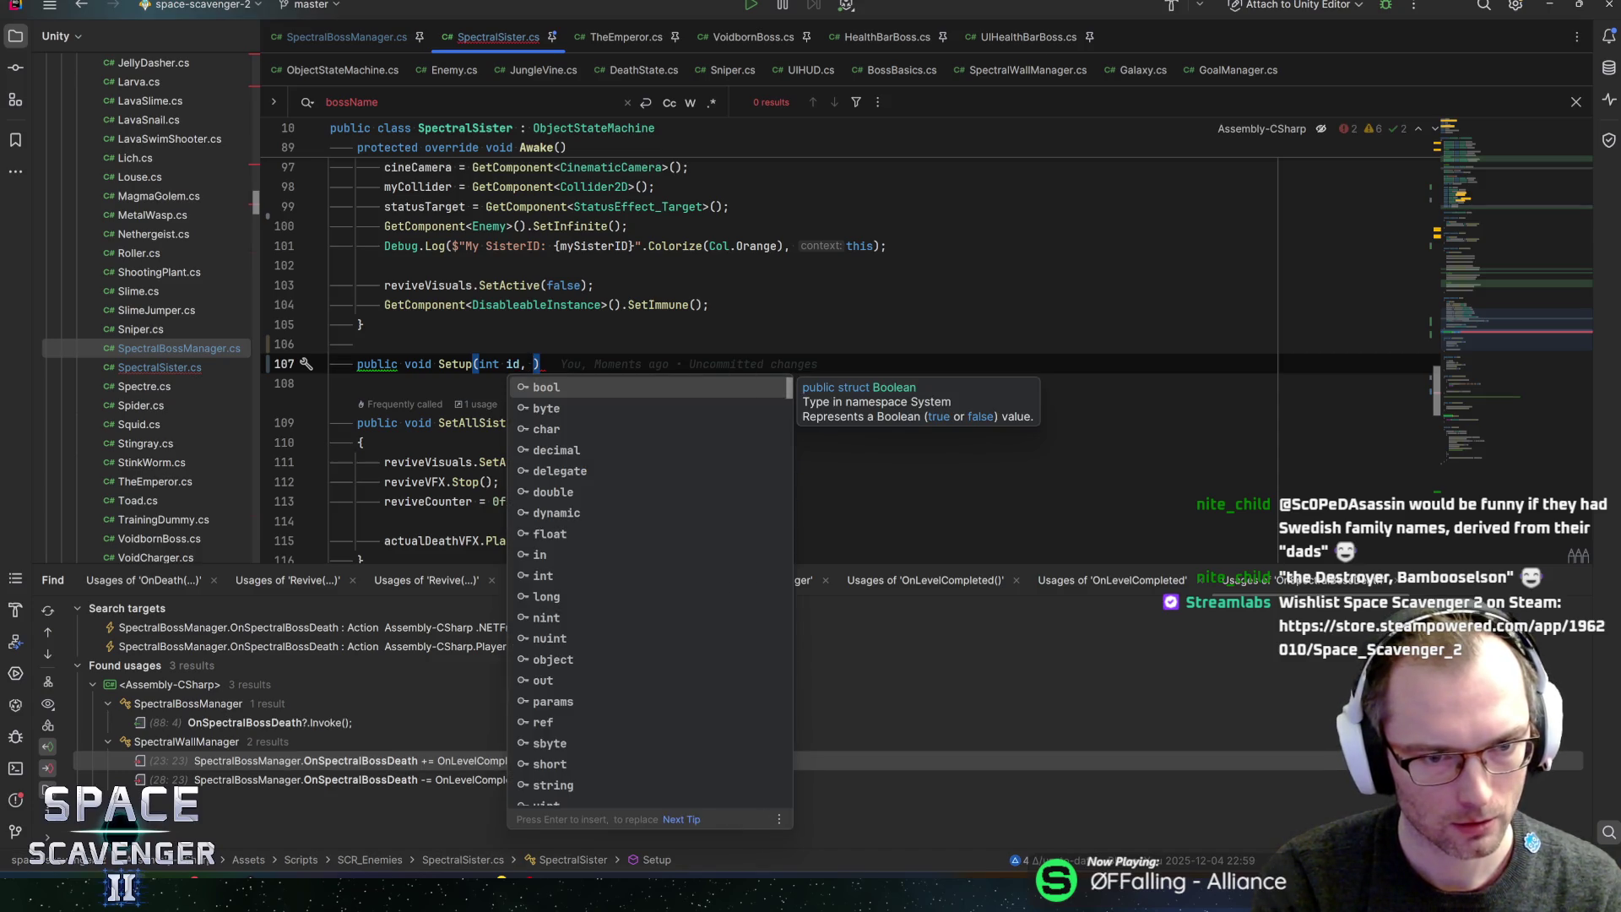
{"action": "type", "text": "string name"}
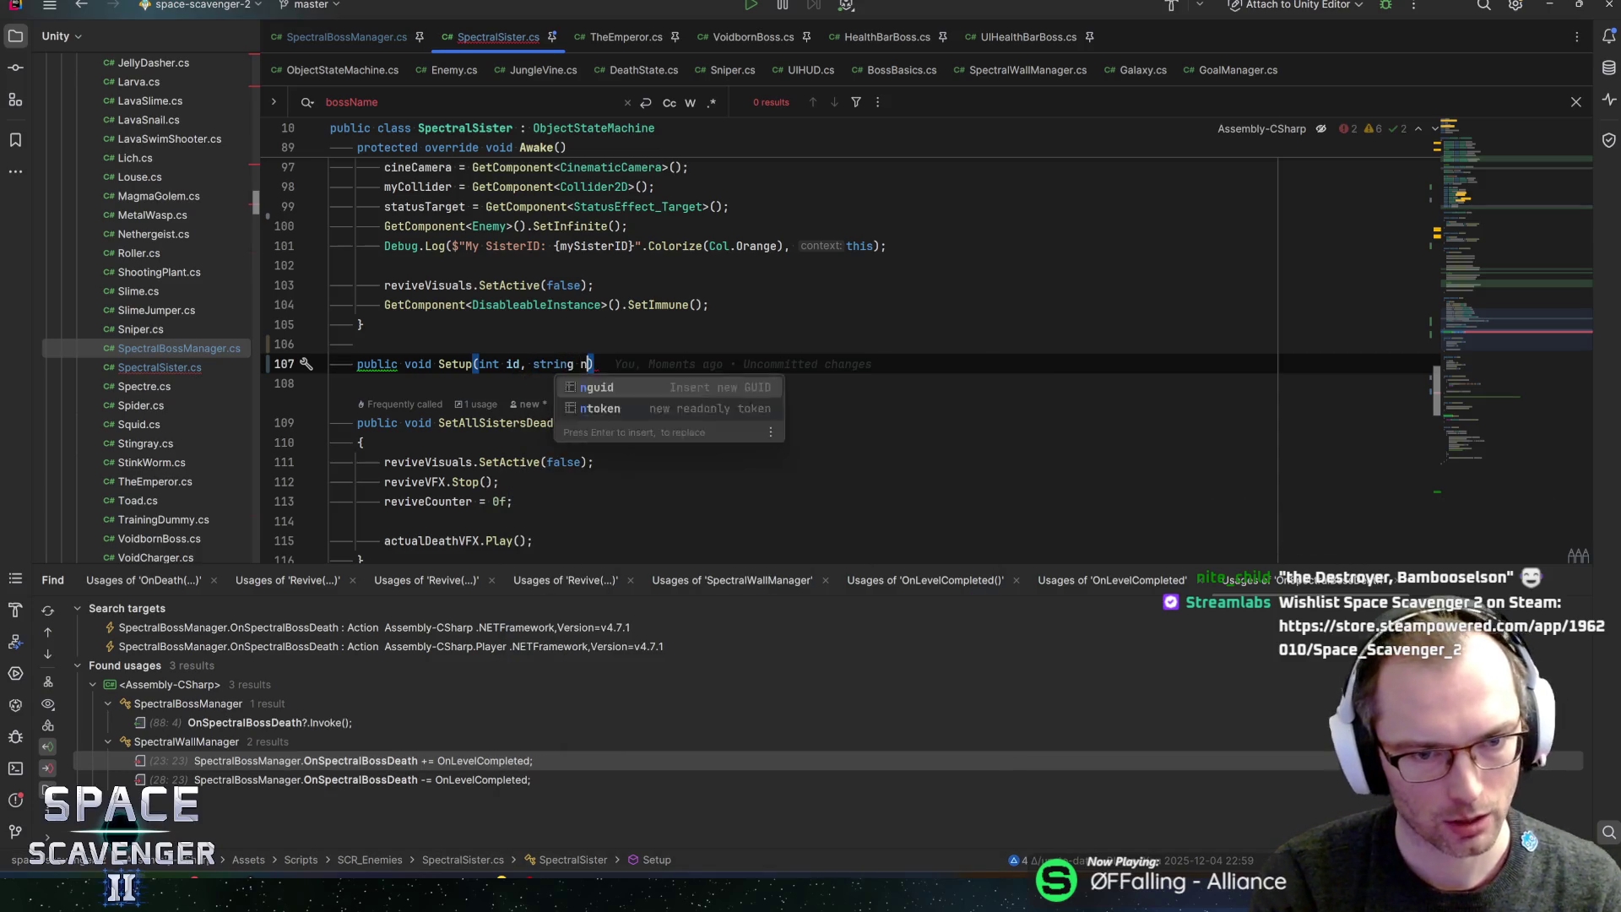
- Give Setup an empty body, rename its name parameter to sisterName, and go to SpectralBossManager.cs
{"action": "key", "text": "Return"}
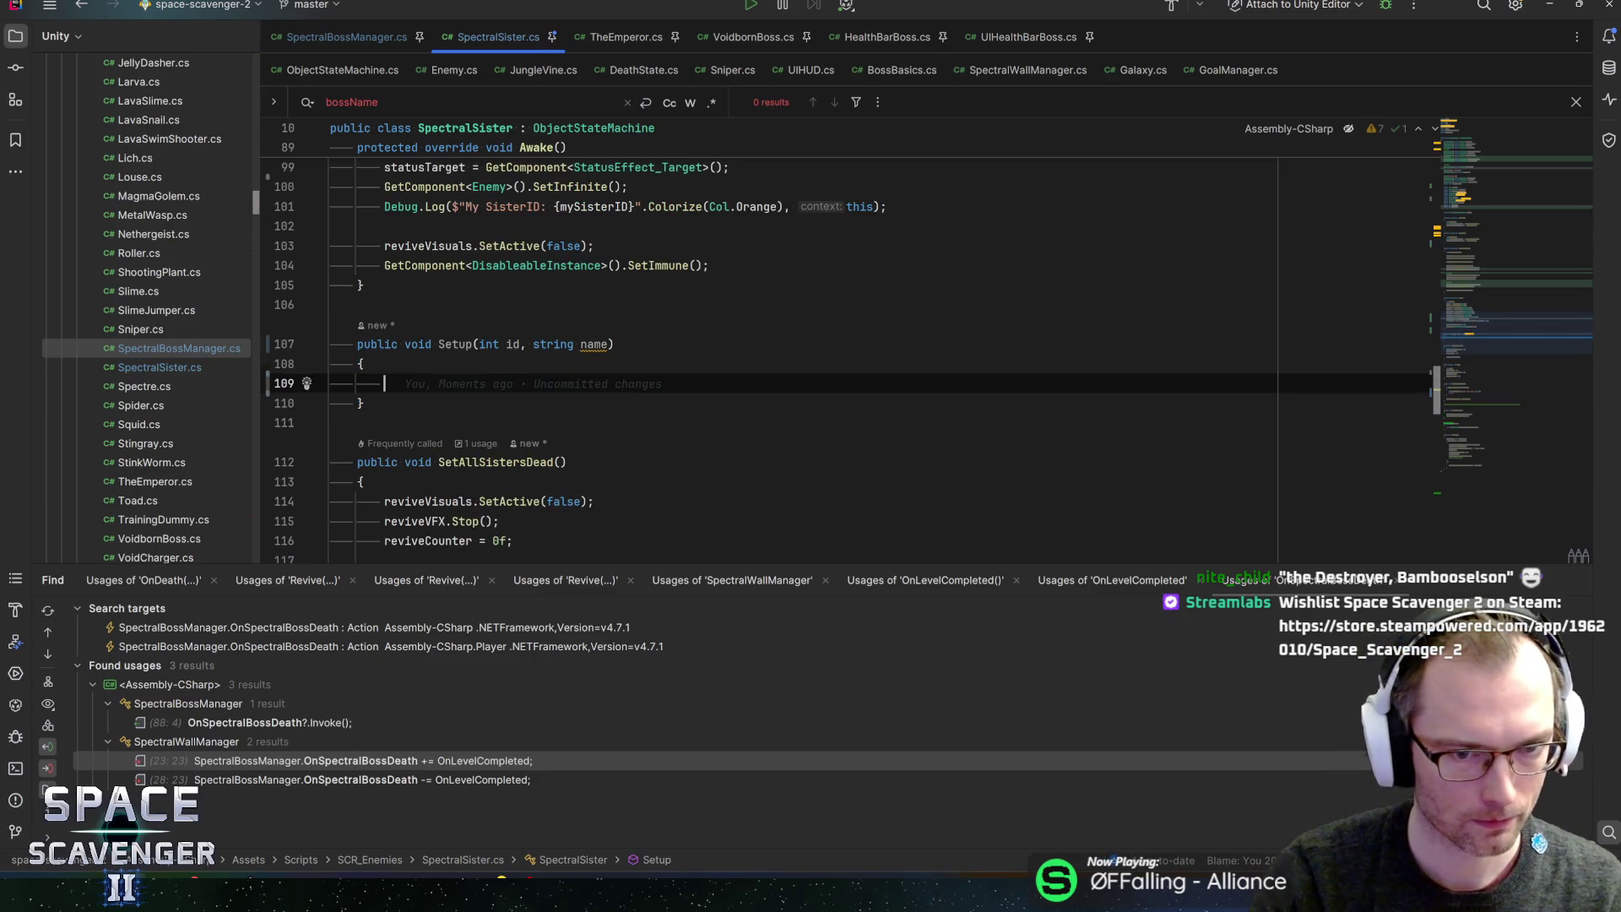
{"action": "left_click", "coordinate": [609, 344]}
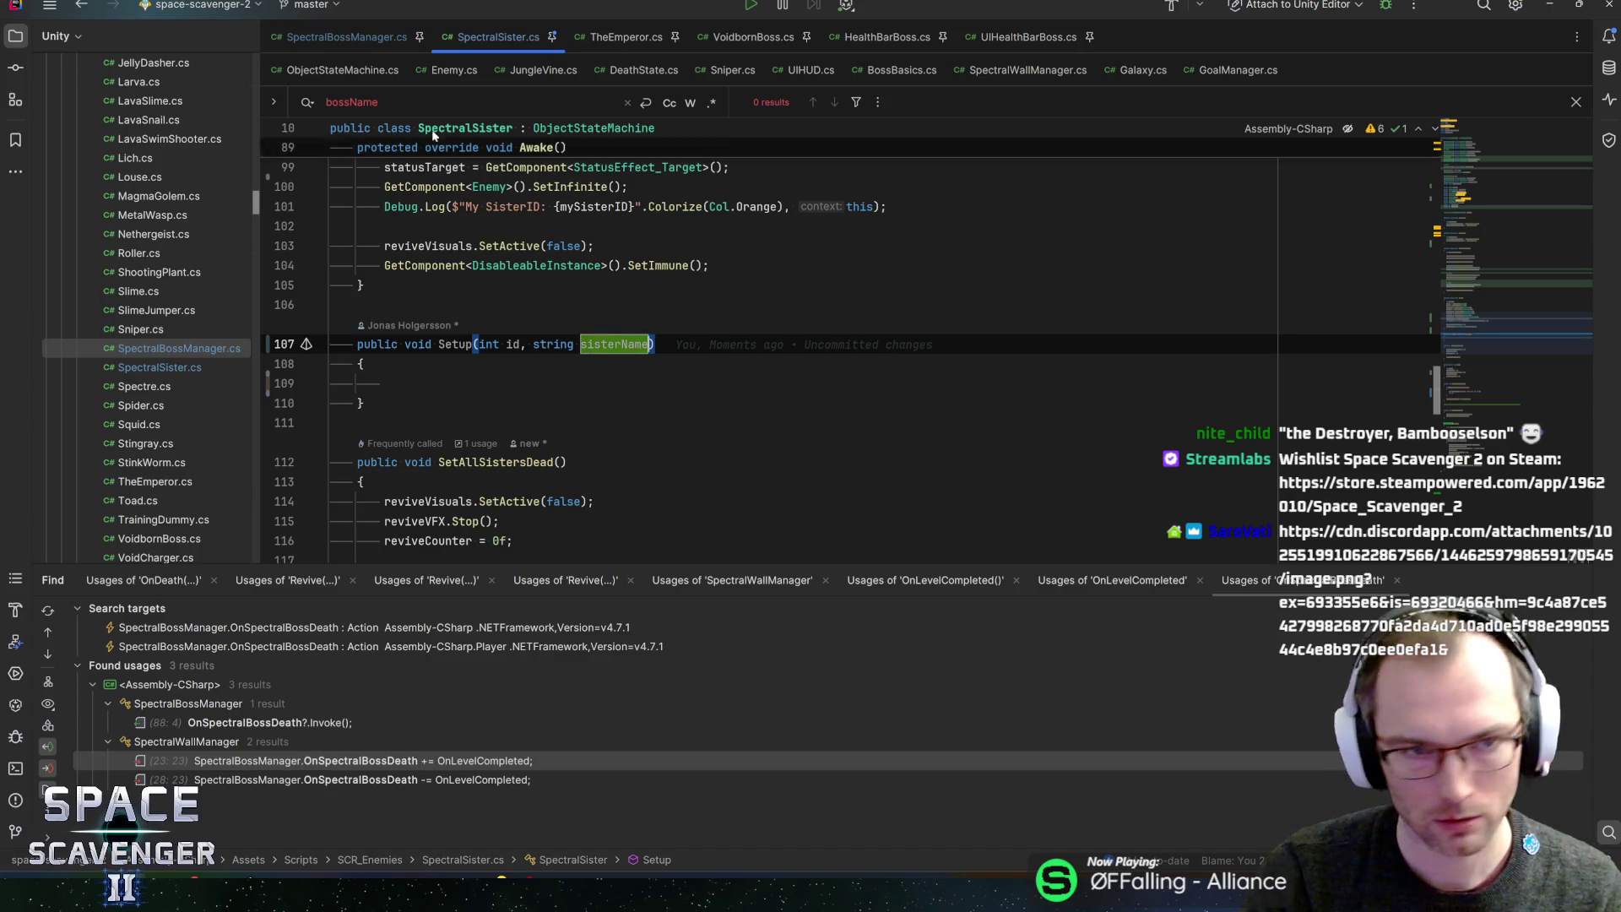
{"action": "left_click", "coordinate": [384, 37]}
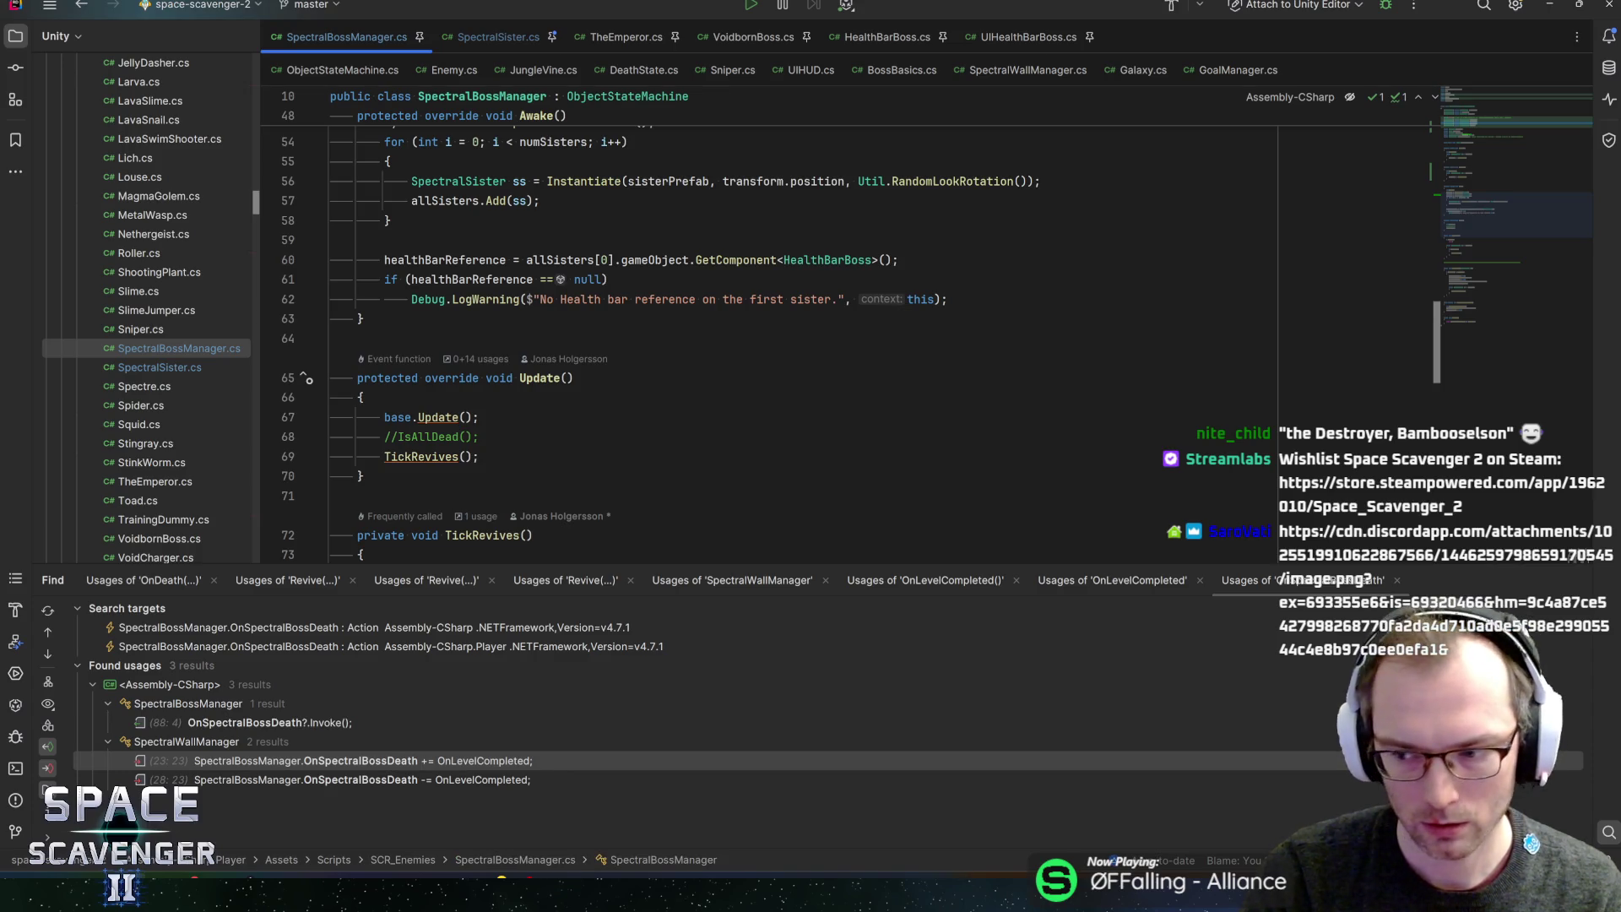
- Paste the Start and LateStart coroutine after Awake and add the missing using for IEnumerator
{"action": "left_click", "coordinate": [361, 319]}
{"action": "scroll", "coordinate": [760, 338], "scroll_direction": "up", "scroll_amount": 3}
{"action": "scroll", "coordinate": [760, 337], "scroll_direction": "down", "scroll_amount": 5}
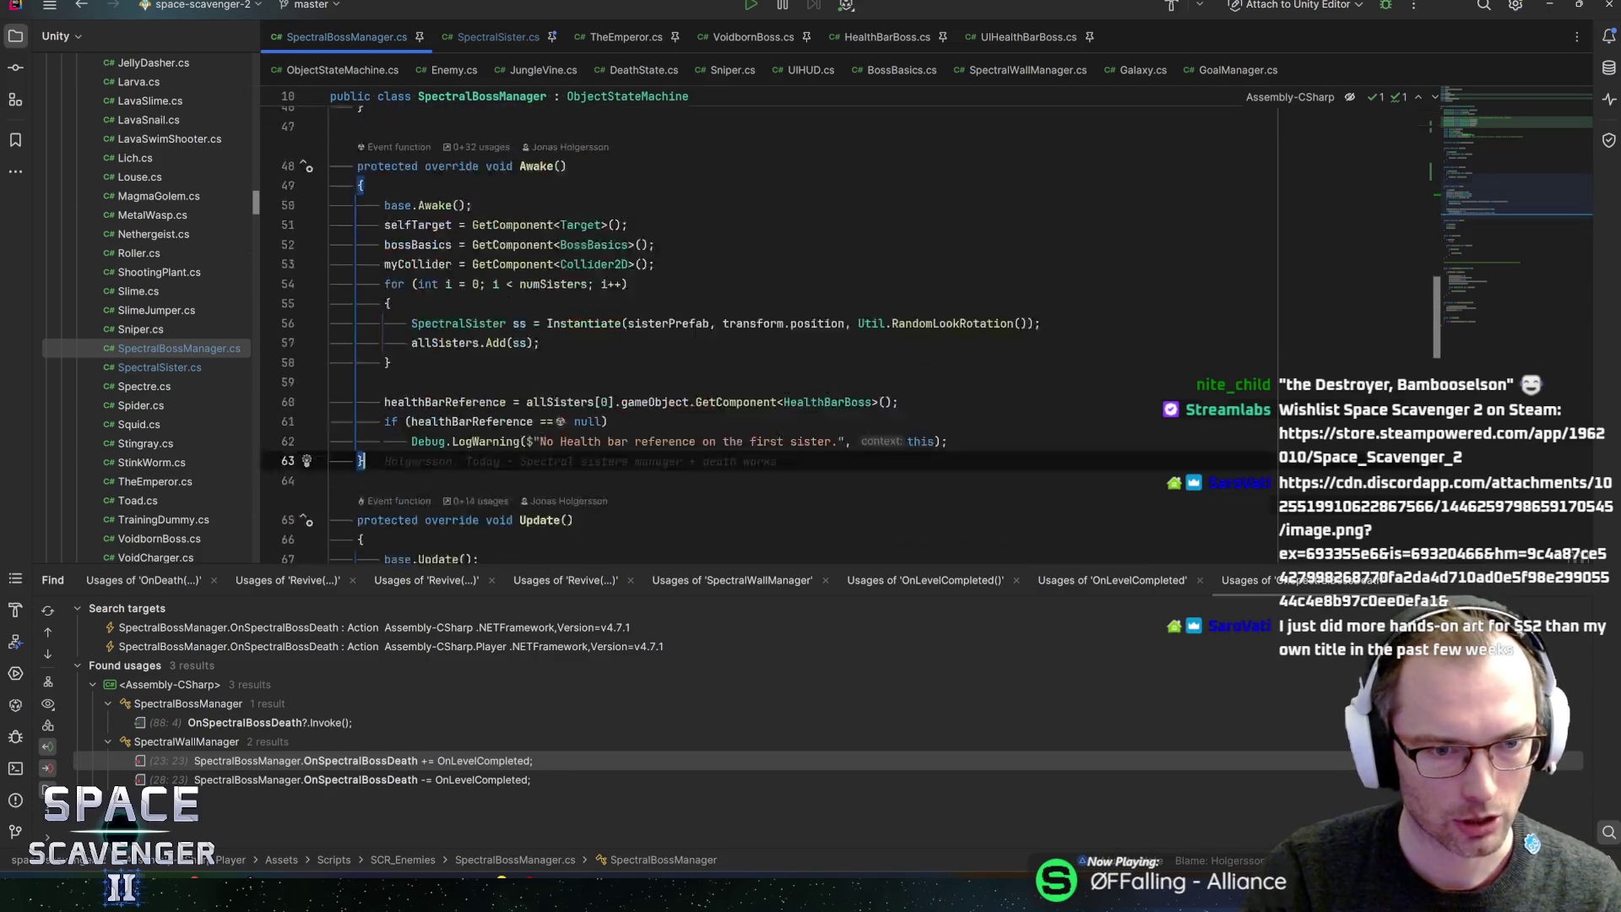
{"action": "key", "text": "ctrl+v"}
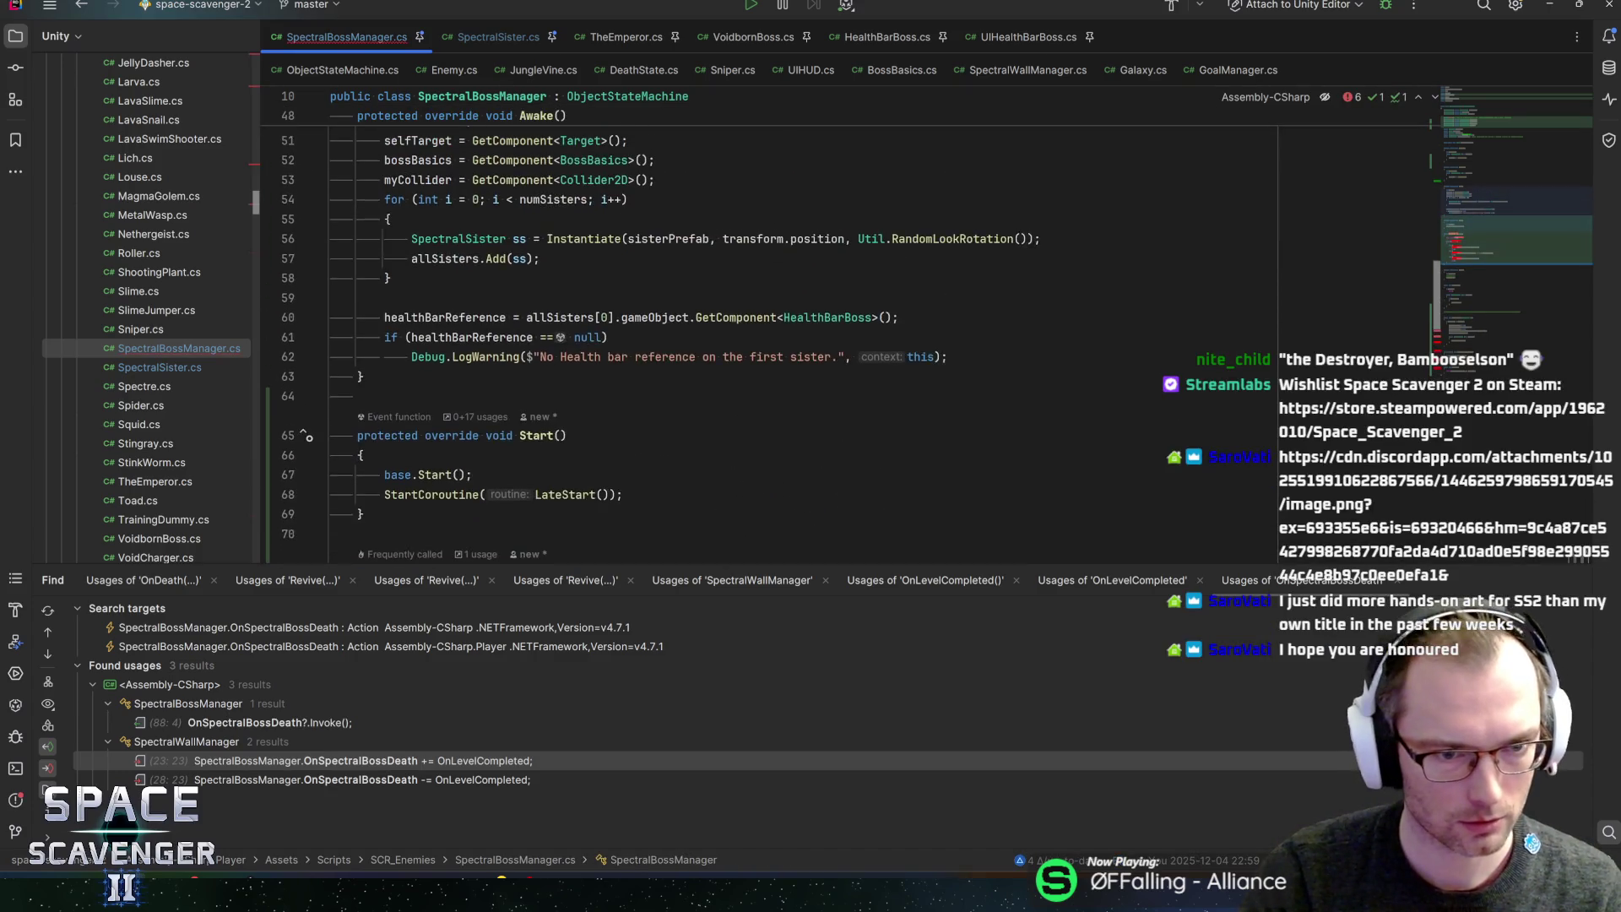
{"action": "left_click", "coordinate": [439, 337]}
{"action": "key", "text": "alt+Return"}
{"action": "key", "text": "Return"}
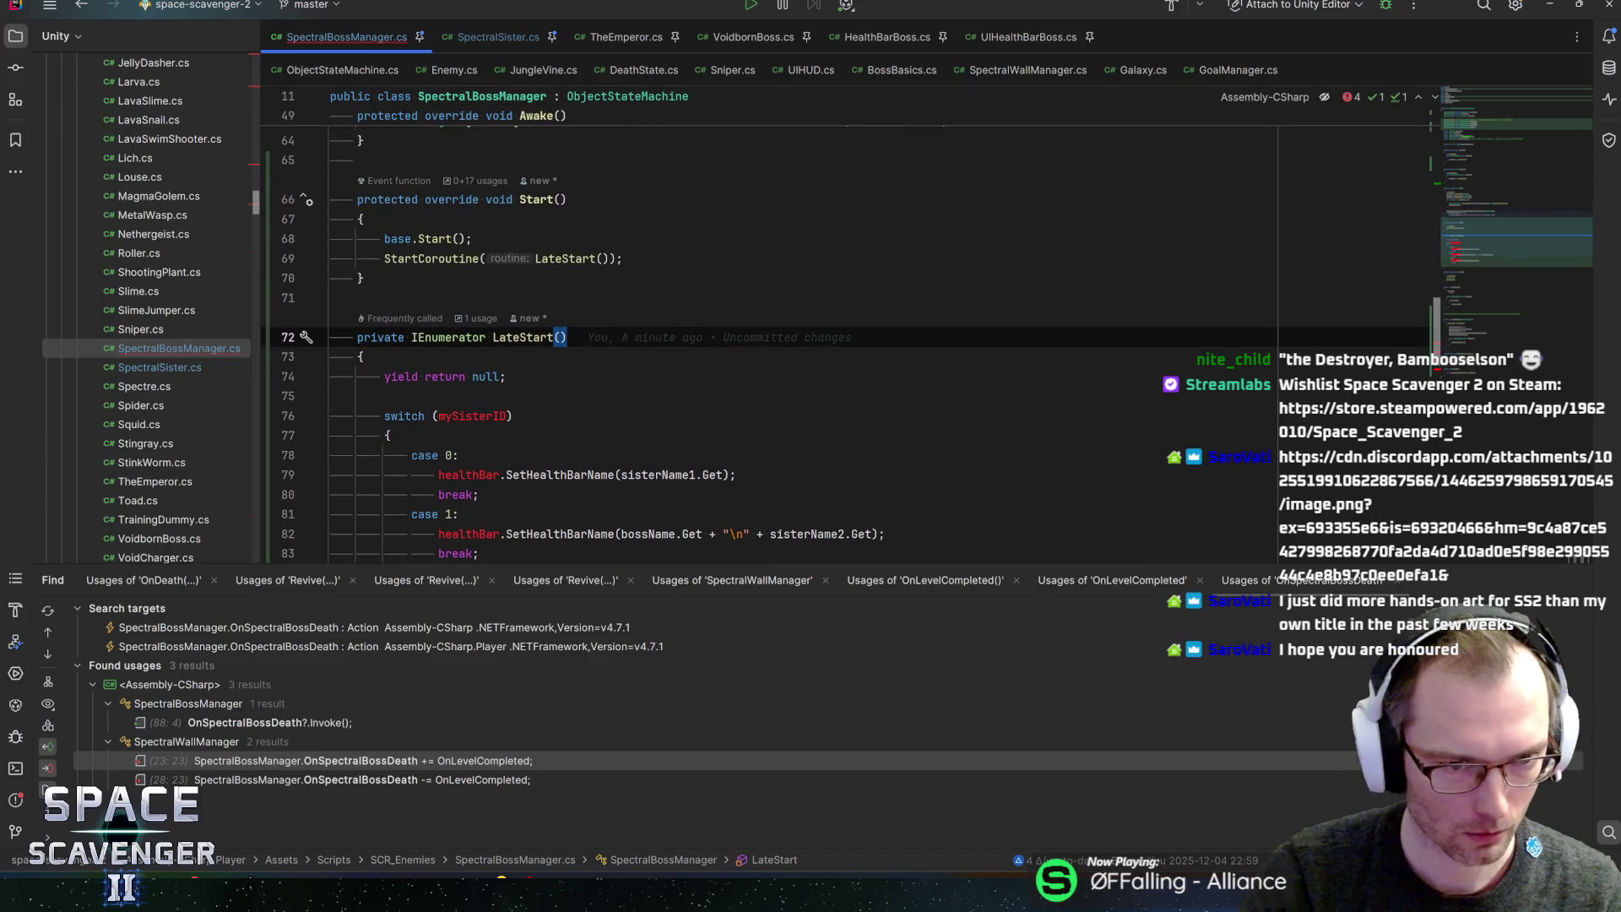
- Below the yield line, add a foreach over allSisters that calls ss.Setup on each sister
{"action": "left_click", "coordinate": [385, 396]}
{"action": "key", "text": "Return"}
{"action": "type", "text": "allsi"}
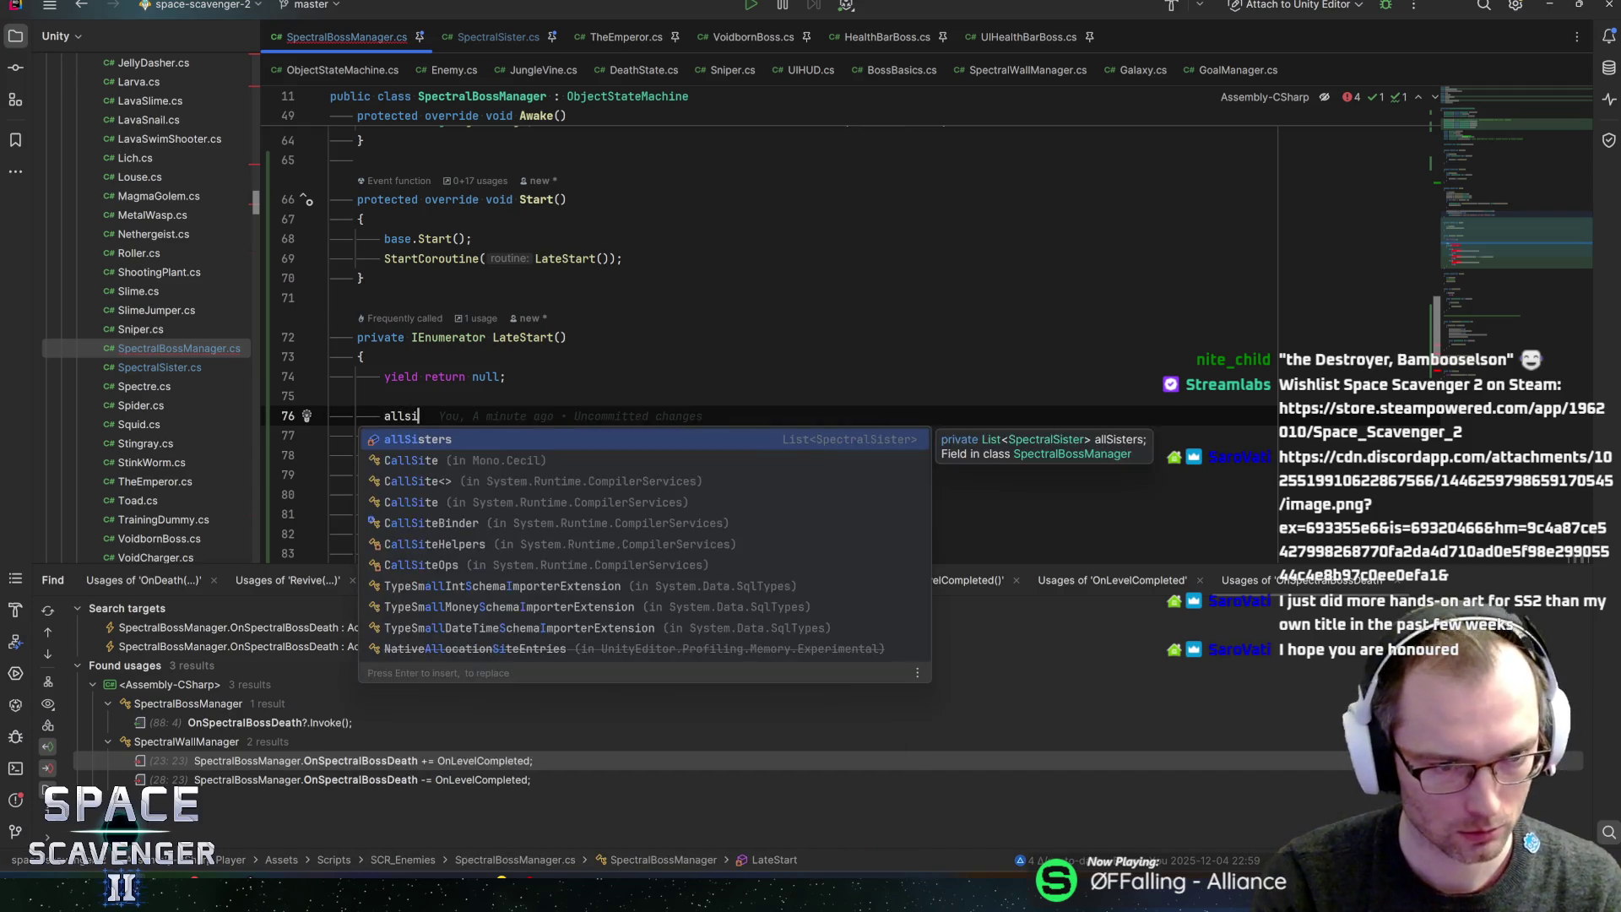
{"action": "key", "text": "Return"}
{"action": "type", "text": ".fore"}
{"action": "key", "text": "Return"}
{"action": "type", "text": "ss"}
{"action": "key", "text": "Return"}
{"action": "type", "text": "ss.setu"}
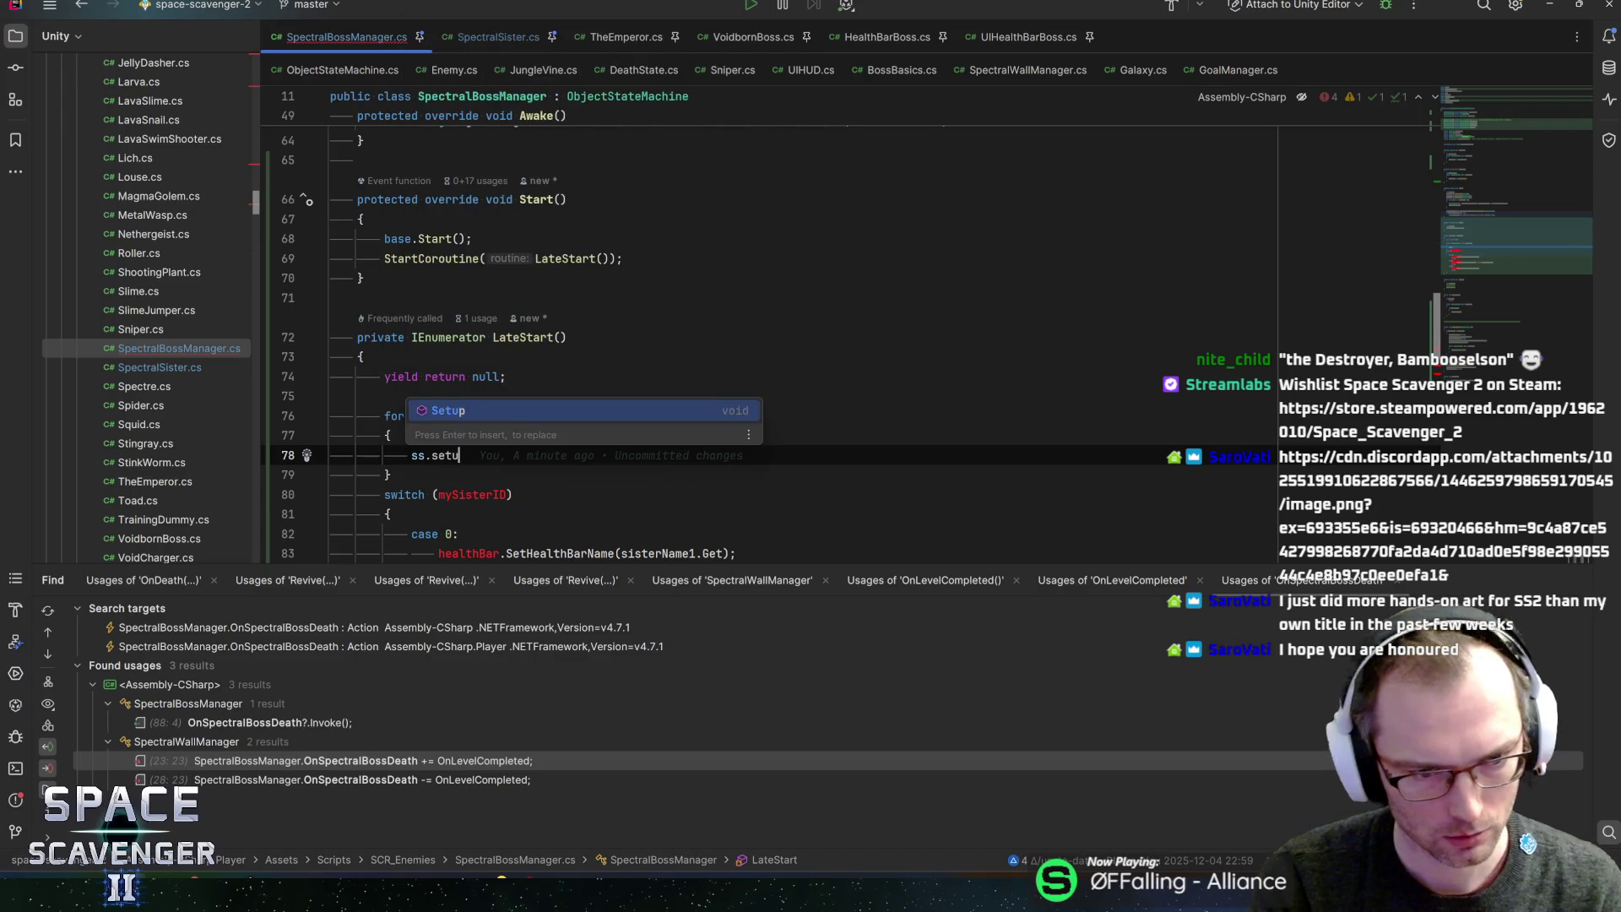
{"action": "key", "text": "Return"}
- Convert the foreach into an indexed for loop over i and call ss.Setup(i, sisterName1)
{"action": "left_click", "coordinate": [471, 416]}
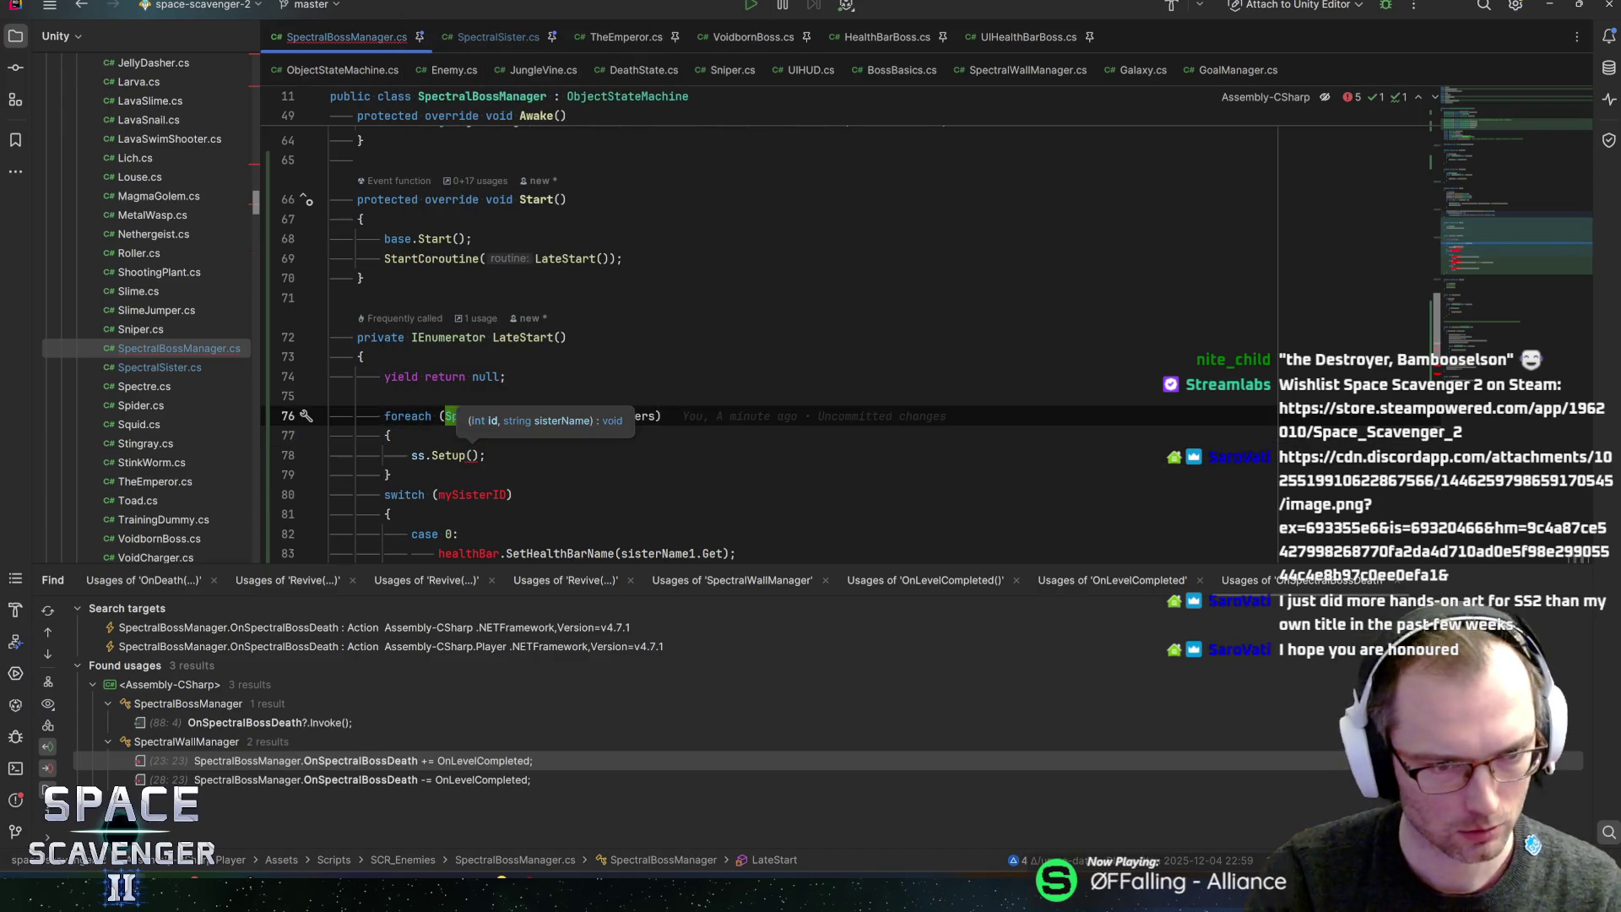
{"action": "key", "text": "alt+Return"}
{"action": "key", "text": "Return"}
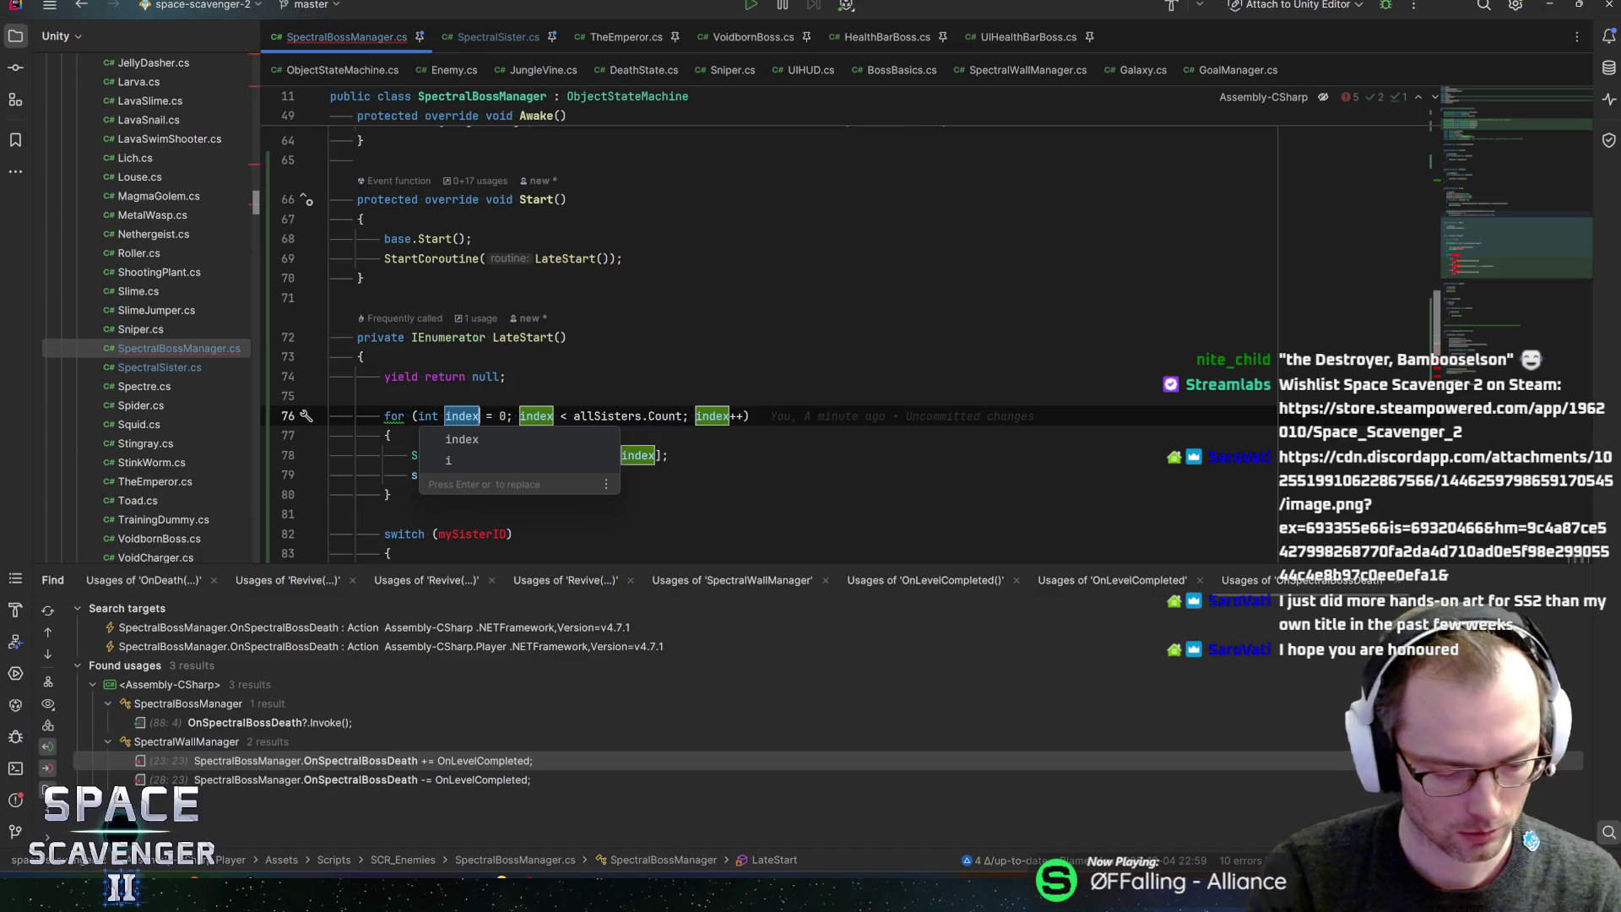
{"action": "key", "text": "Down"}
{"action": "key", "text": "Return"}
{"action": "left_click", "coordinate": [487, 474]}
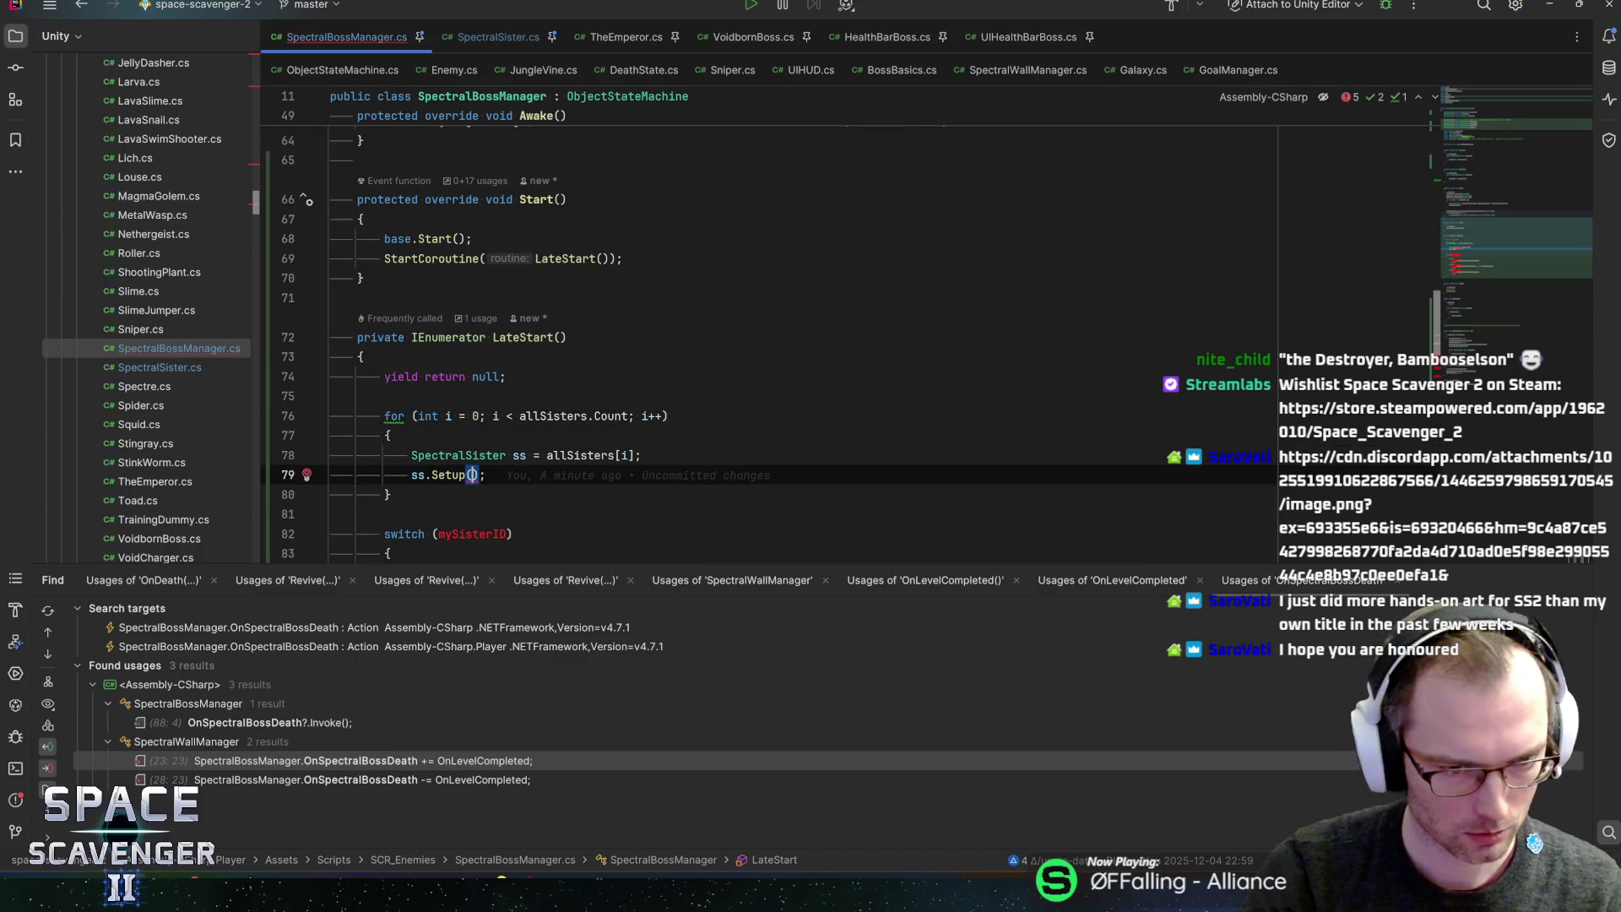
{"action": "type", "text": "i, "}
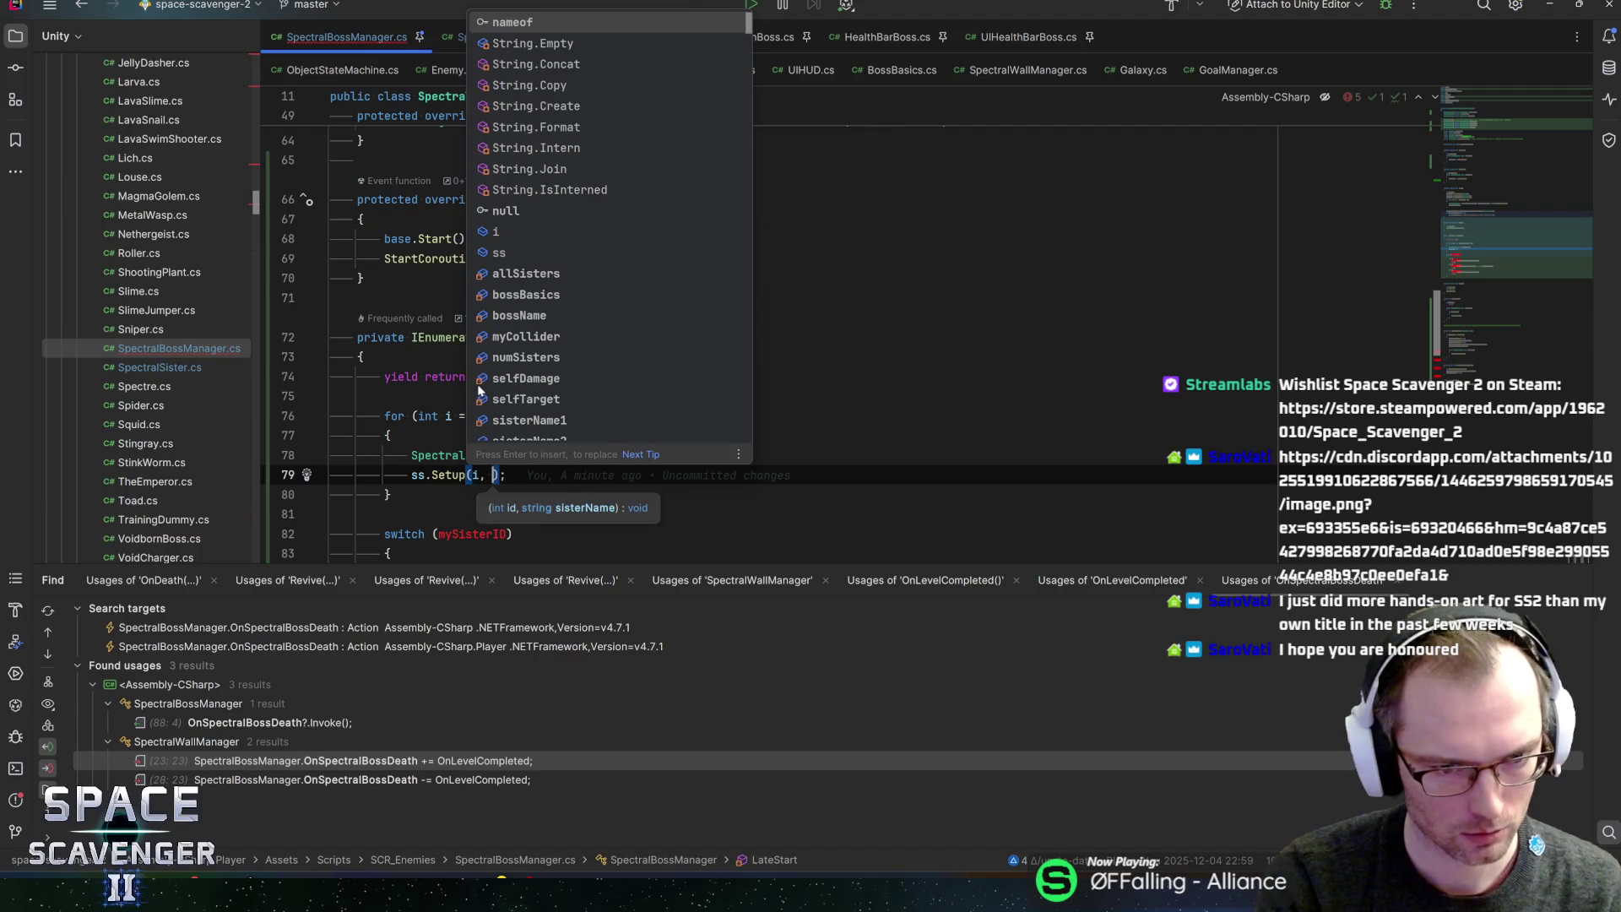
{"action": "type", "text": "sisterna"}
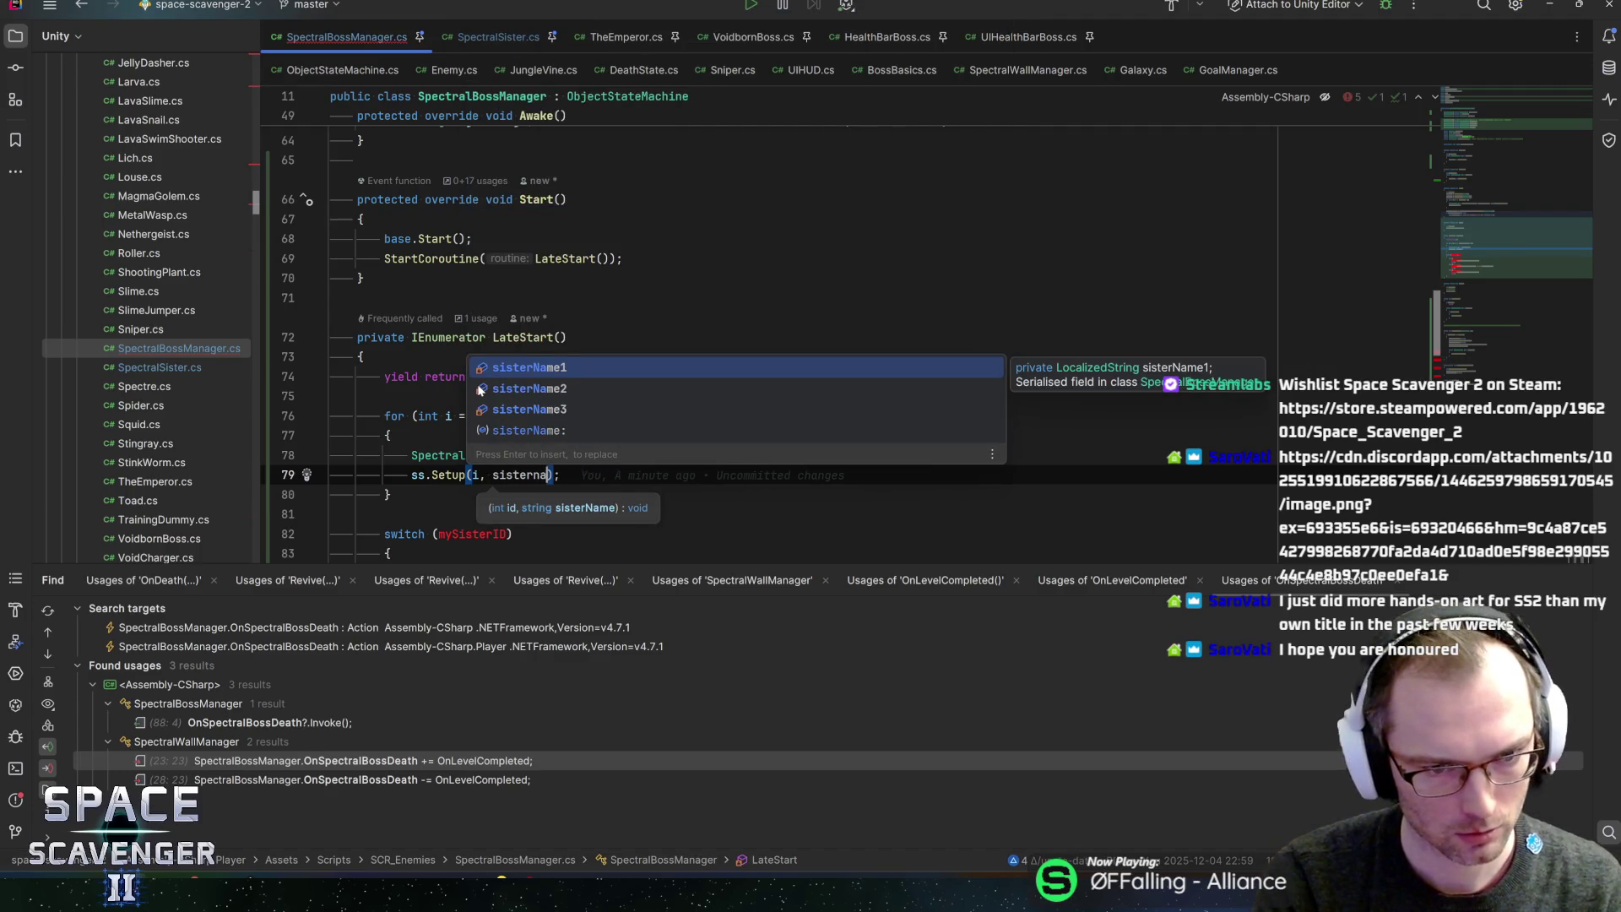
{"action": "key", "text": "Return"}
{"action": "key", "text": "End"}
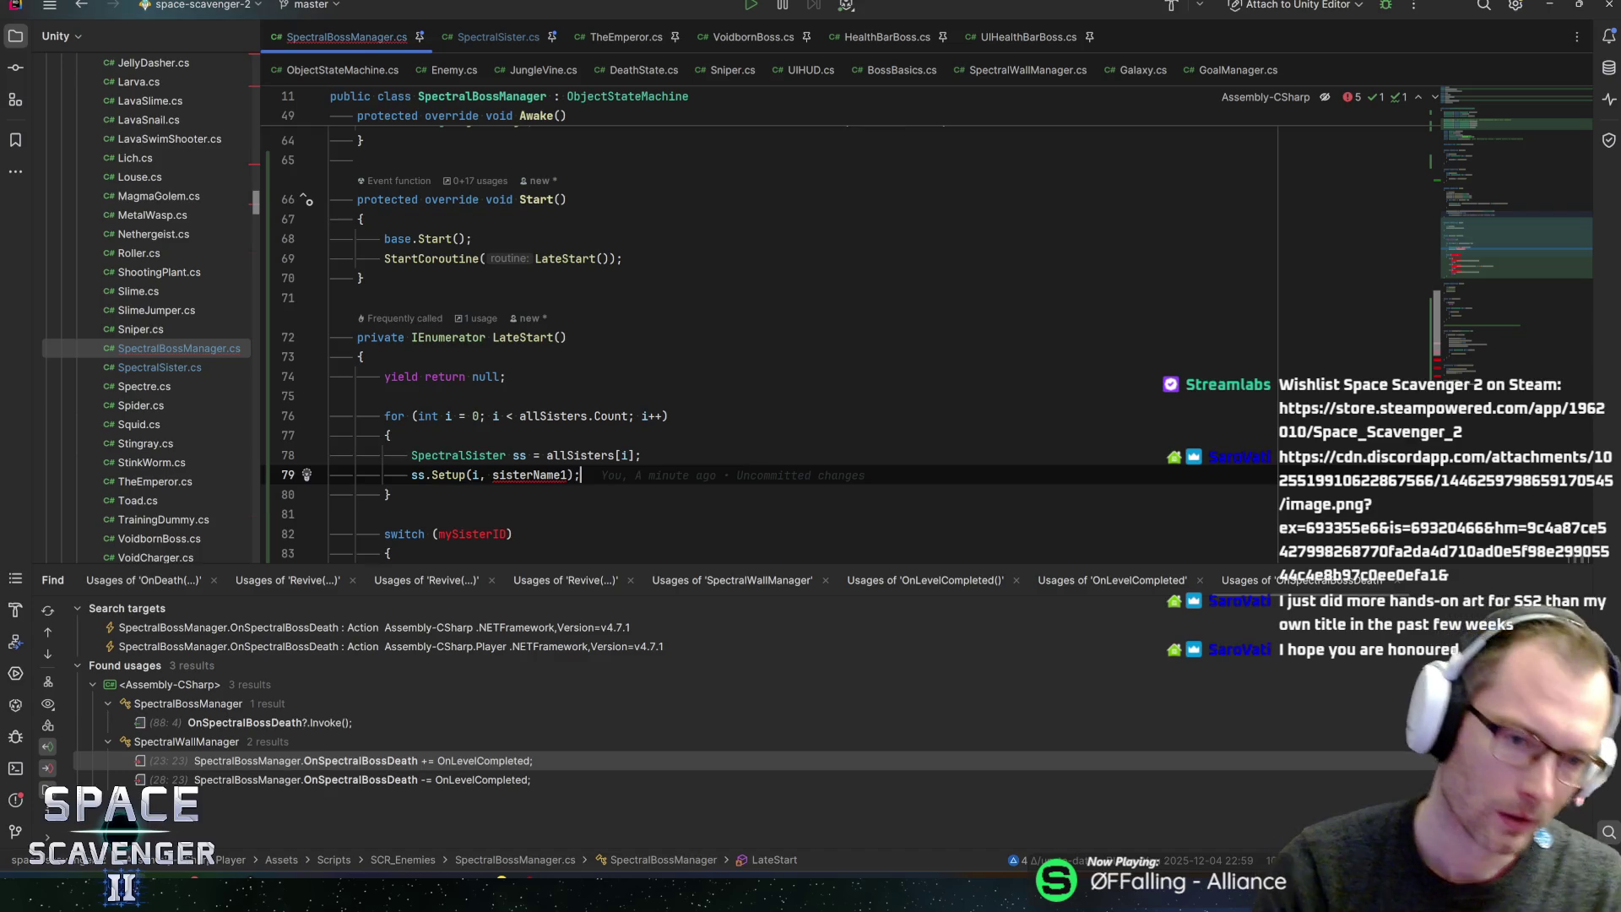
{"action": "scroll", "coordinate": [760, 337], "scroll_direction": "down", "scroll_amount": 3}
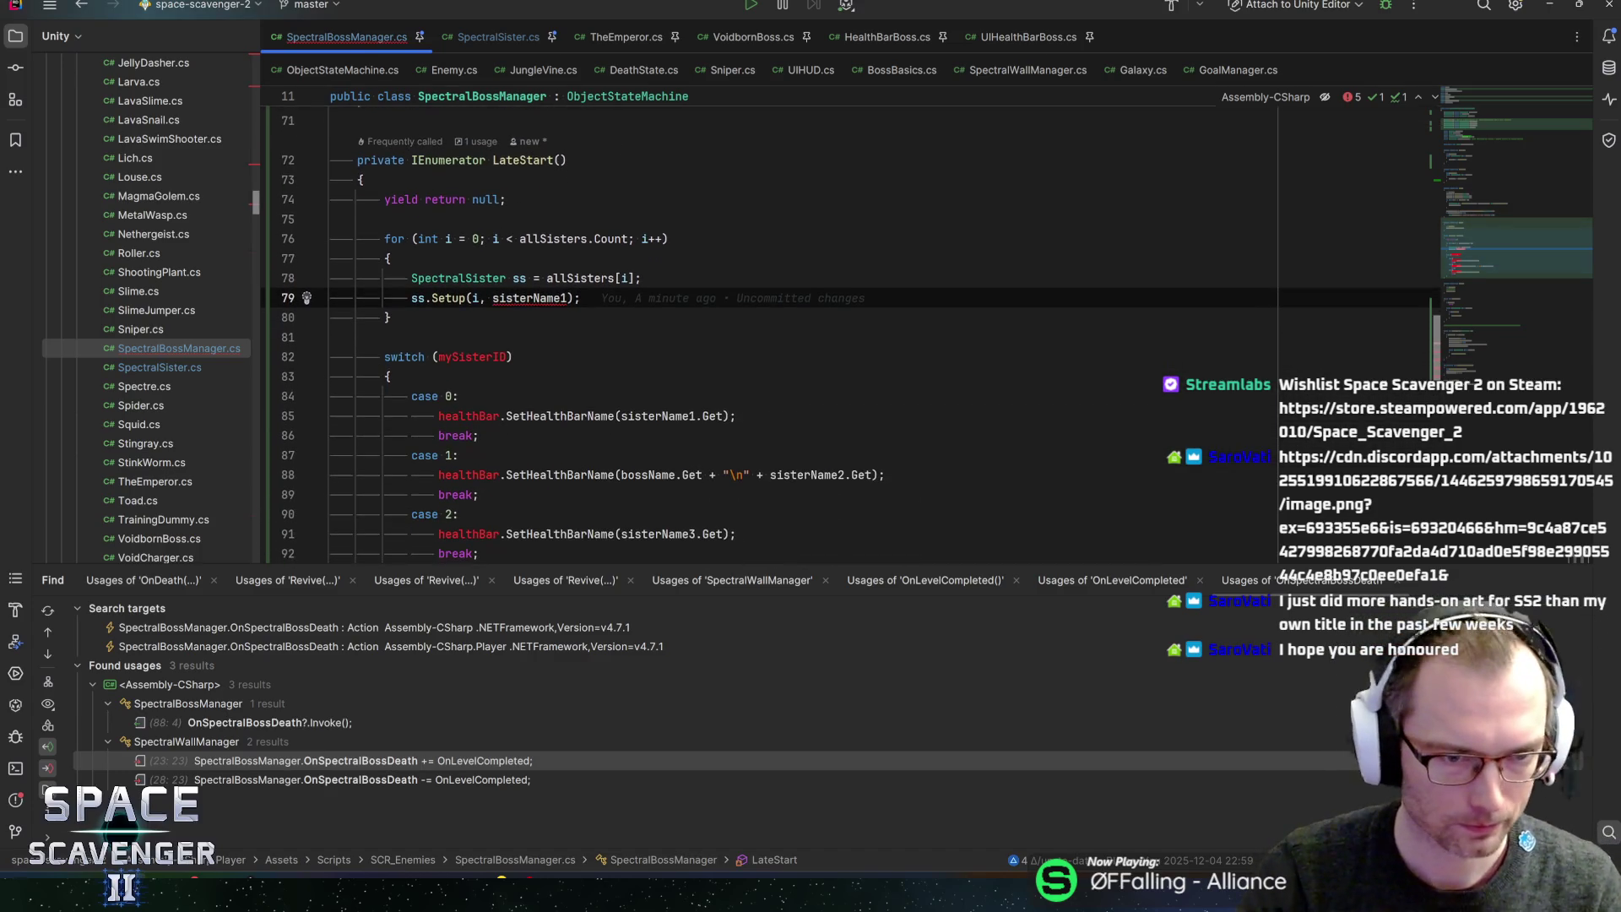
{"action": "key", "text": "Down"}
{"action": "key", "text": "Down"}
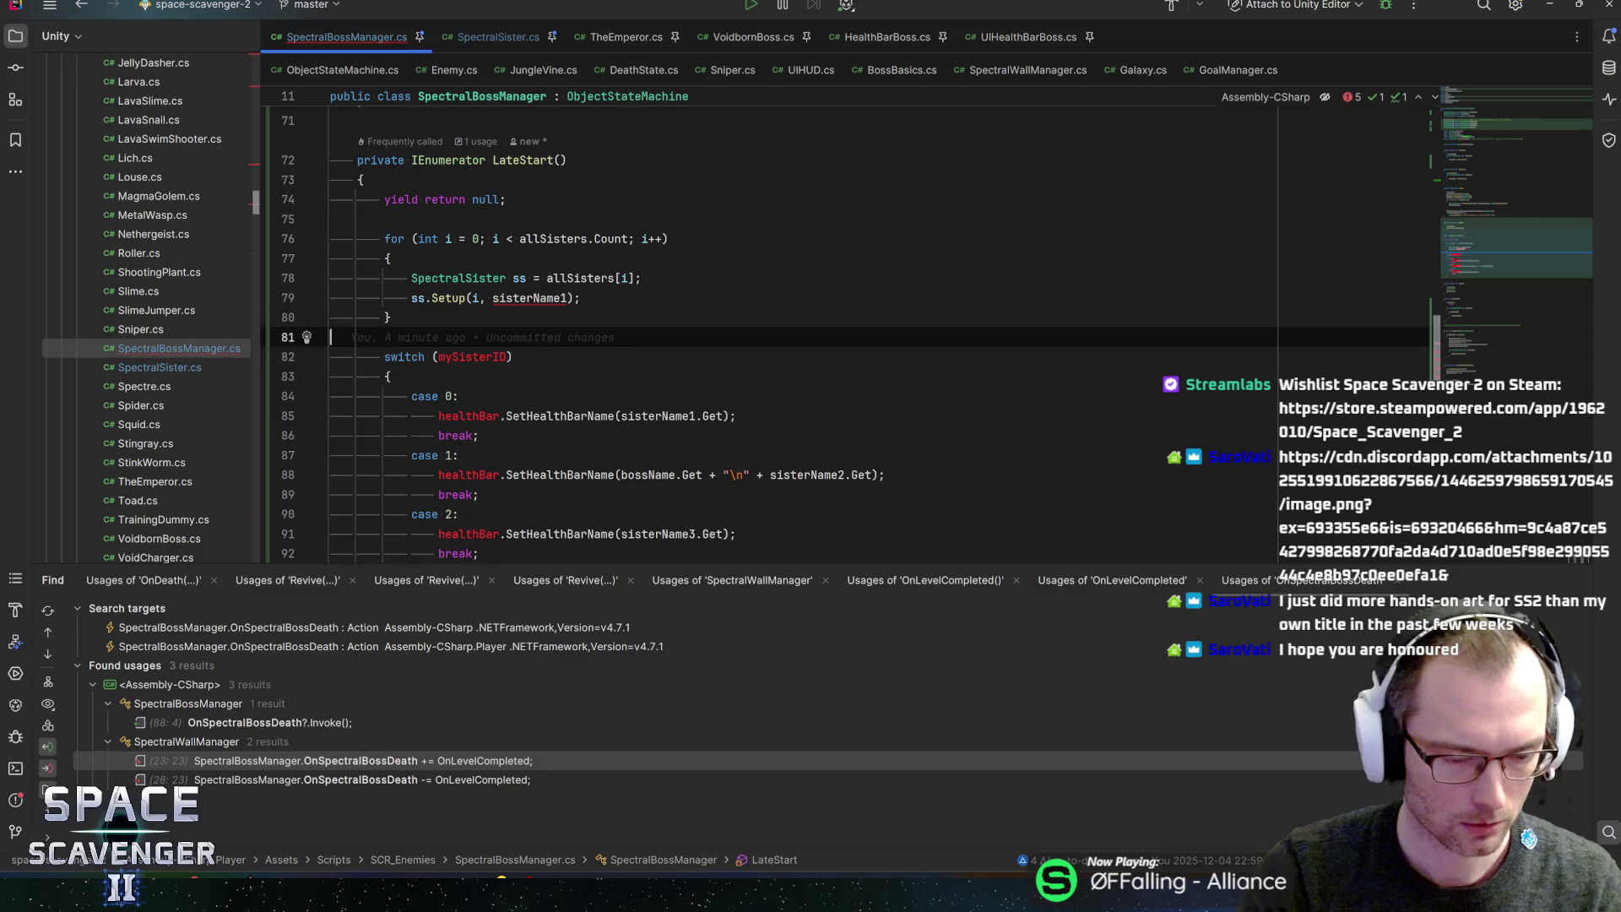
- Create a GetName method after the loop and move the sister-name switch statement into it
{"action": "key", "text": "Return"}
{"action": "type", "text": "p"}
{"action": "key", "text": "BackSpace"}
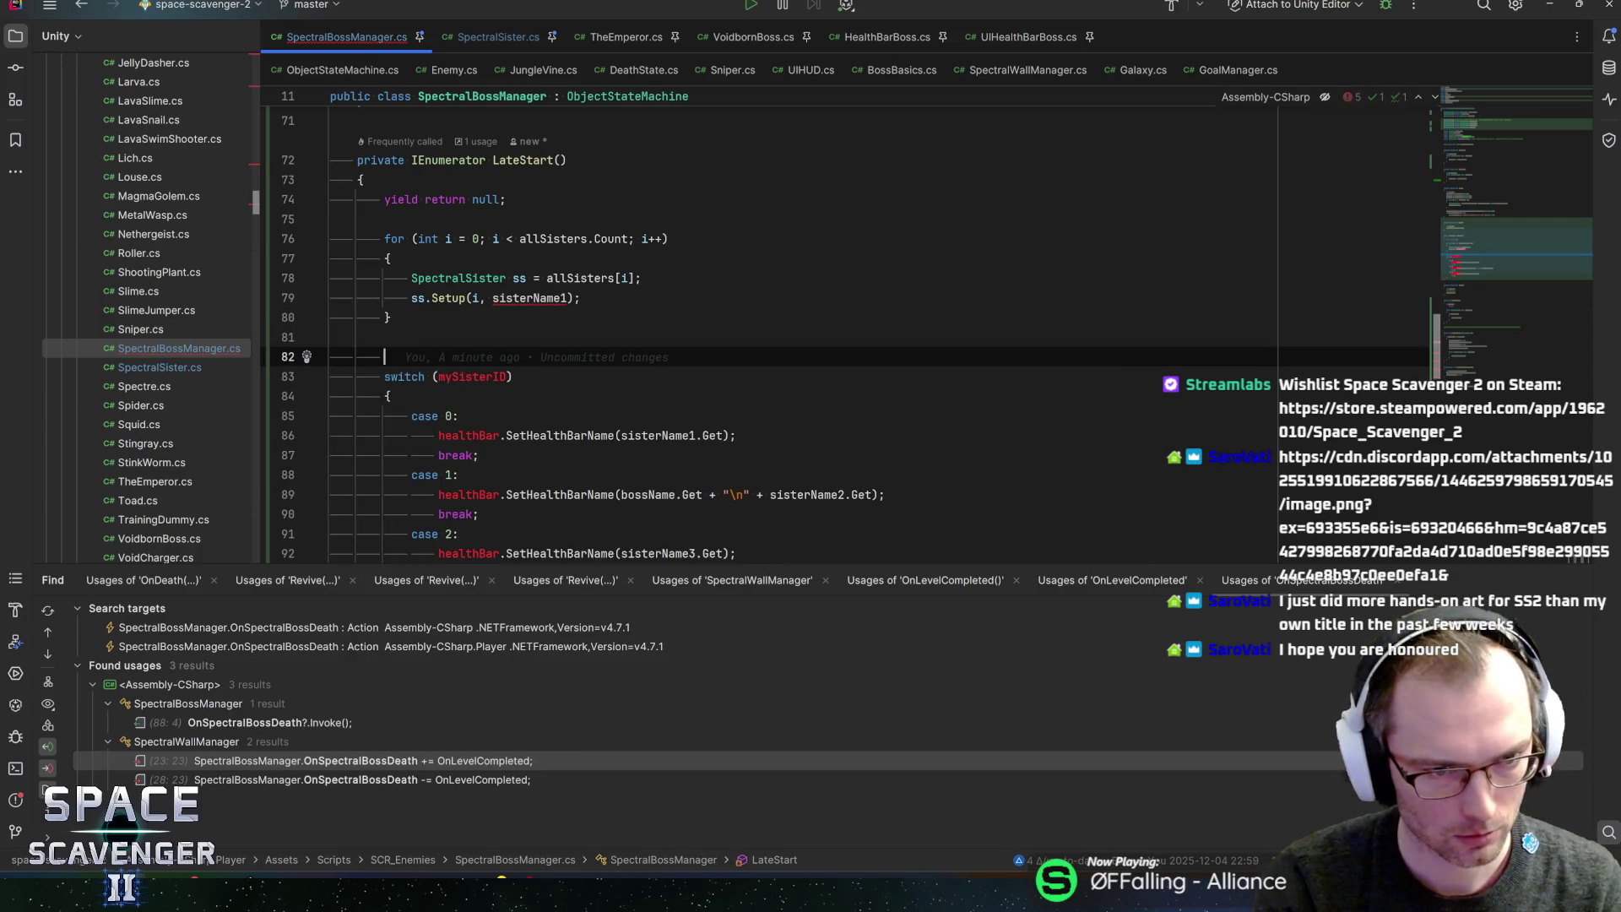
{"action": "type", "text": "int GetName"}
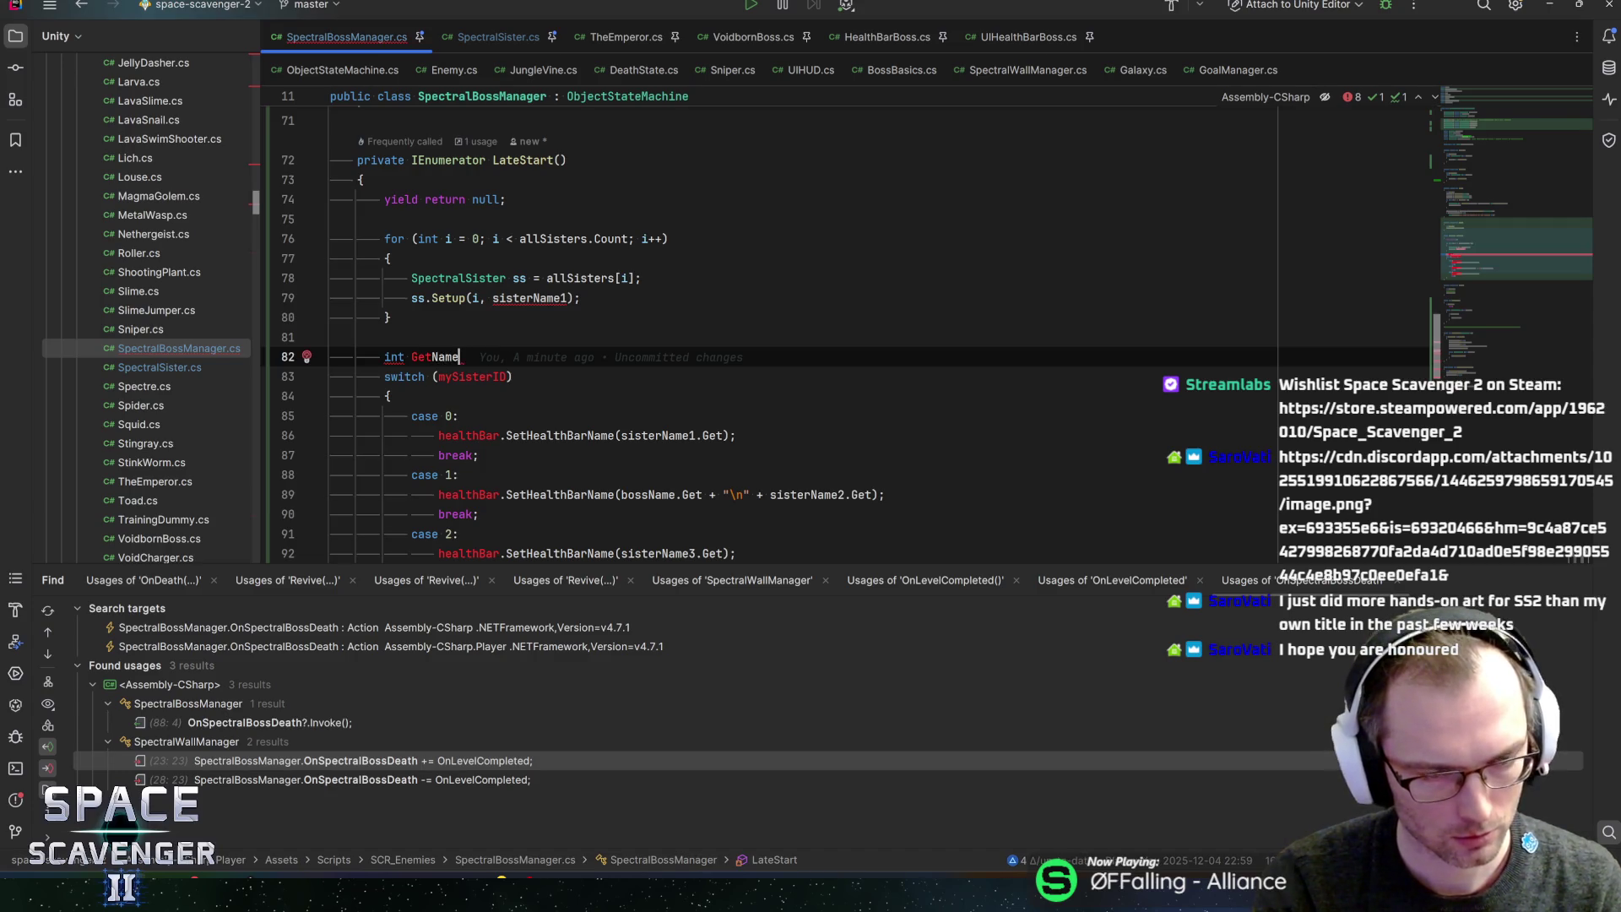
{"action": "type", "text": "(){"}
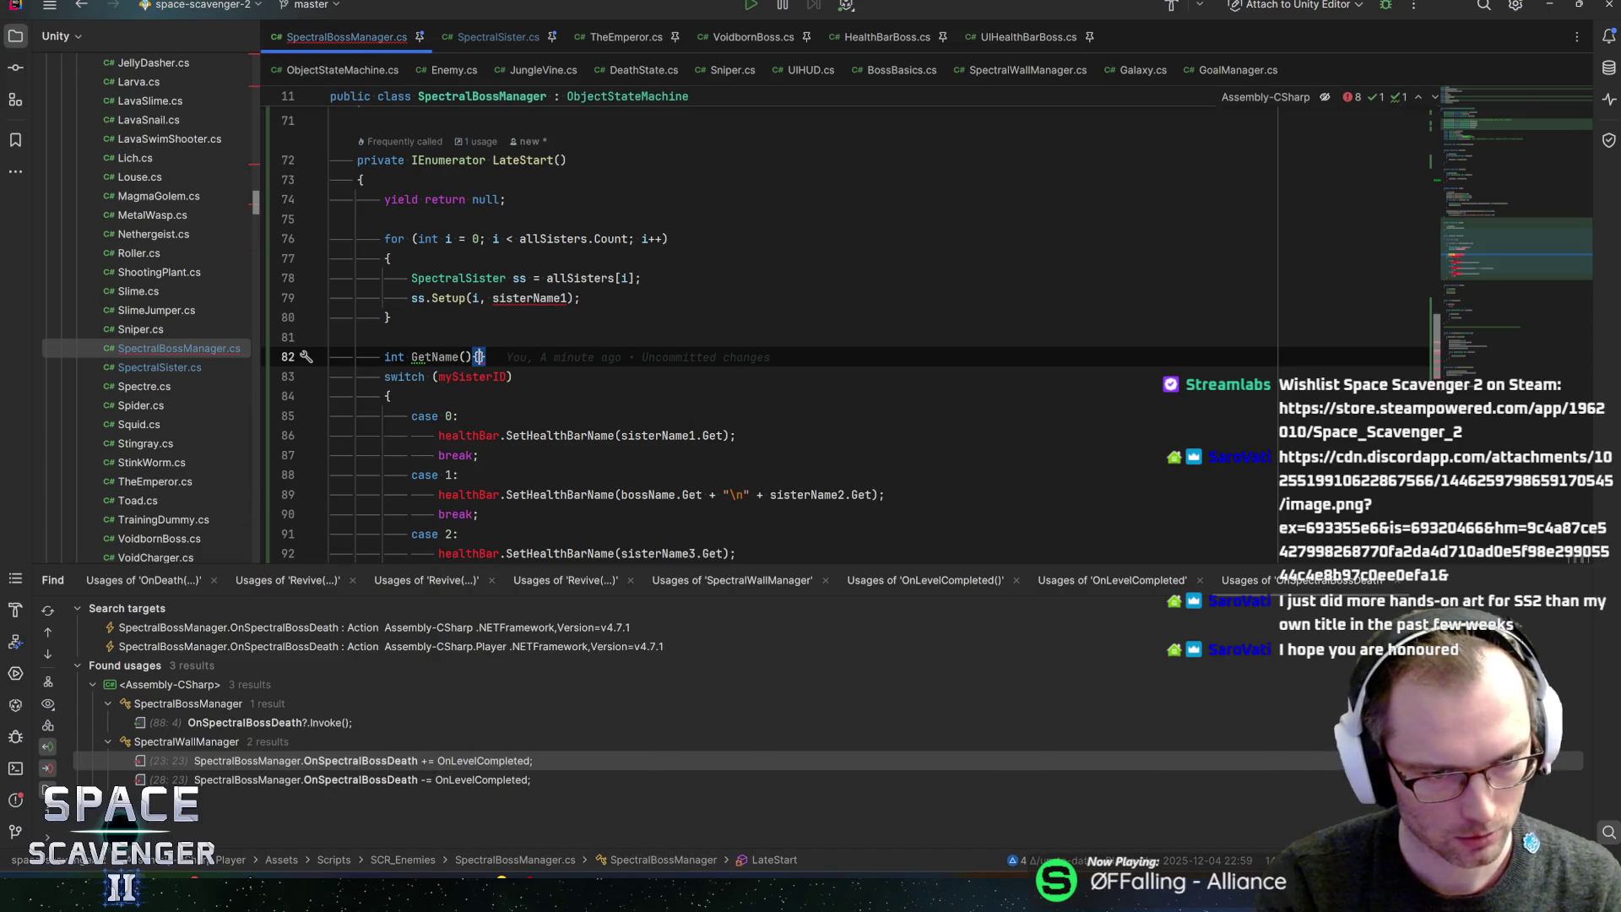
{"action": "key", "text": "Return"}
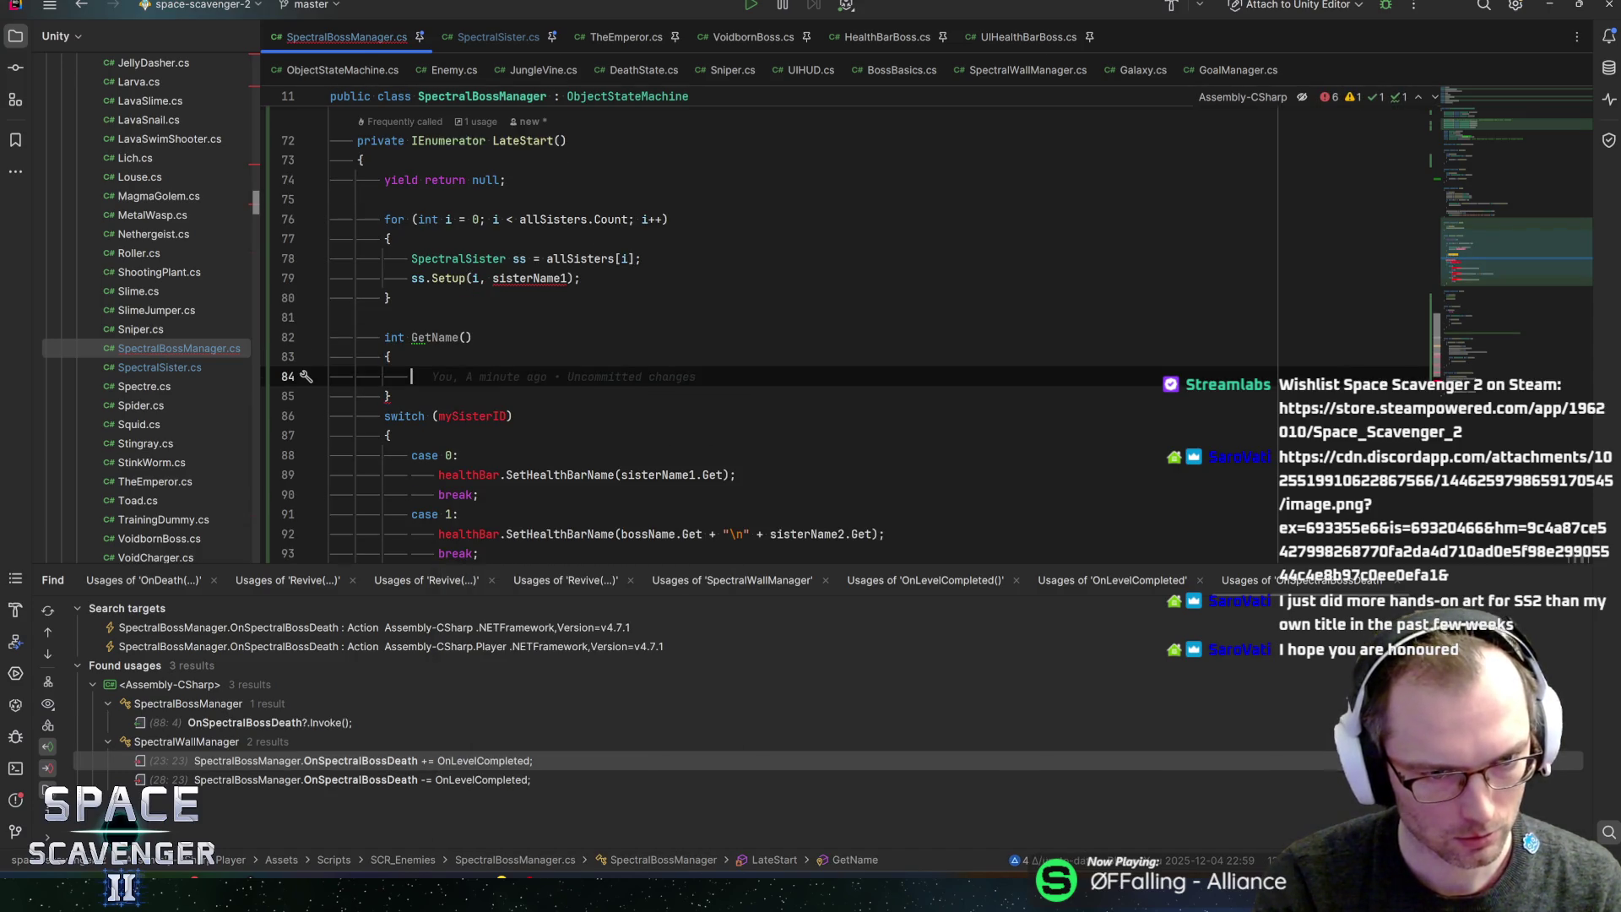
{"action": "key", "text": "Down"}
{"action": "key", "text": "Down"}
{"action": "key", "text": "Home"}
{"action": "key", "text": "shift+Down"}
{"action": "key", "text": "ctrl+w"}
{"action": "key", "text": "ctrl+w"}
{"action": "key", "text": "ctrl+w"}
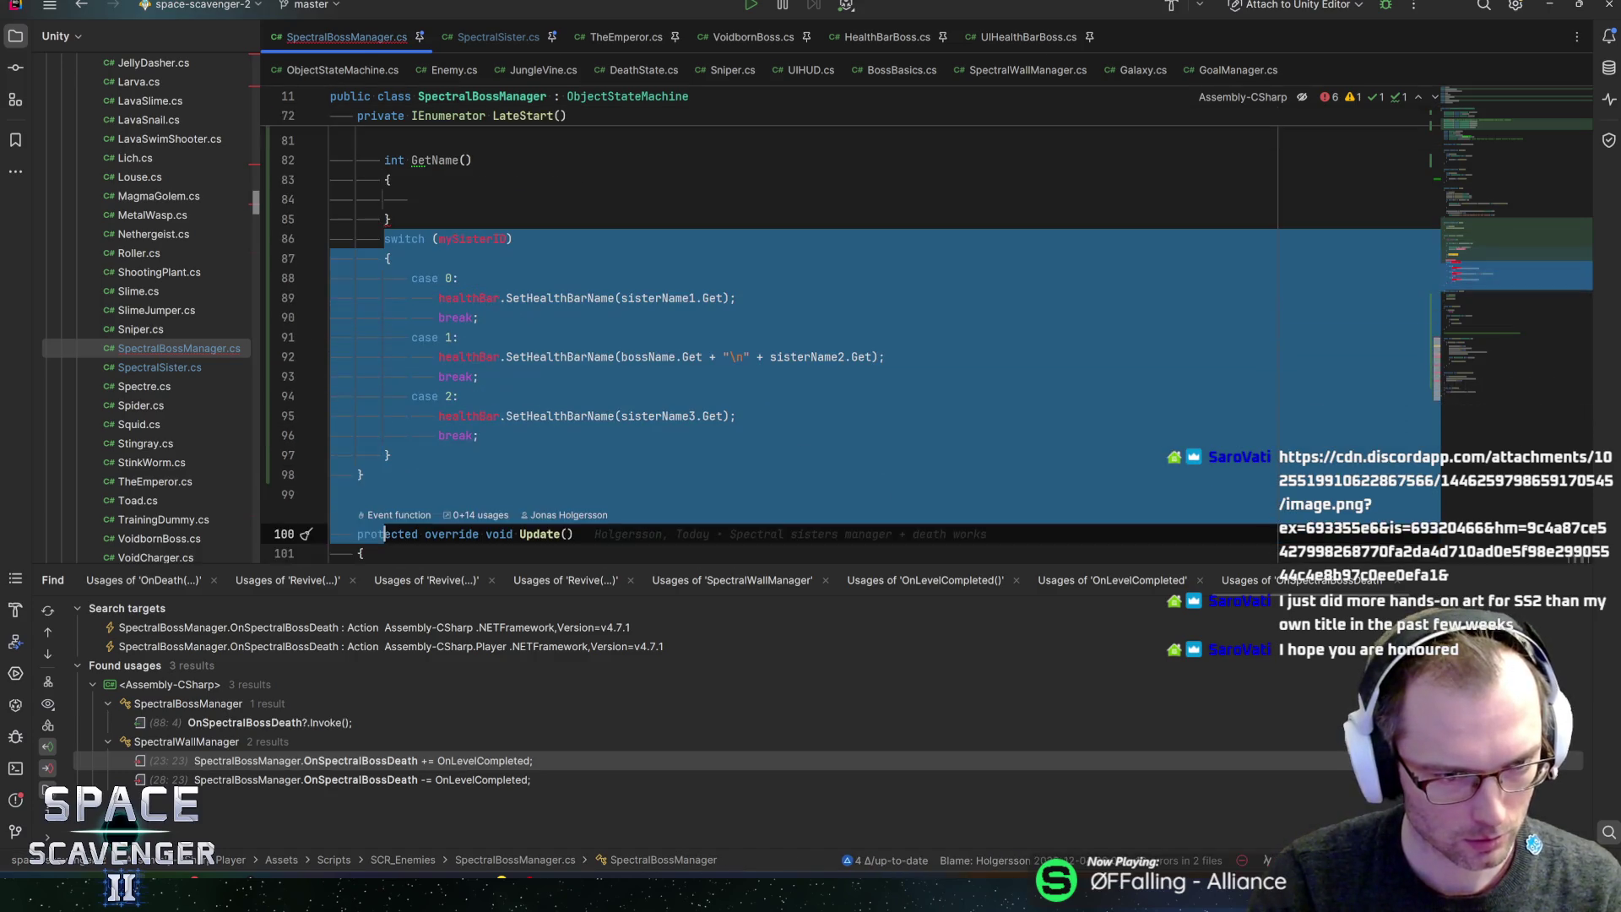
{"action": "key", "text": "ctrl+shift+Up"}
{"action": "key", "text": "ctrl+shift+Up"}
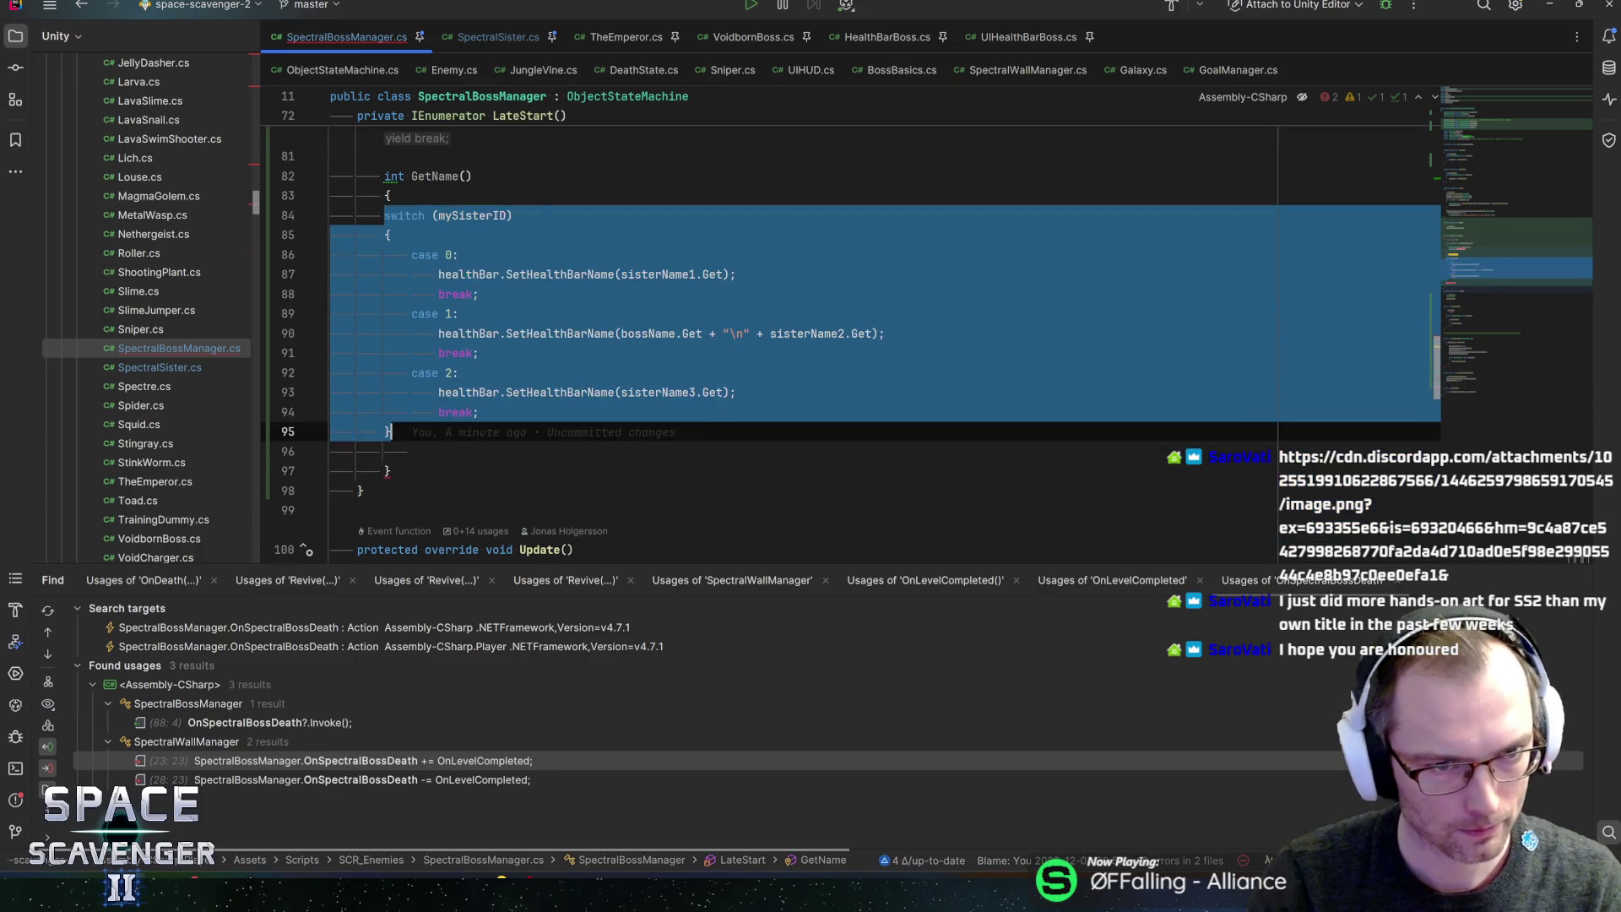
{"action": "key", "text": "Escape"}
- Give GetName an int i parameter and switch on i instead of mySisterID
{"action": "scroll", "coordinate": [760, 338], "scroll_direction": "up", "scroll_amount": 3}
{"action": "left_click", "coordinate": [465, 353]}
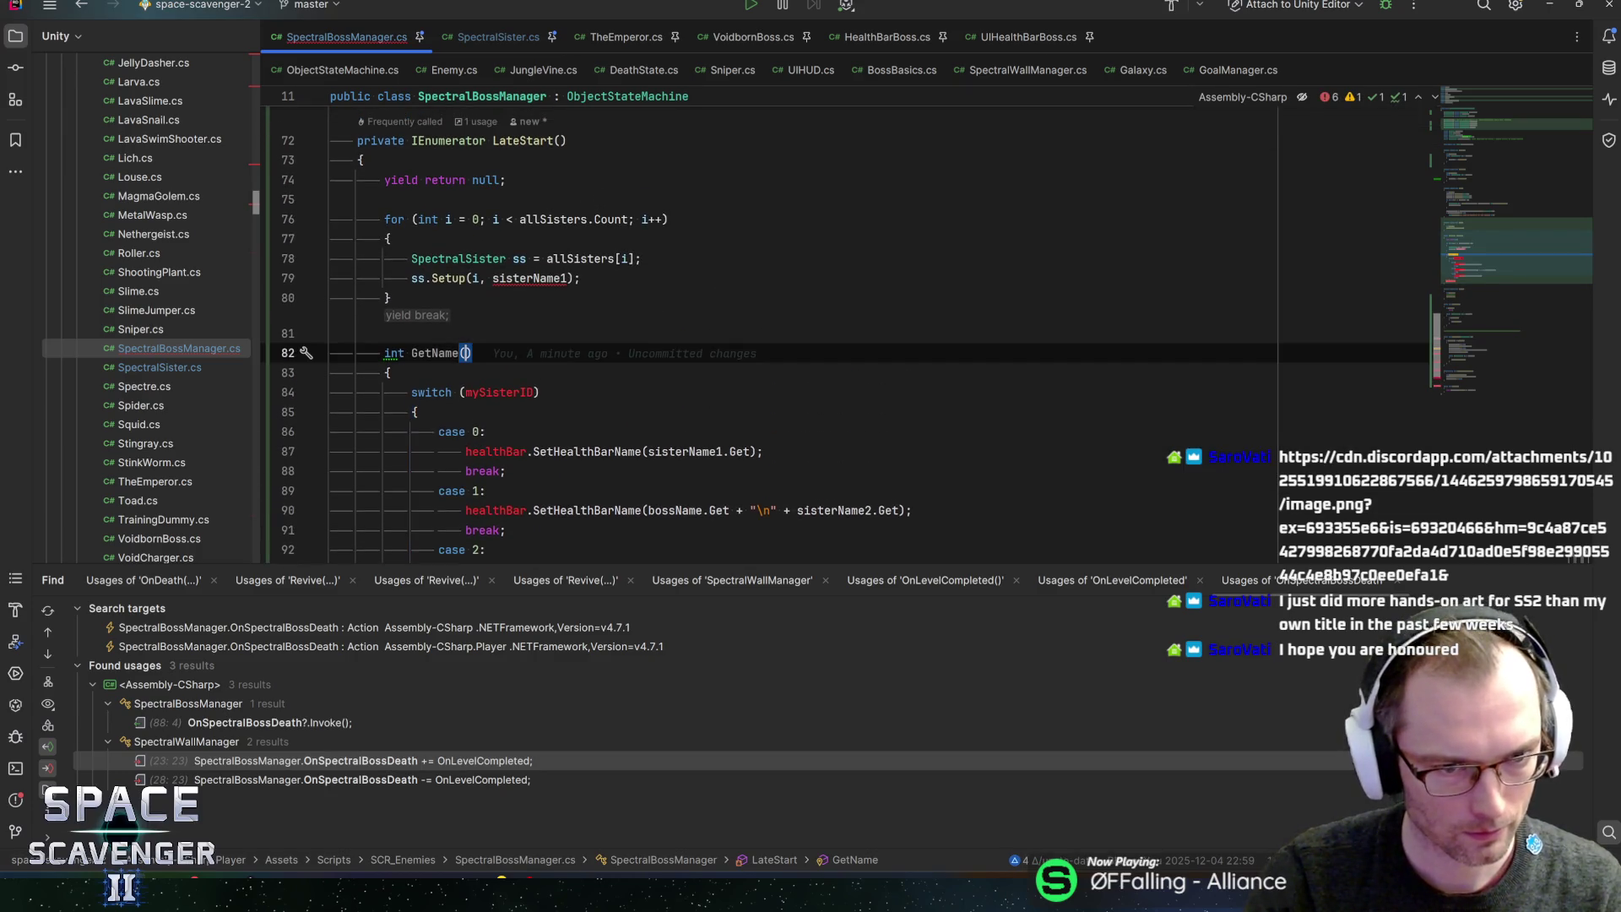
{"action": "type", "text": "int i"}
{"action": "key", "text": "Down"}
{"action": "double_click", "coordinate": [499, 393]}
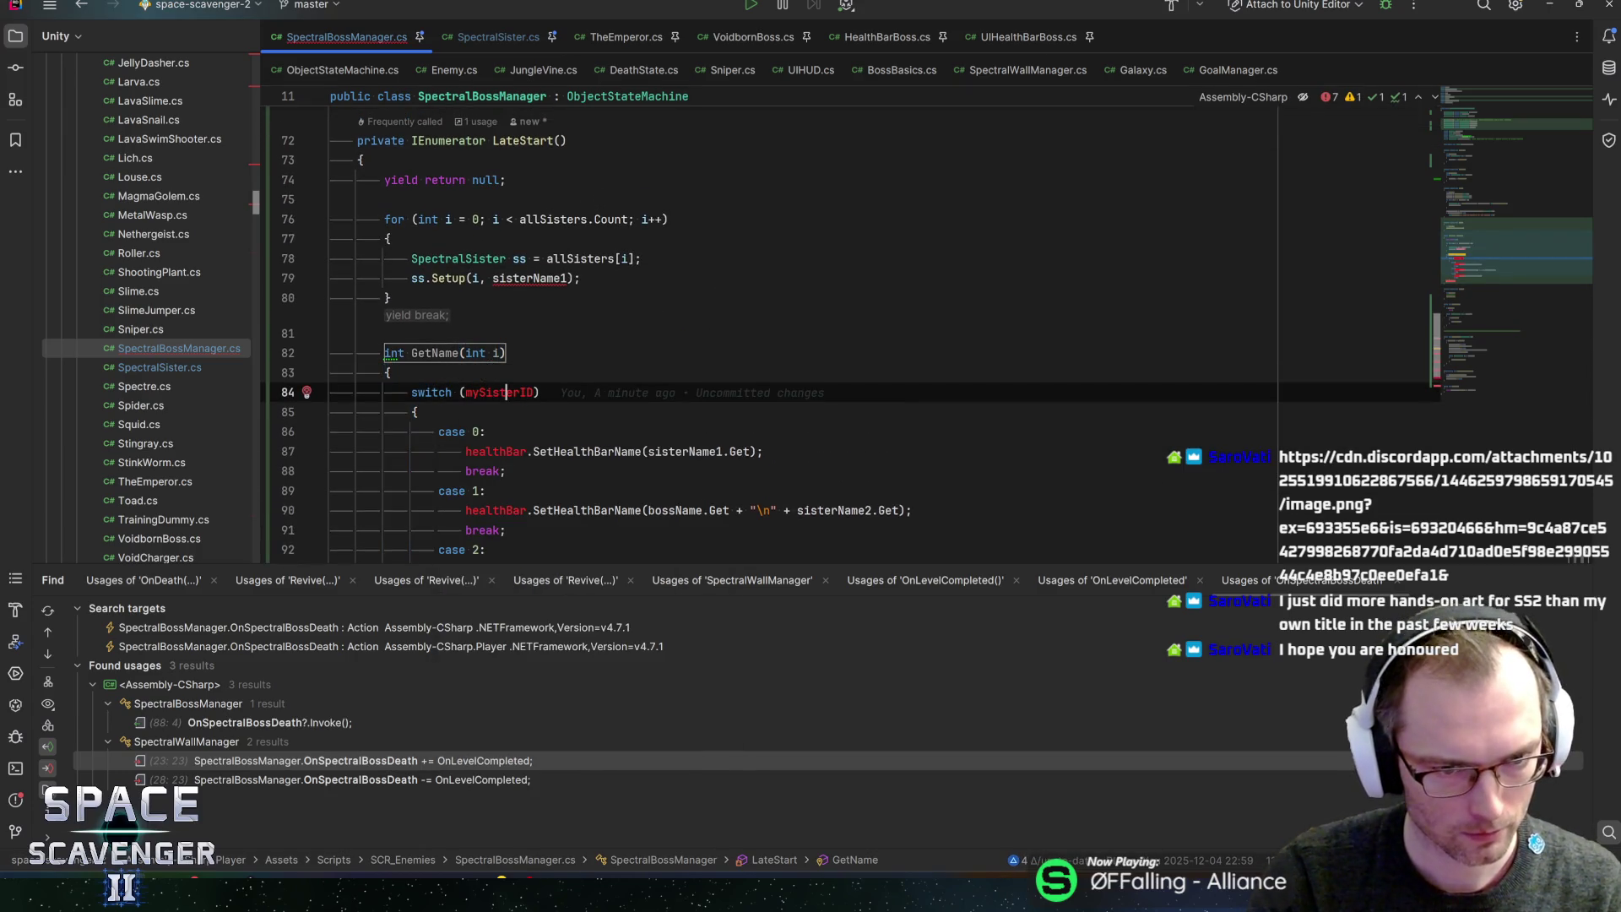
{"action": "type", "text": "i"}
{"action": "key", "text": "Escape"}
{"action": "key", "text": "Down"}
- Make case 0 return sisterName1.Get and change GetName's return type from int to string
{"action": "left_click", "coordinate": [479, 452]}
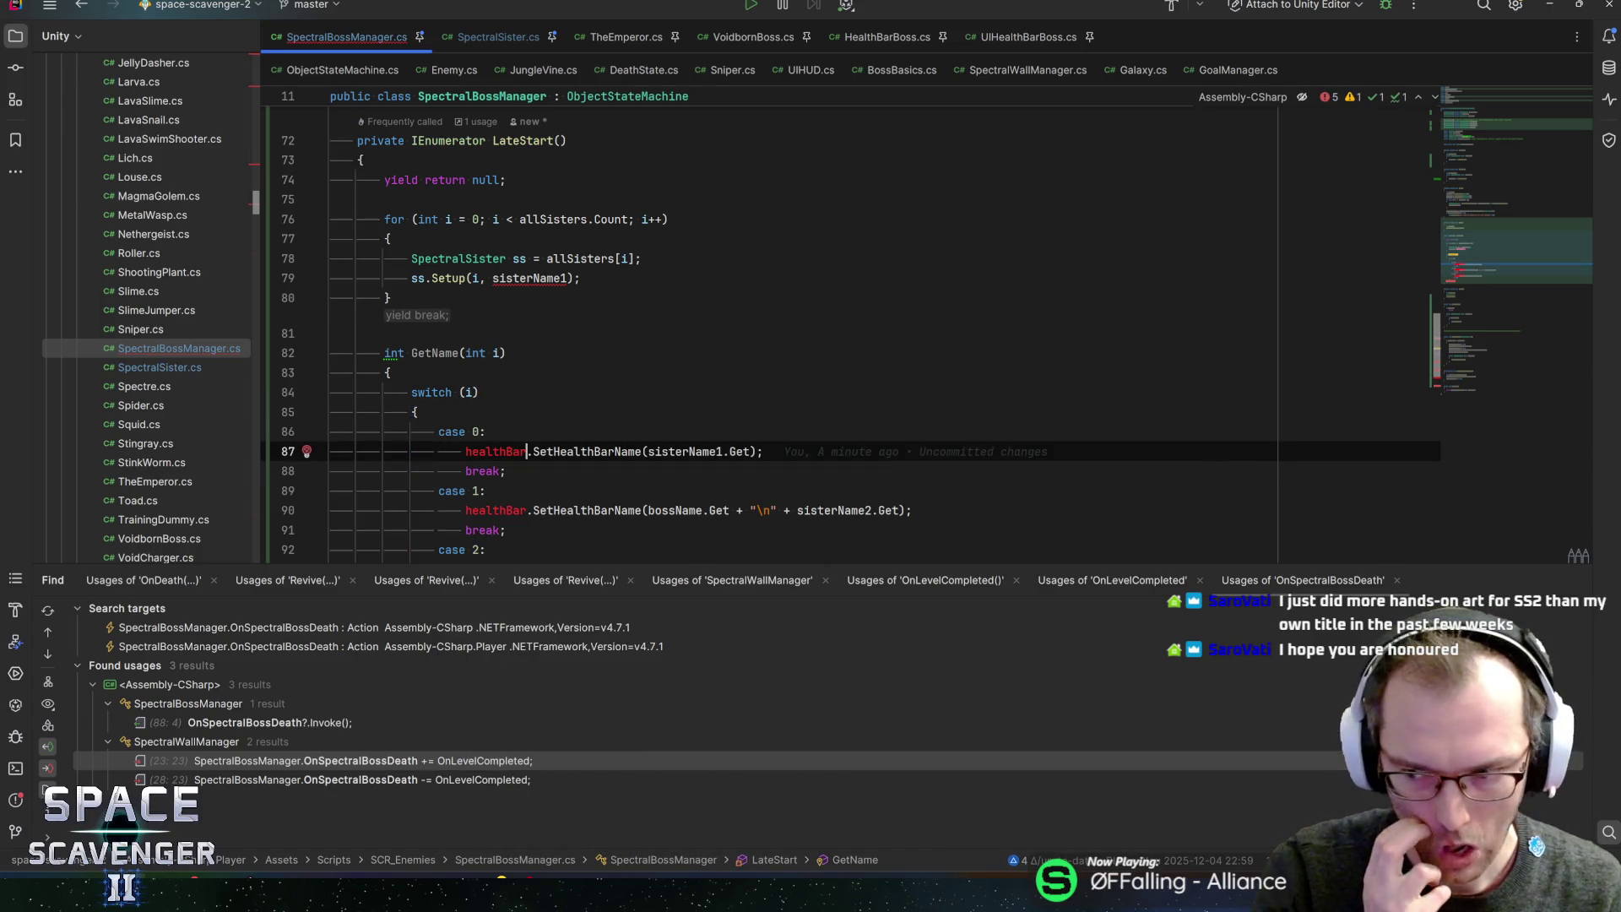
{"action": "scroll", "coordinate": [852, 329], "scroll_direction": "down", "scroll_amount": 1}
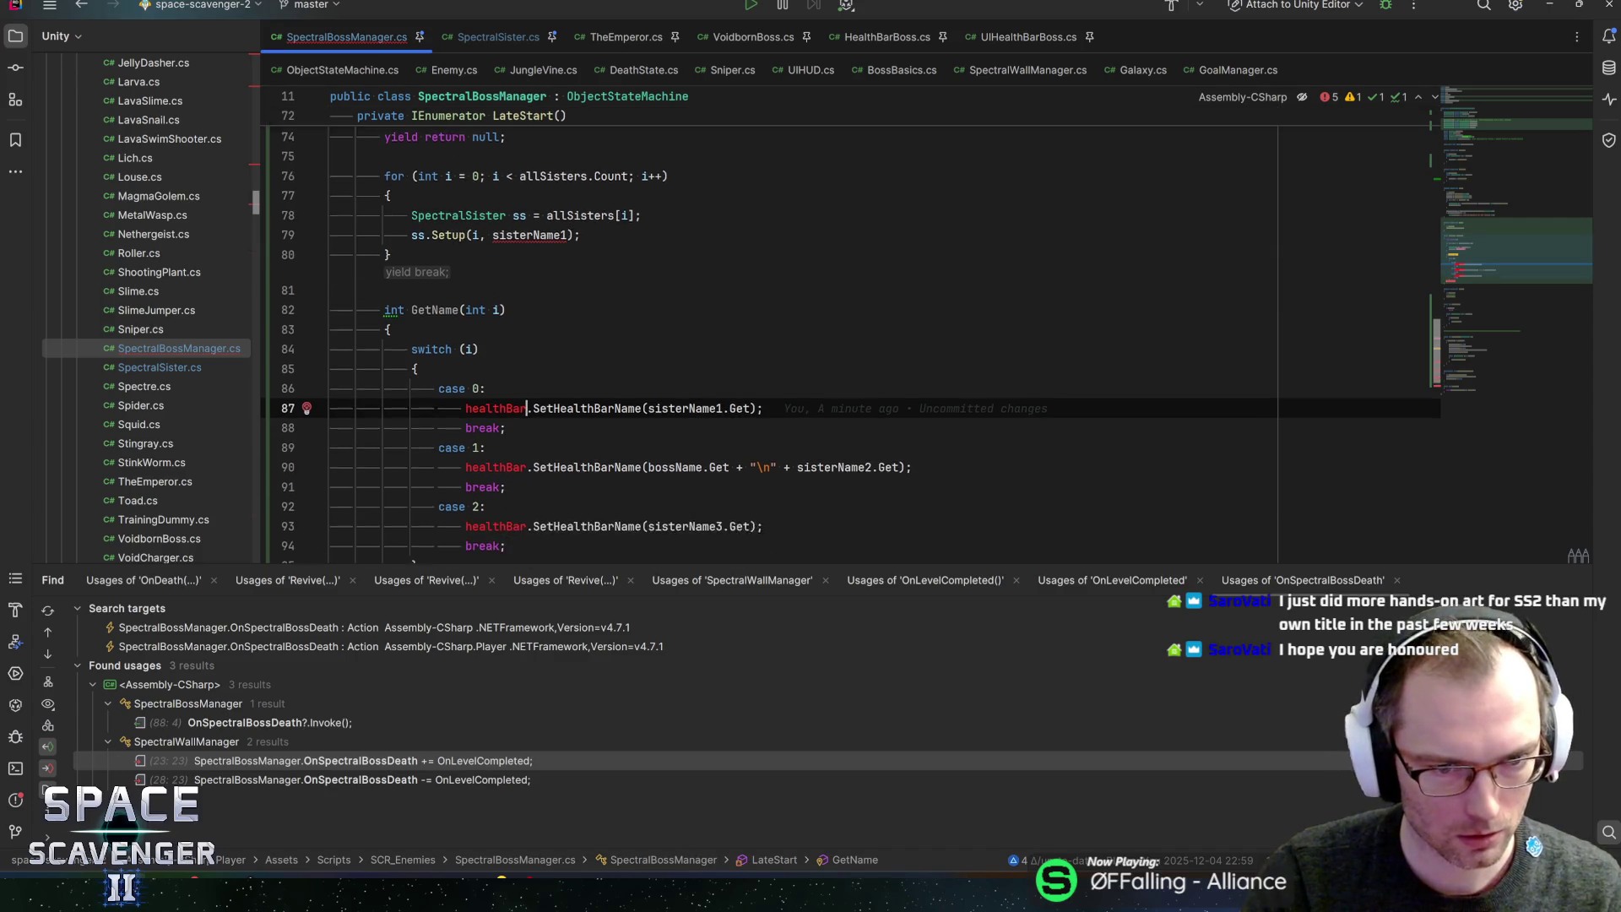
{"action": "key", "text": "Up"}
{"action": "key", "text": "Return"}
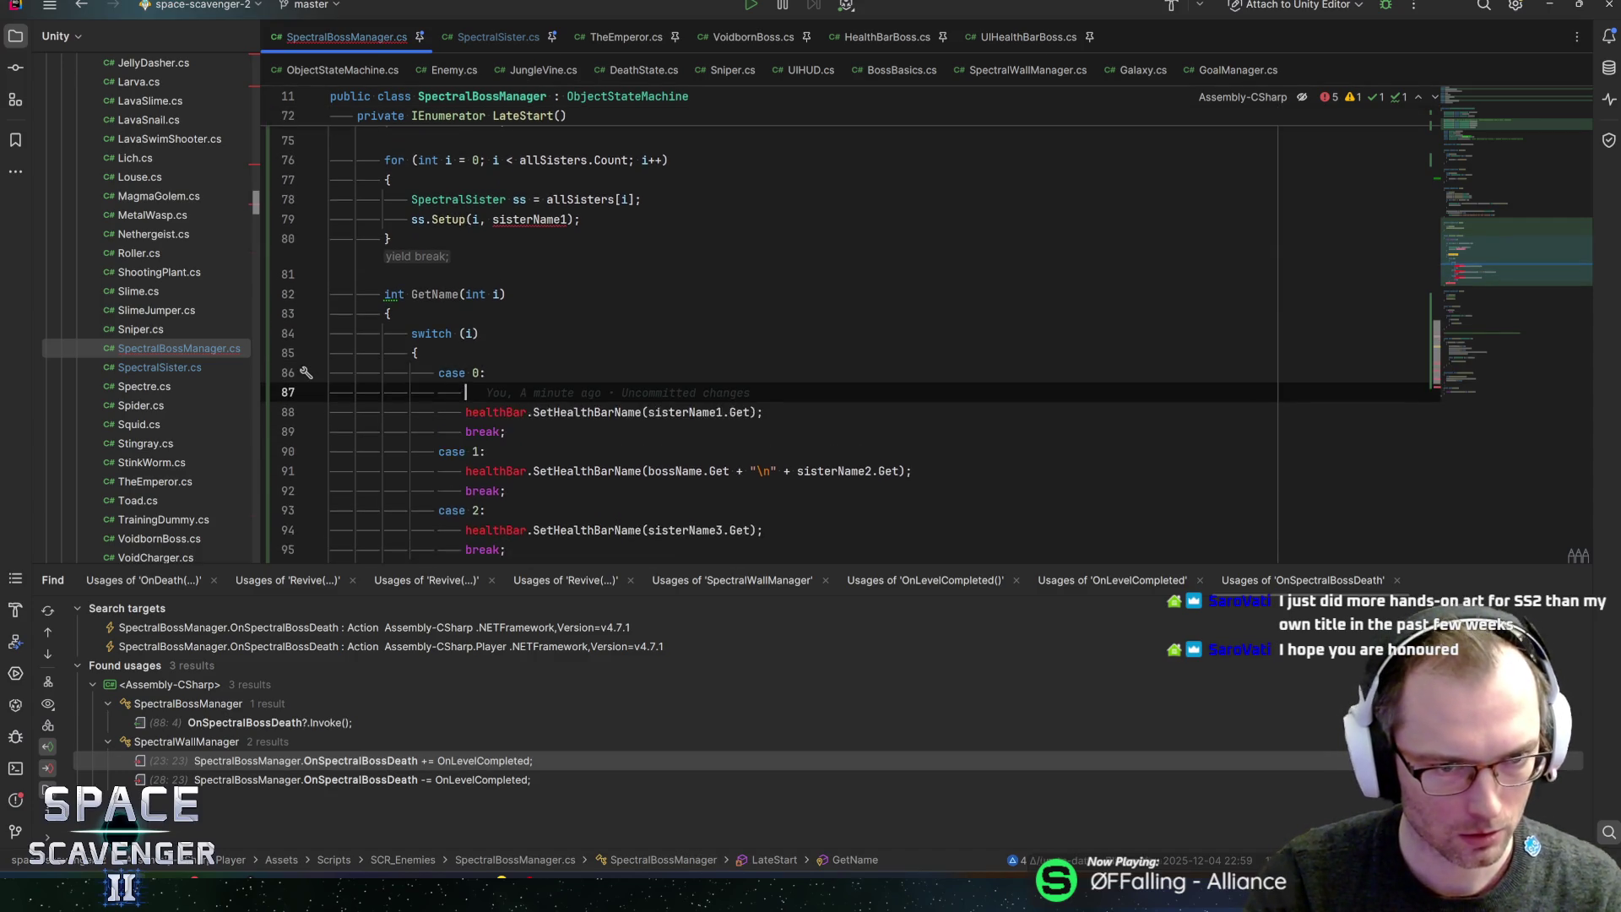
{"action": "type", "text": "return "}
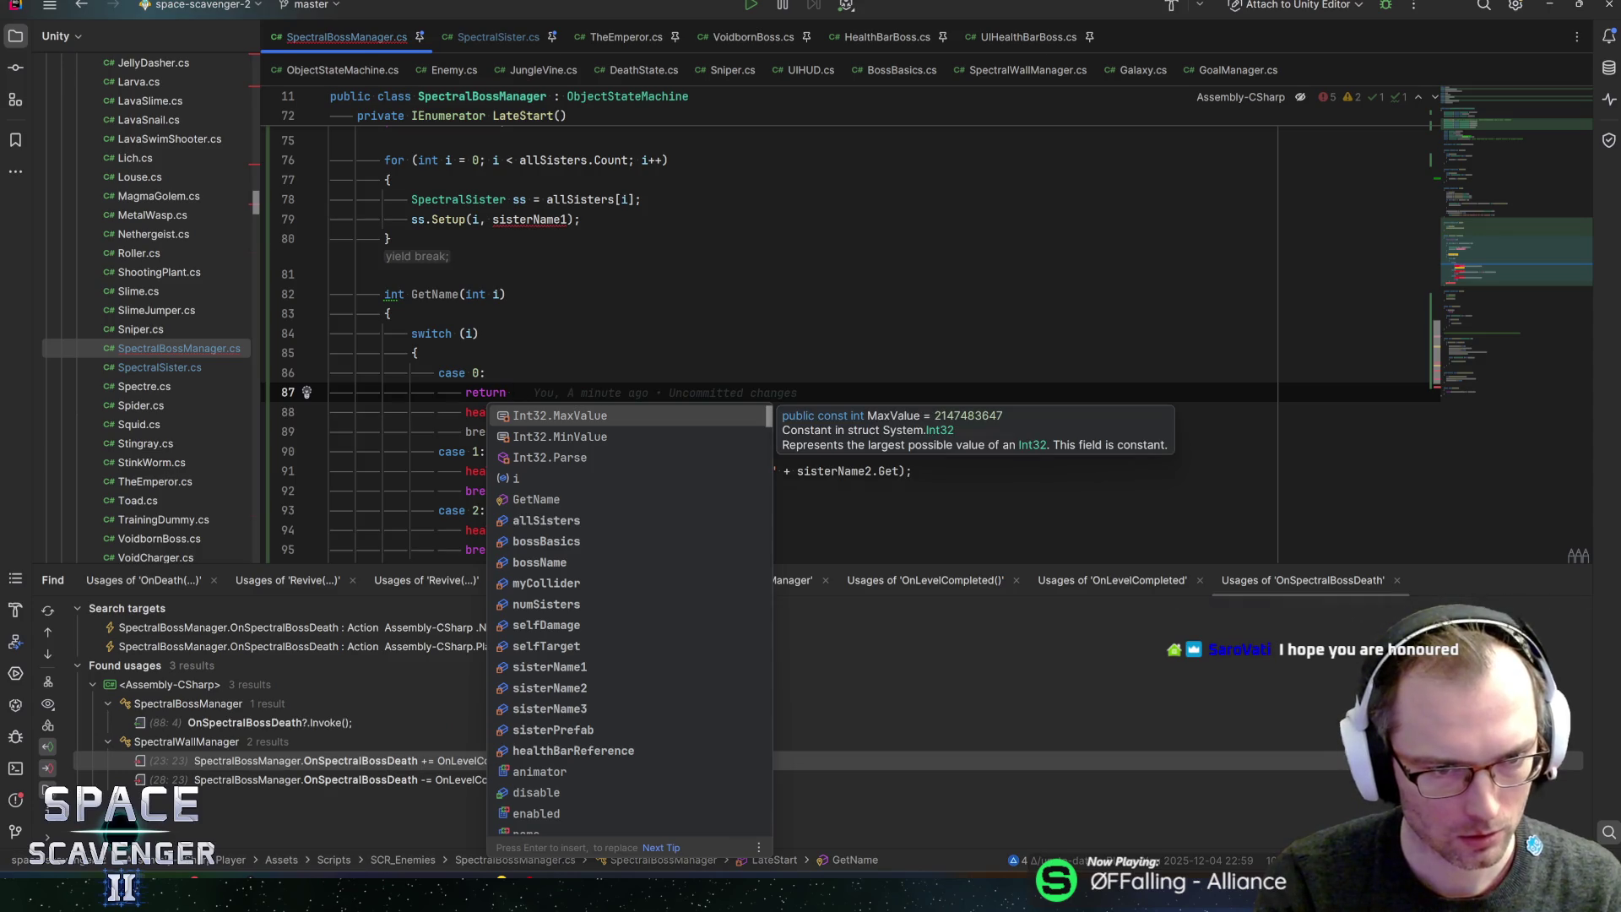
{"action": "type", "text": "sisterName1;"}
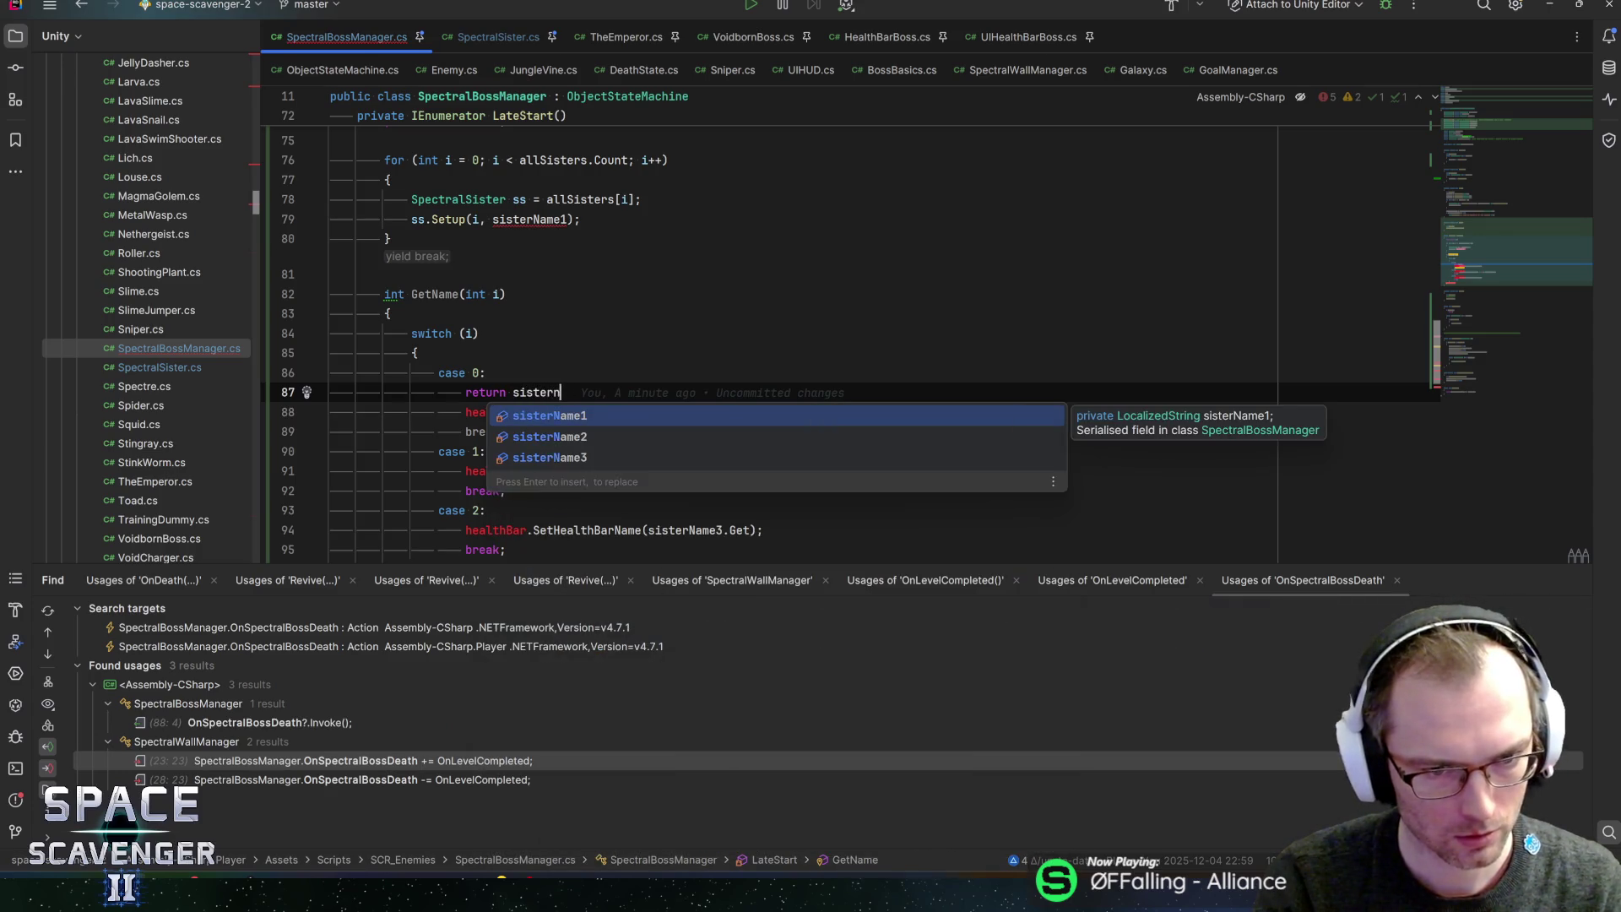
{"action": "key", "text": "Left"}
{"action": "type", "text": ".ge"}
{"action": "key", "text": "Return"}
{"action": "double_click", "coordinate": [395, 294]}
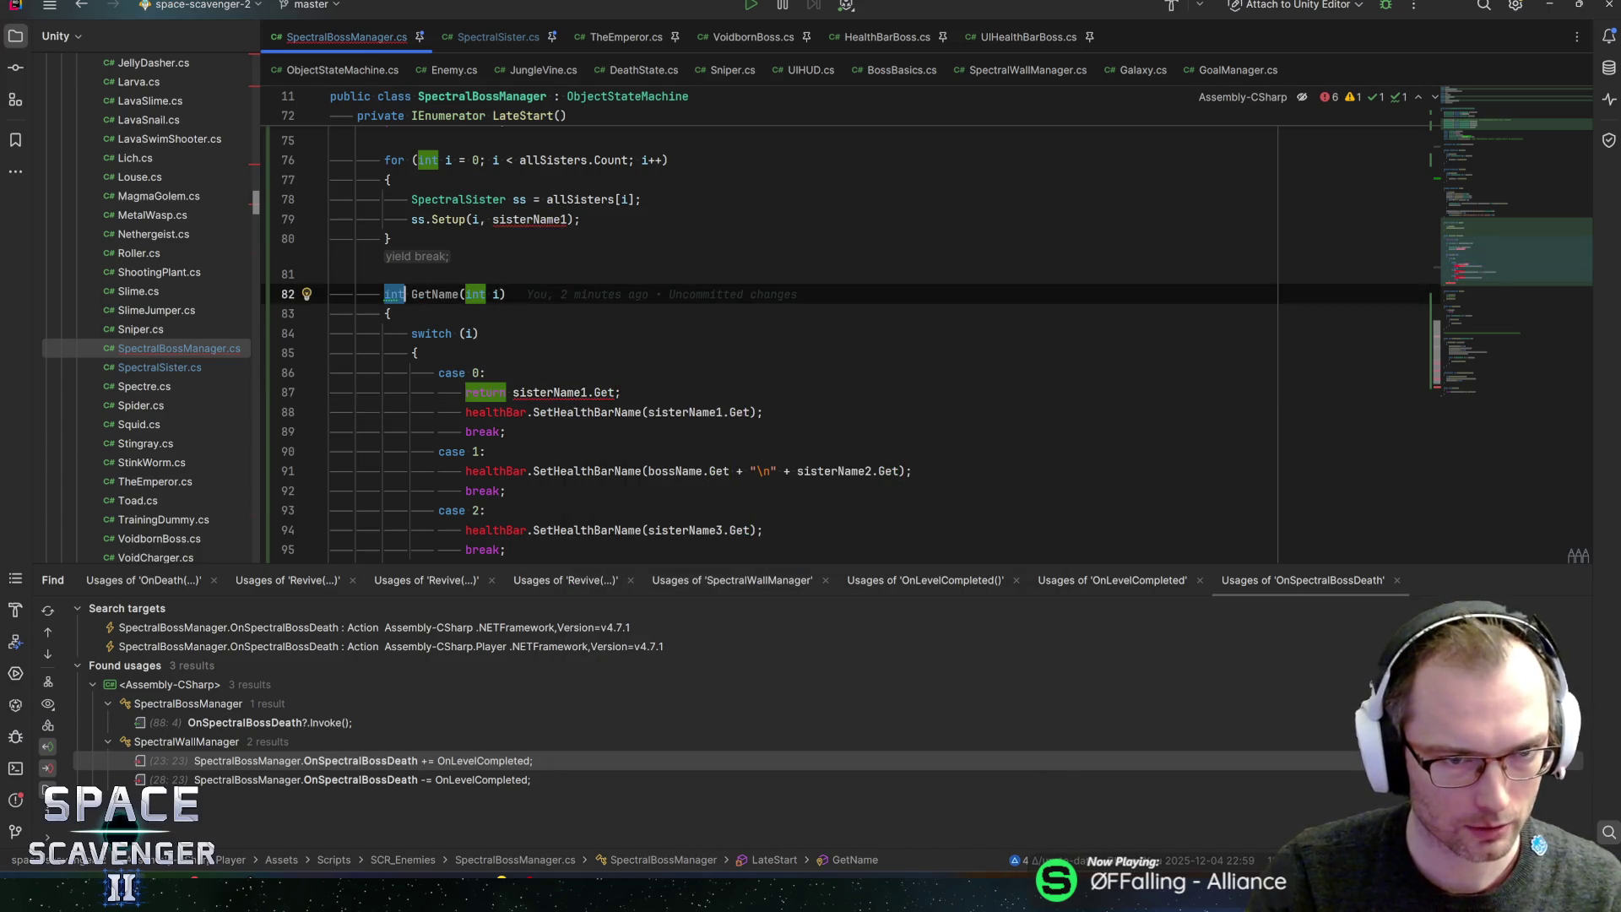
{"action": "type", "text": "string"}
{"action": "key", "text": "End"}
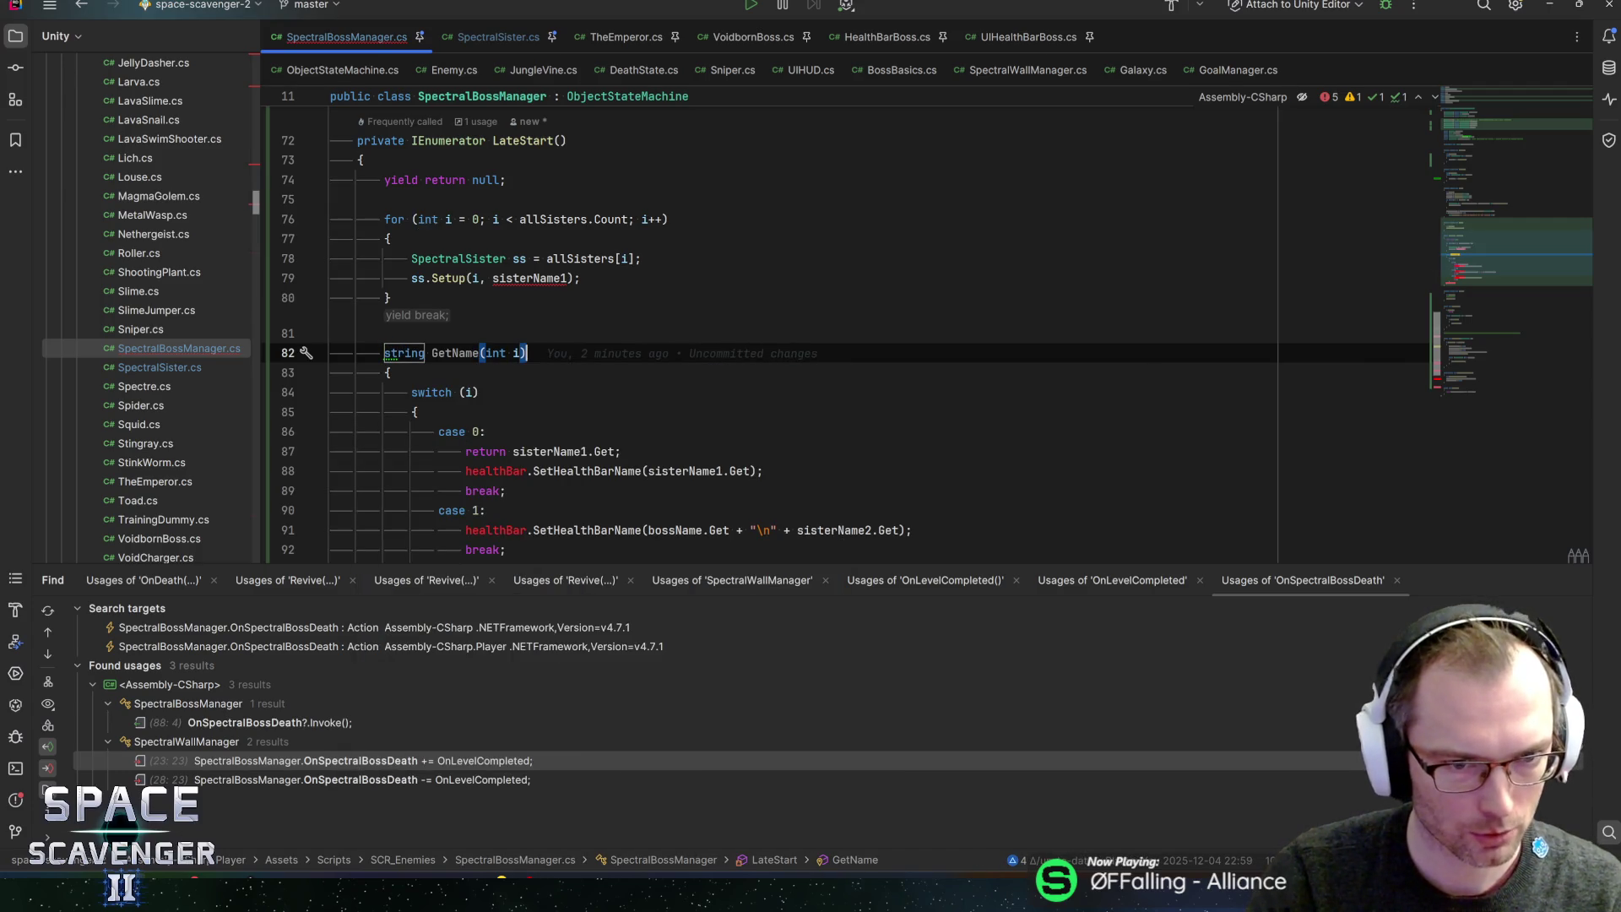
- Remove case 0's old healthBar and break lines; make case 1 return sisterName2.Get
{"action": "key", "text": "Down"}
{"action": "key", "text": "Down"}
{"action": "key", "text": "Down"}
{"action": "key", "text": "Down"}
{"action": "key", "text": "ctrl+x"}
{"action": "key", "text": "ctrl+x"}
{"action": "key", "text": "Down"}
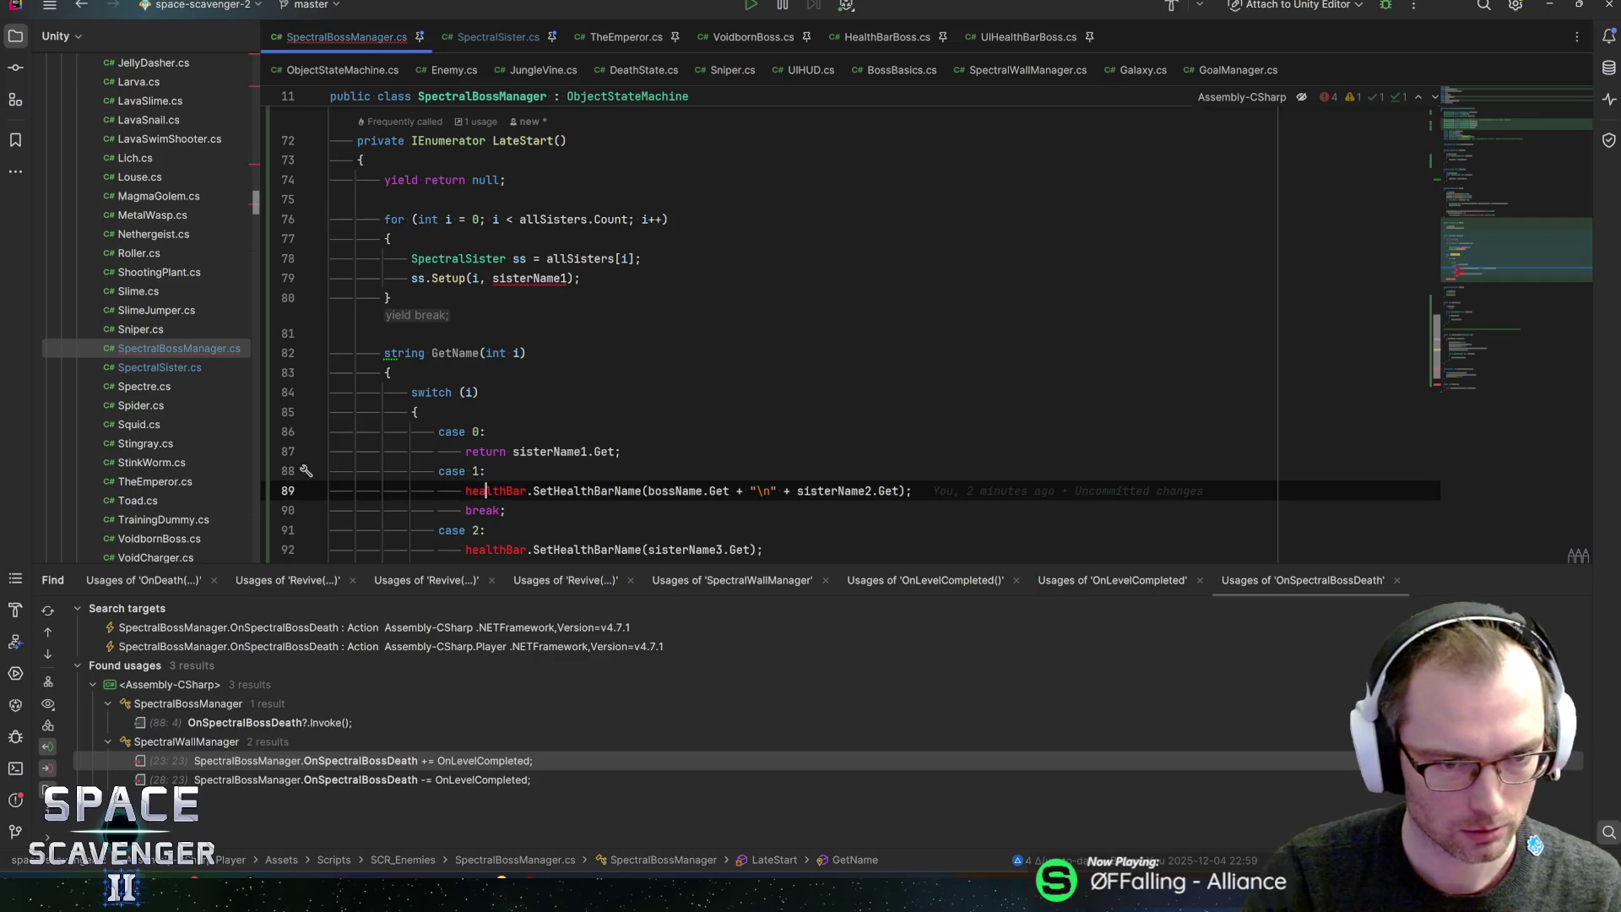
{"action": "key", "text": "Up"}
{"action": "key", "text": "Up"}
{"action": "key", "text": "ctrl+Right"}
{"action": "key", "text": "ctrl+shift+Right"}
{"action": "key", "text": "ctrl+shift+Right"}
{"action": "key", "text": "ctrl+shift+Right"}
{"action": "key", "text": "Down"}
{"action": "key", "text": "Down"}
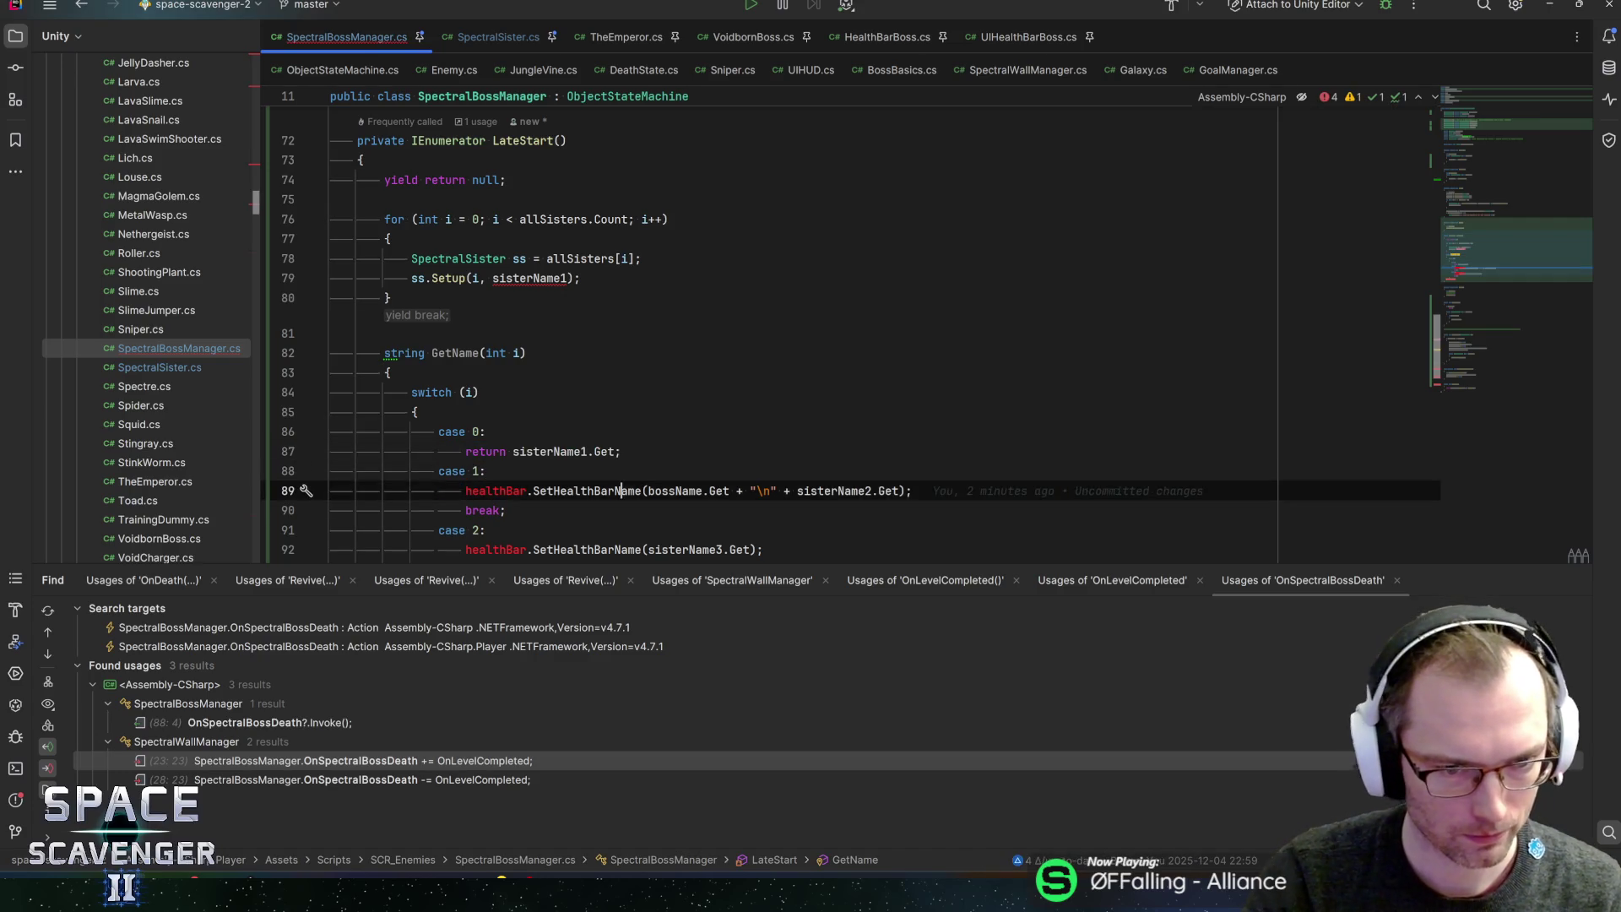
{"action": "key", "text": "ctrl+v"}
{"action": "key", "text": "Up"}
{"action": "key", "text": "Delete"}
{"action": "type", "text": "2"}
{"action": "key", "text": "Down"}
{"action": "key", "text": "ctrl+x"}
{"action": "key", "text": "ctrl+x"}
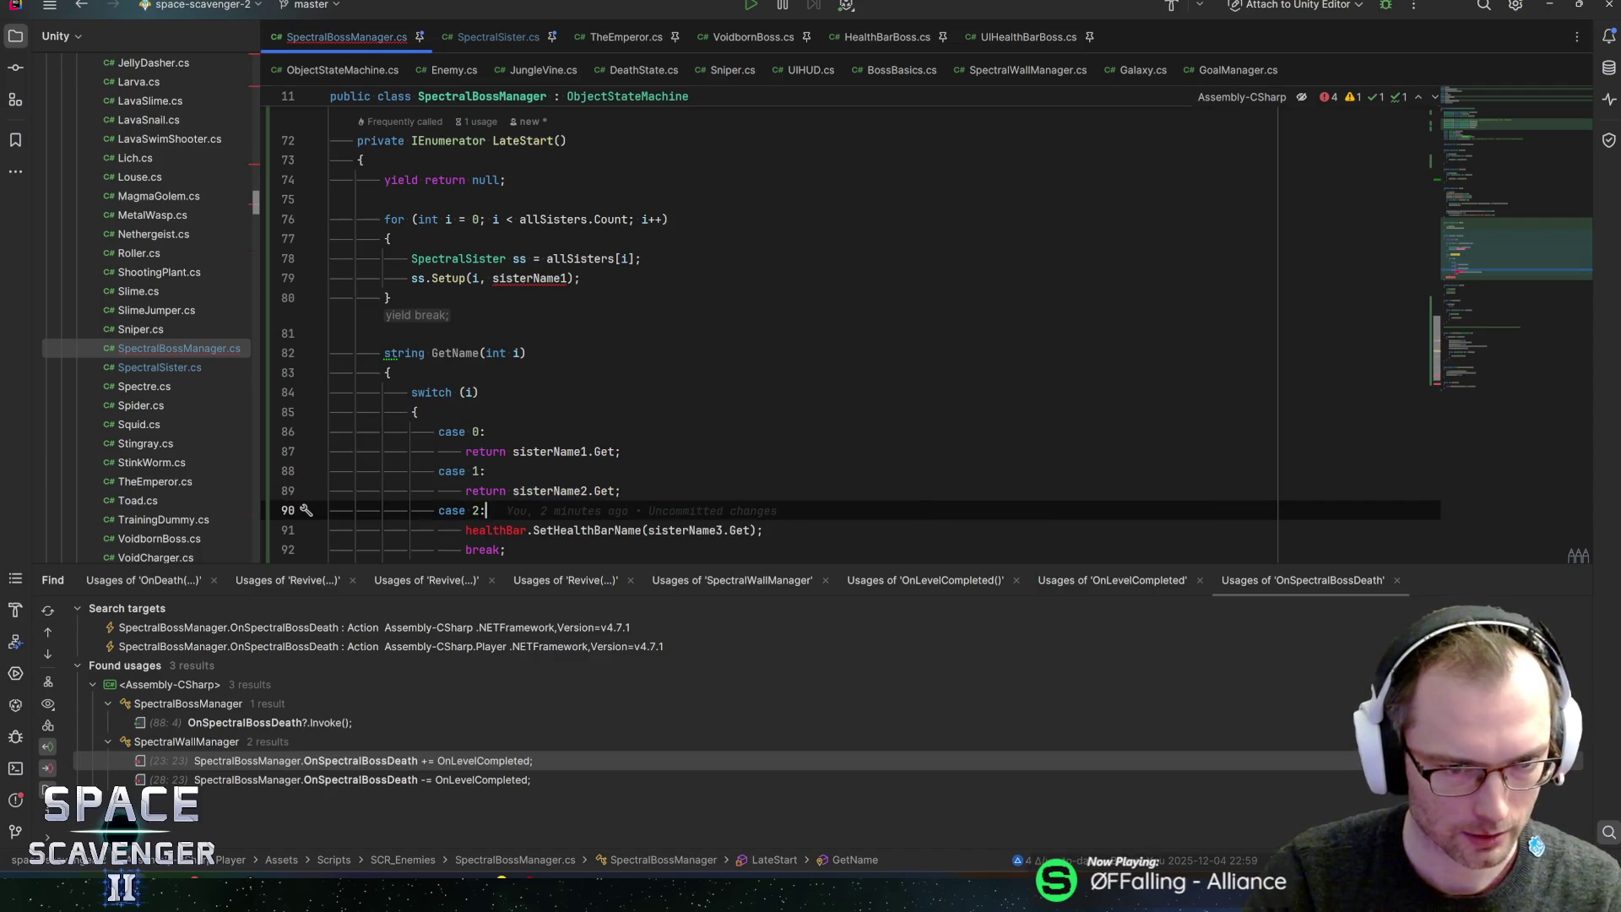
- Replace case 2's healthBar call with return sisterName3.Get and delete its break line
{"action": "key", "text": "Down"}
{"action": "key", "text": "shift+Home"}
{"action": "key", "text": "ctrl+v"}
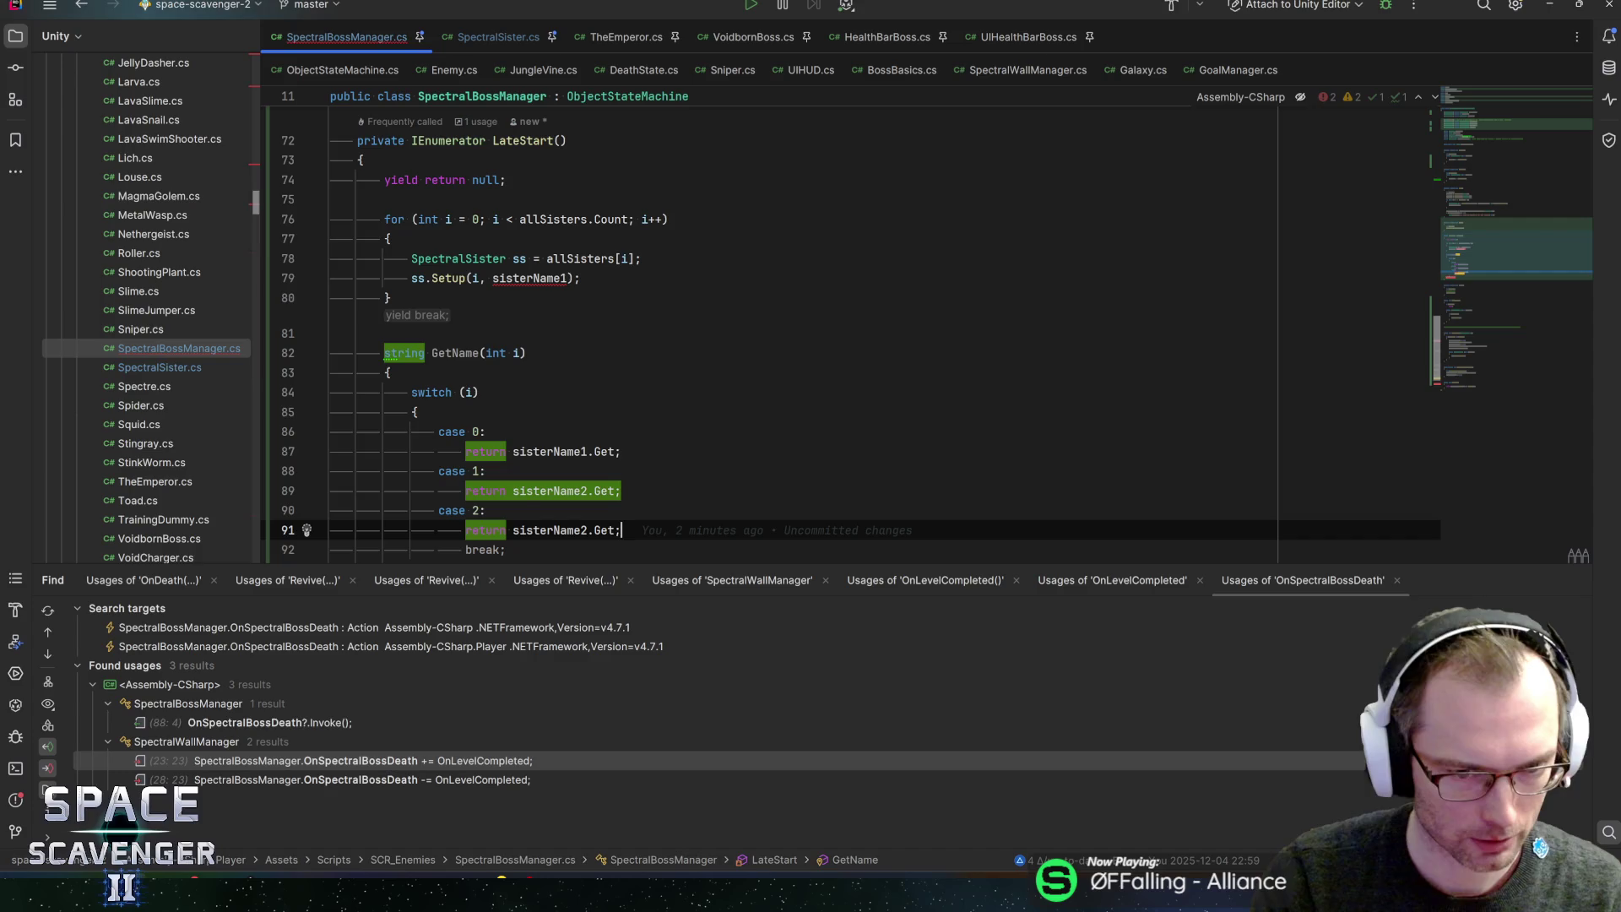
{"action": "key", "text": "Left"}
{"action": "key", "text": "Left"}
{"action": "key", "text": "Left"}
{"action": "key", "text": "BackSpace"}
{"action": "type", "text": "2"}
{"action": "key", "text": "BackSpace"}
{"action": "type", "text": "3"}
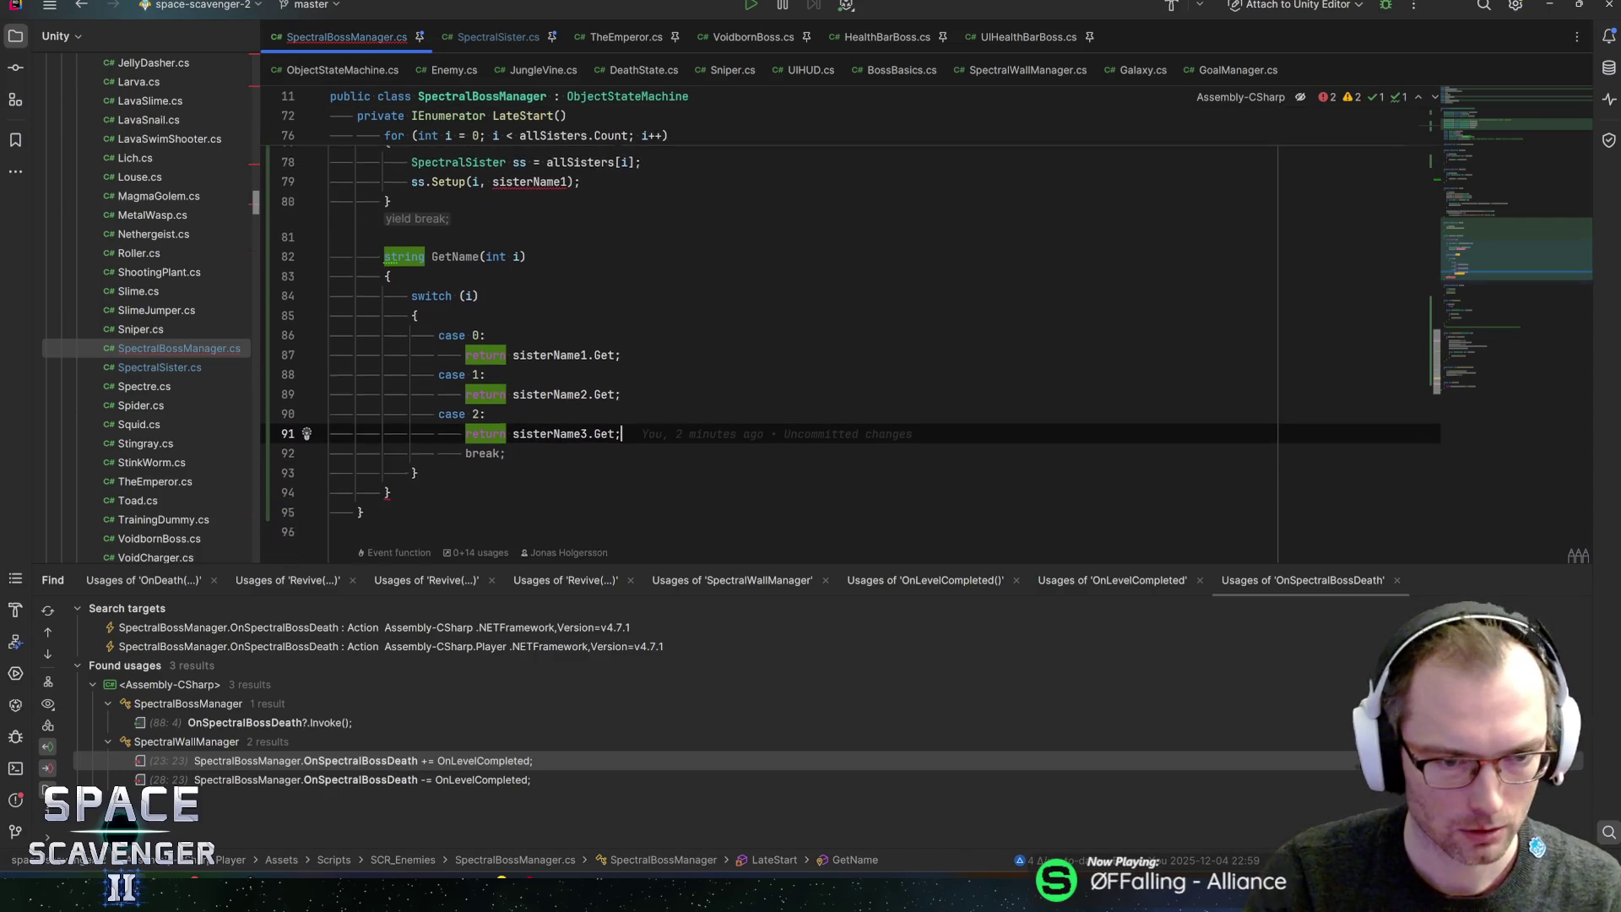
{"action": "key", "text": "Down"}
{"action": "key", "text": "ctrl+x"}
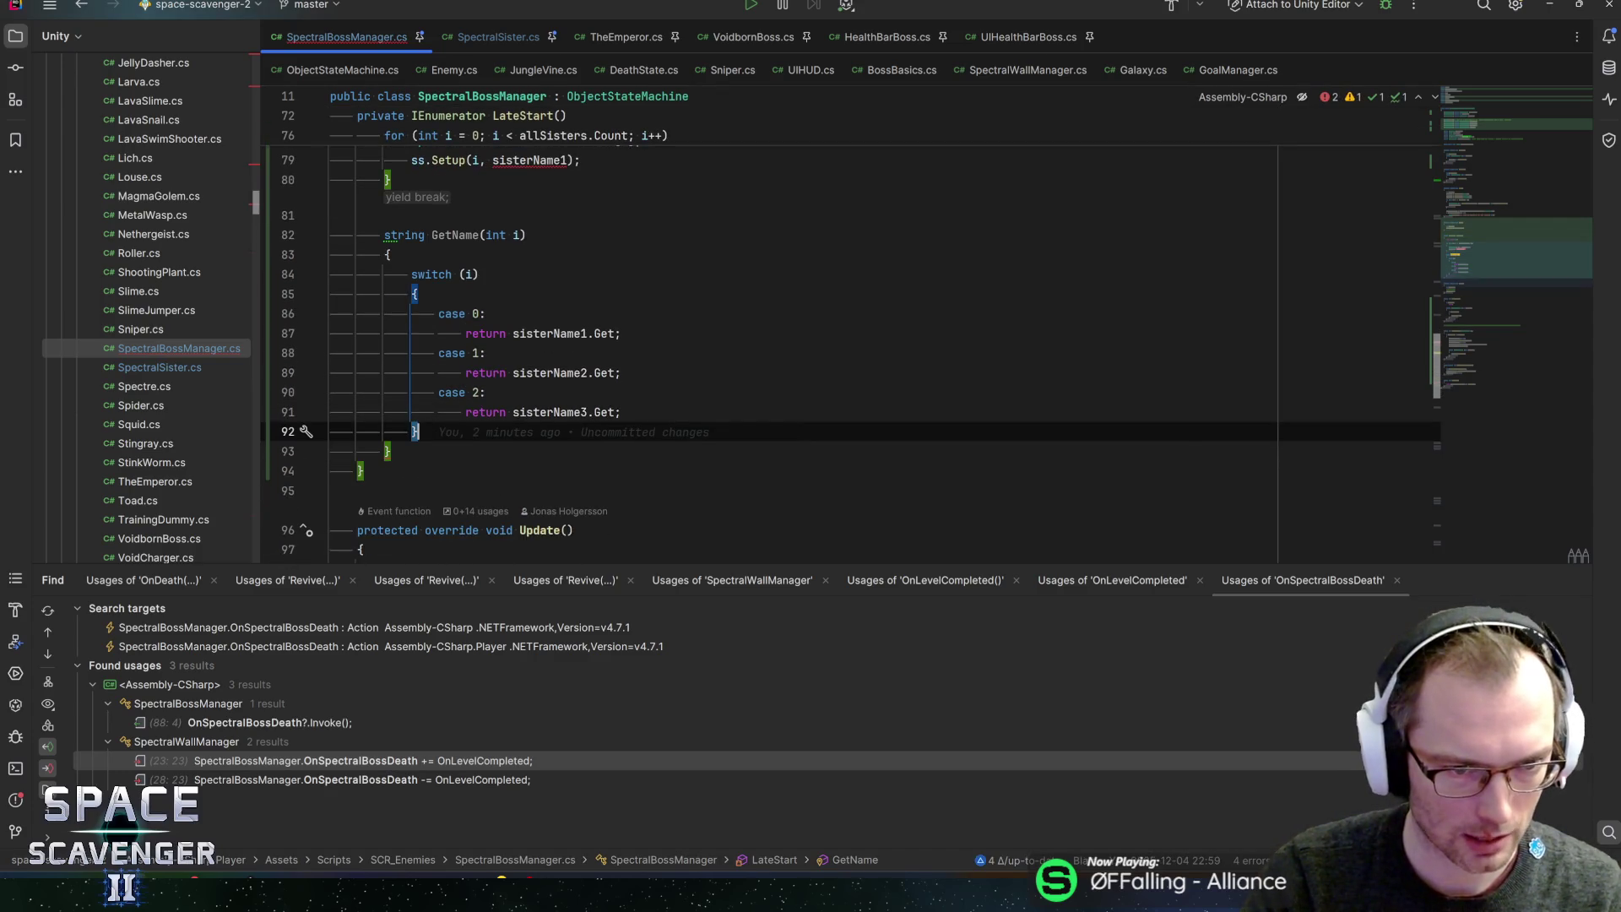
{"action": "key", "text": "Up"}
- Add a fallback 'return sisterName1.Get;' after the switch in GetName
{"action": "key", "text": "Down"}
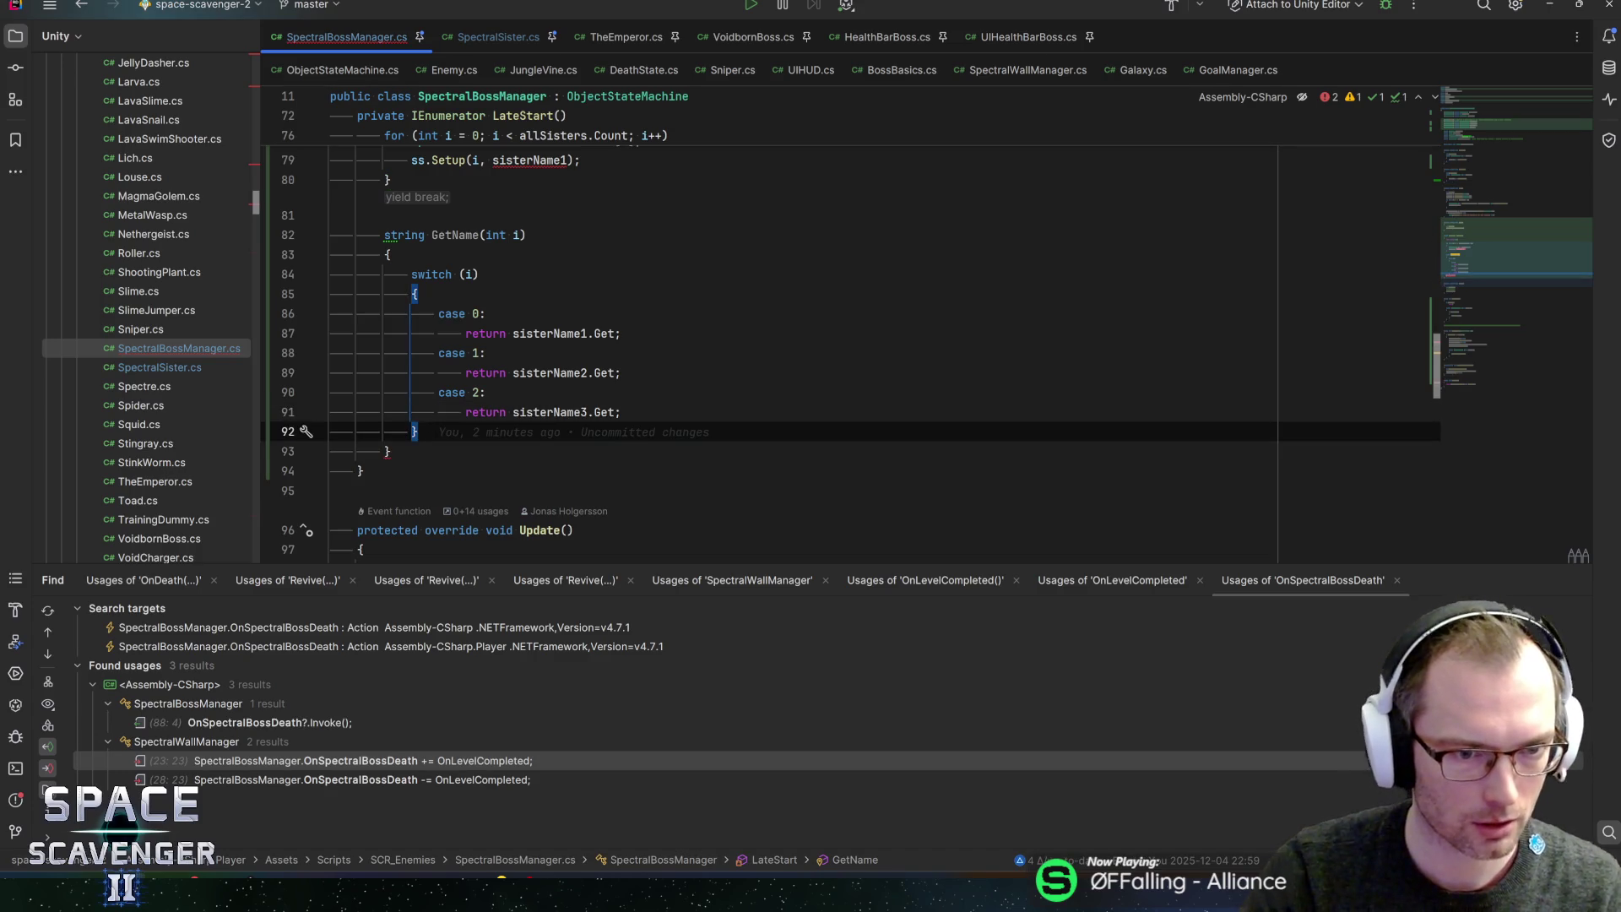
{"action": "key", "text": "Return"}
{"action": "type", "text": "return si"}
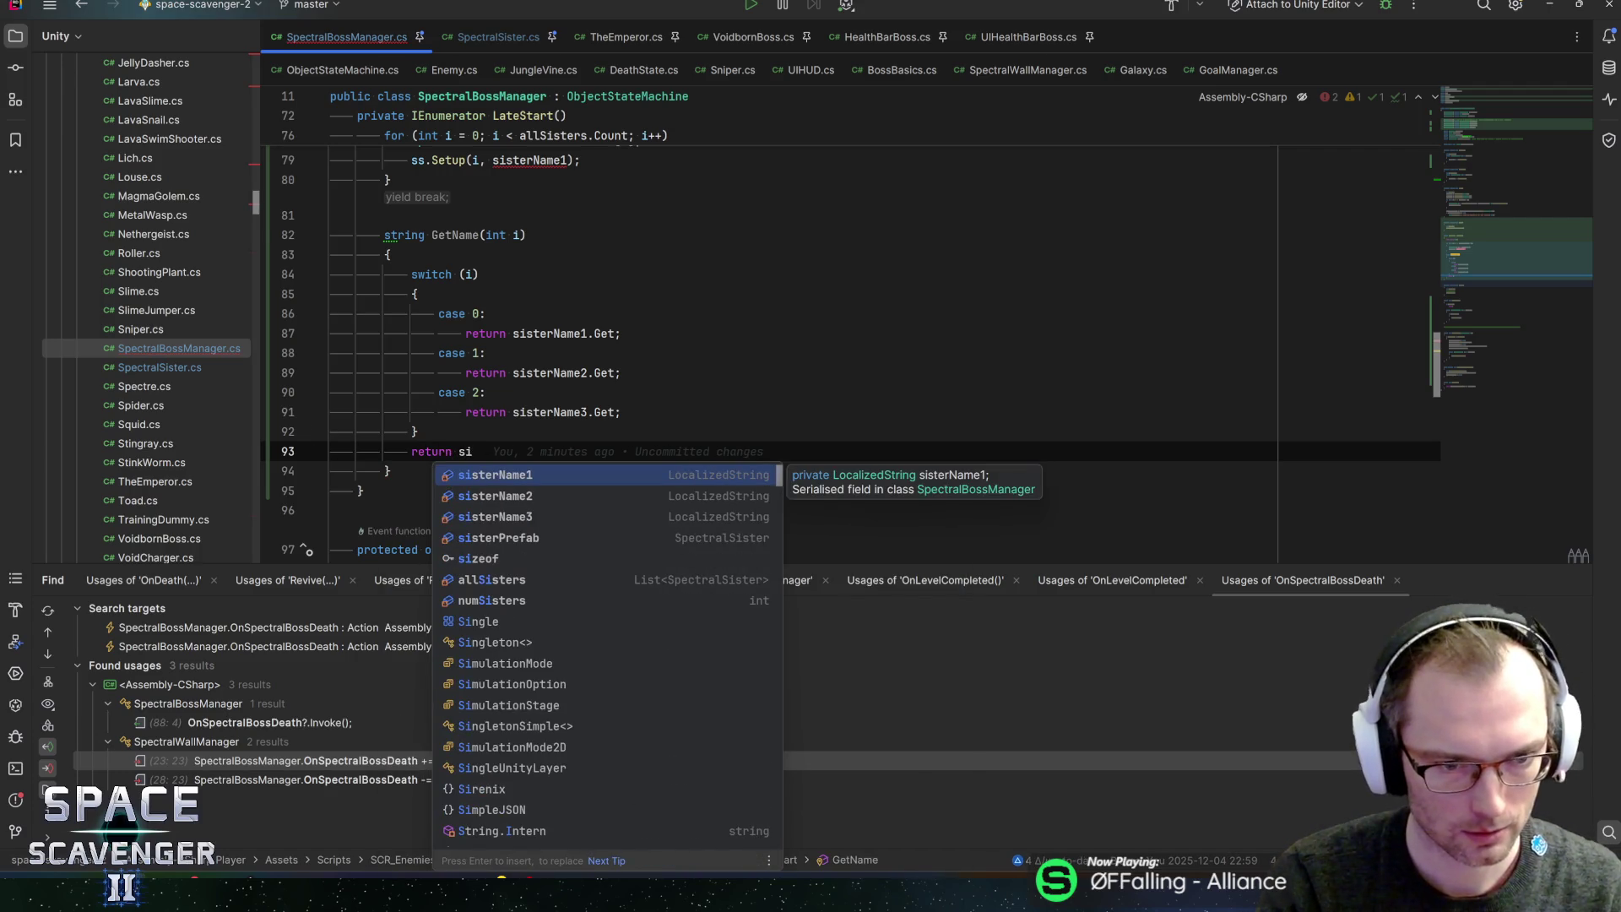
{"action": "type", "text": "sternam"}
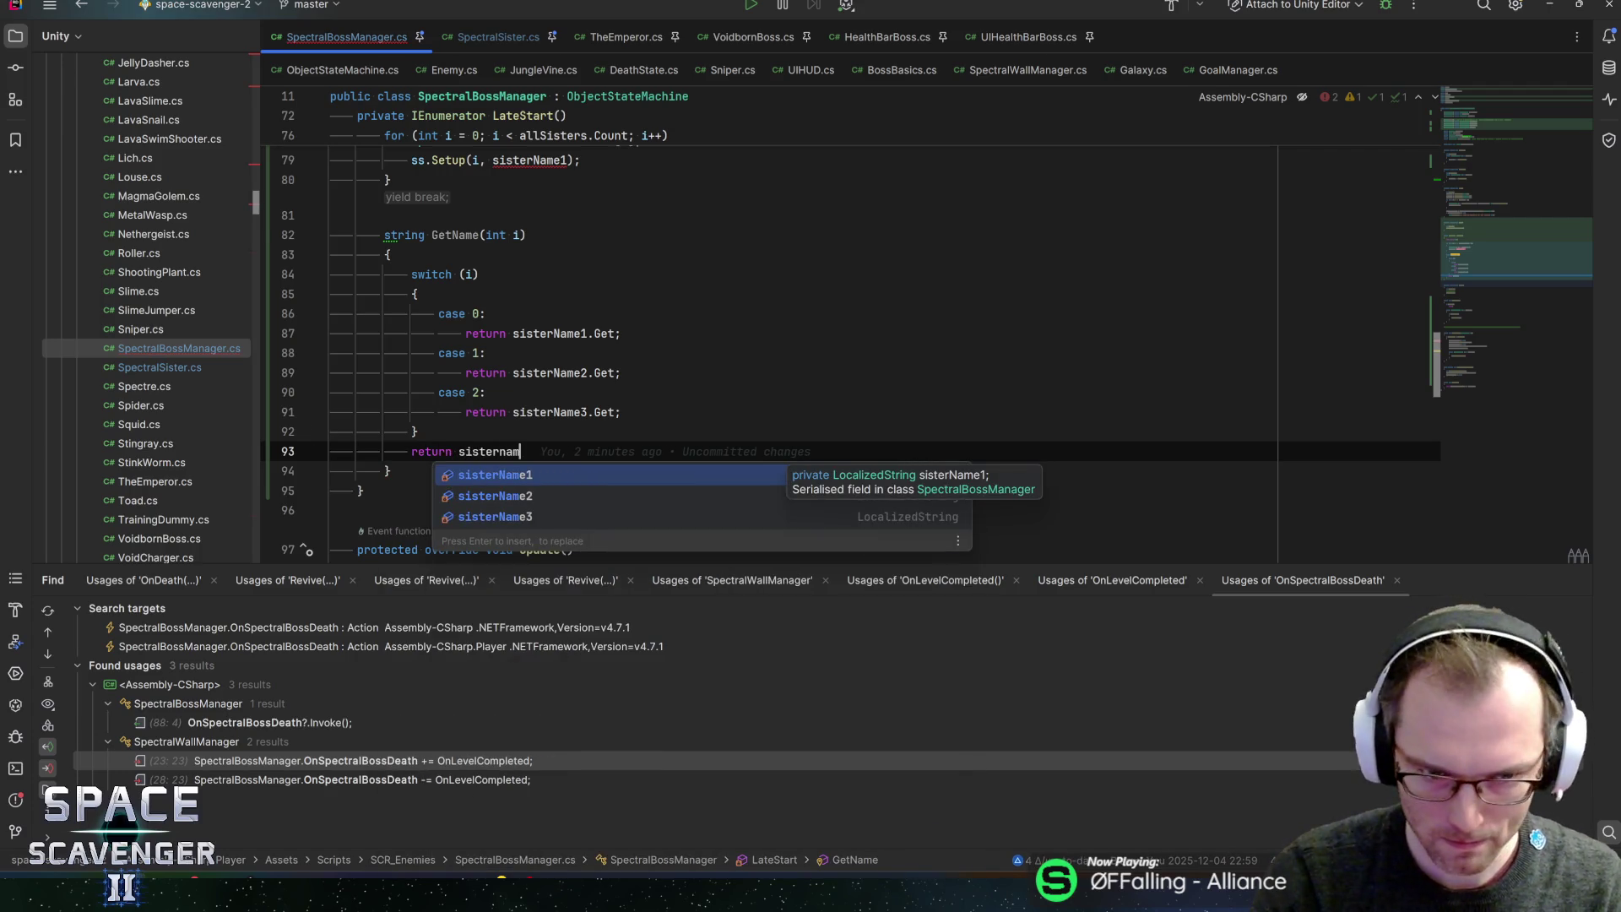
{"action": "key", "text": "Return"}
{"action": "type", "text": ";"}
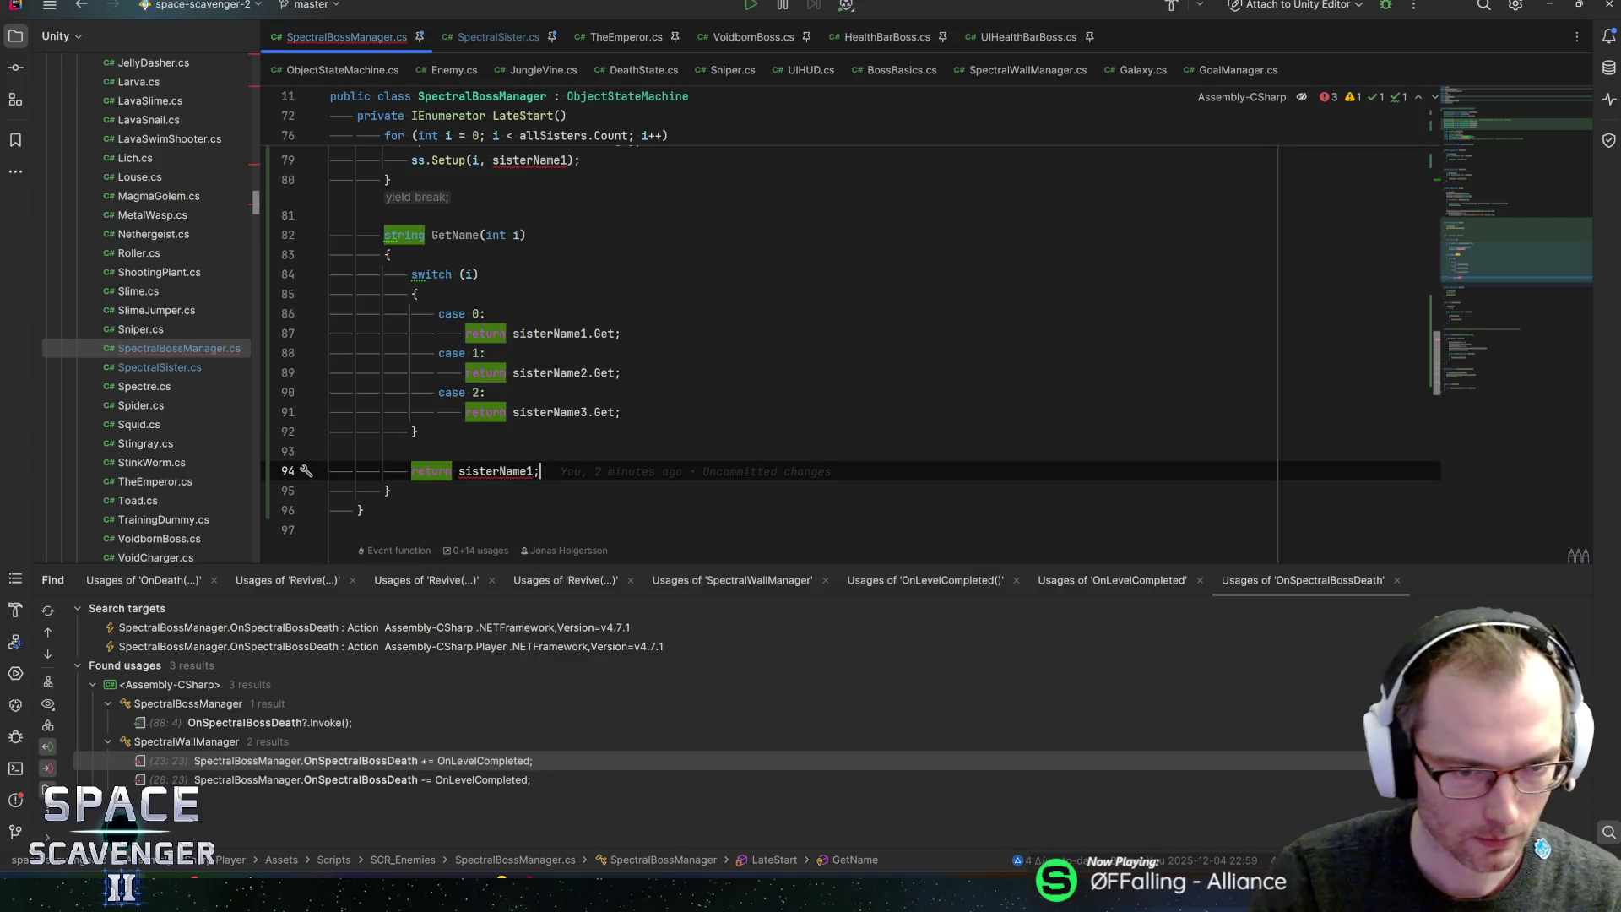
{"action": "key", "text": "Left"}
{"action": "type", "text": "."}
{"action": "key", "text": "Return"}
- Make case 1 return bossName.Get + "\n" + sisterName2.Get, and save the script
{"action": "key", "text": "Up"}
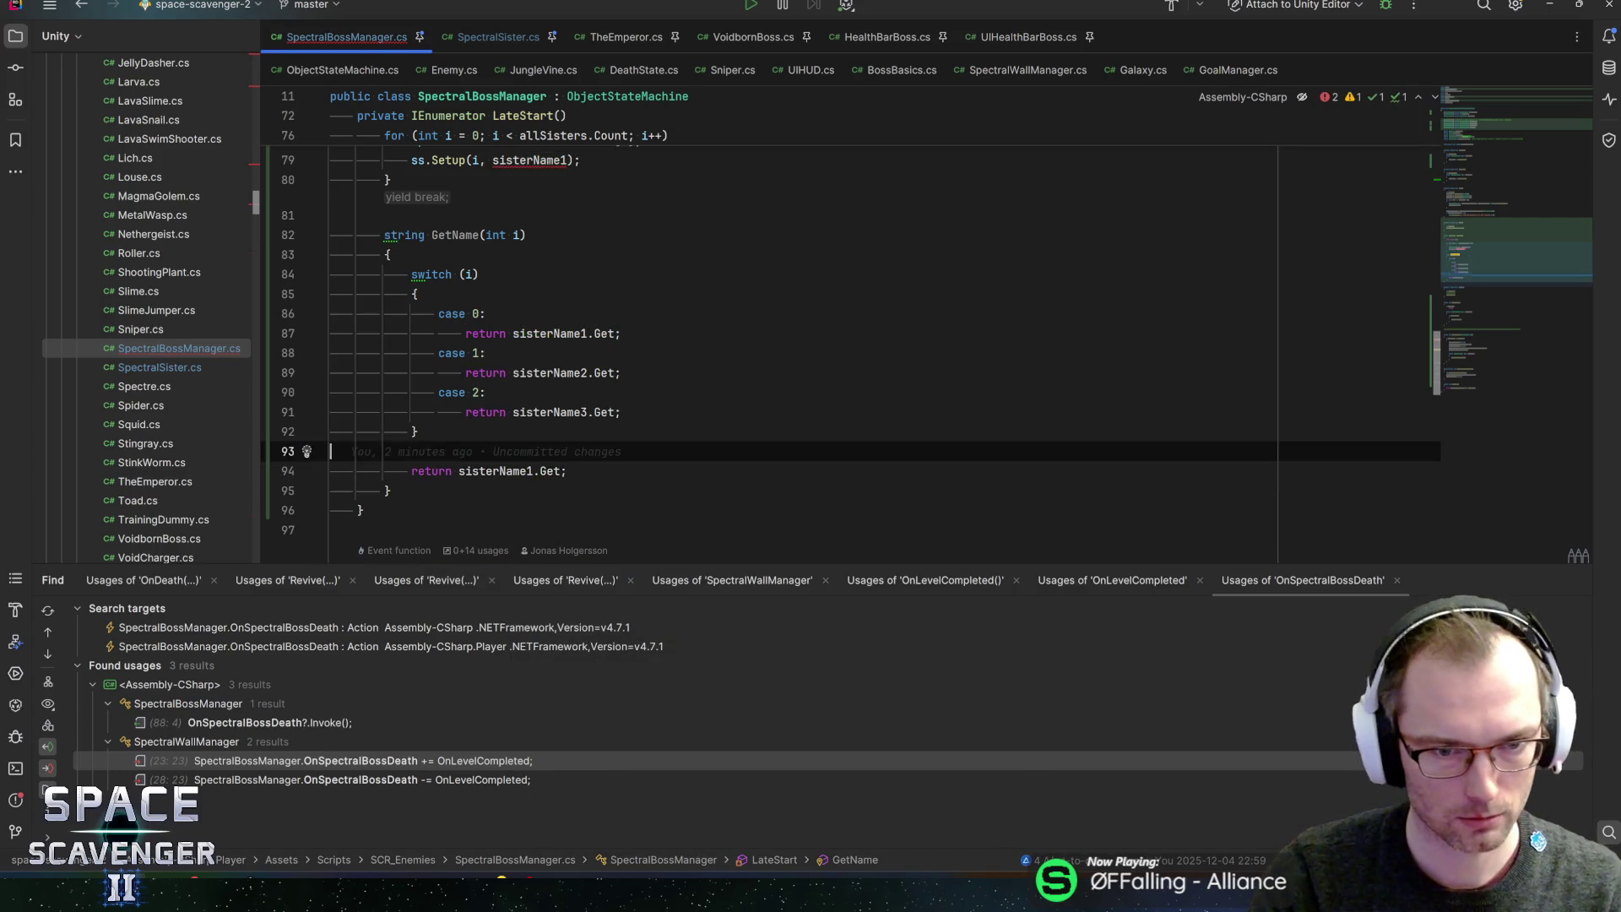
{"action": "left_click", "coordinate": [467, 372]}
{"action": "type", "text": "s"}
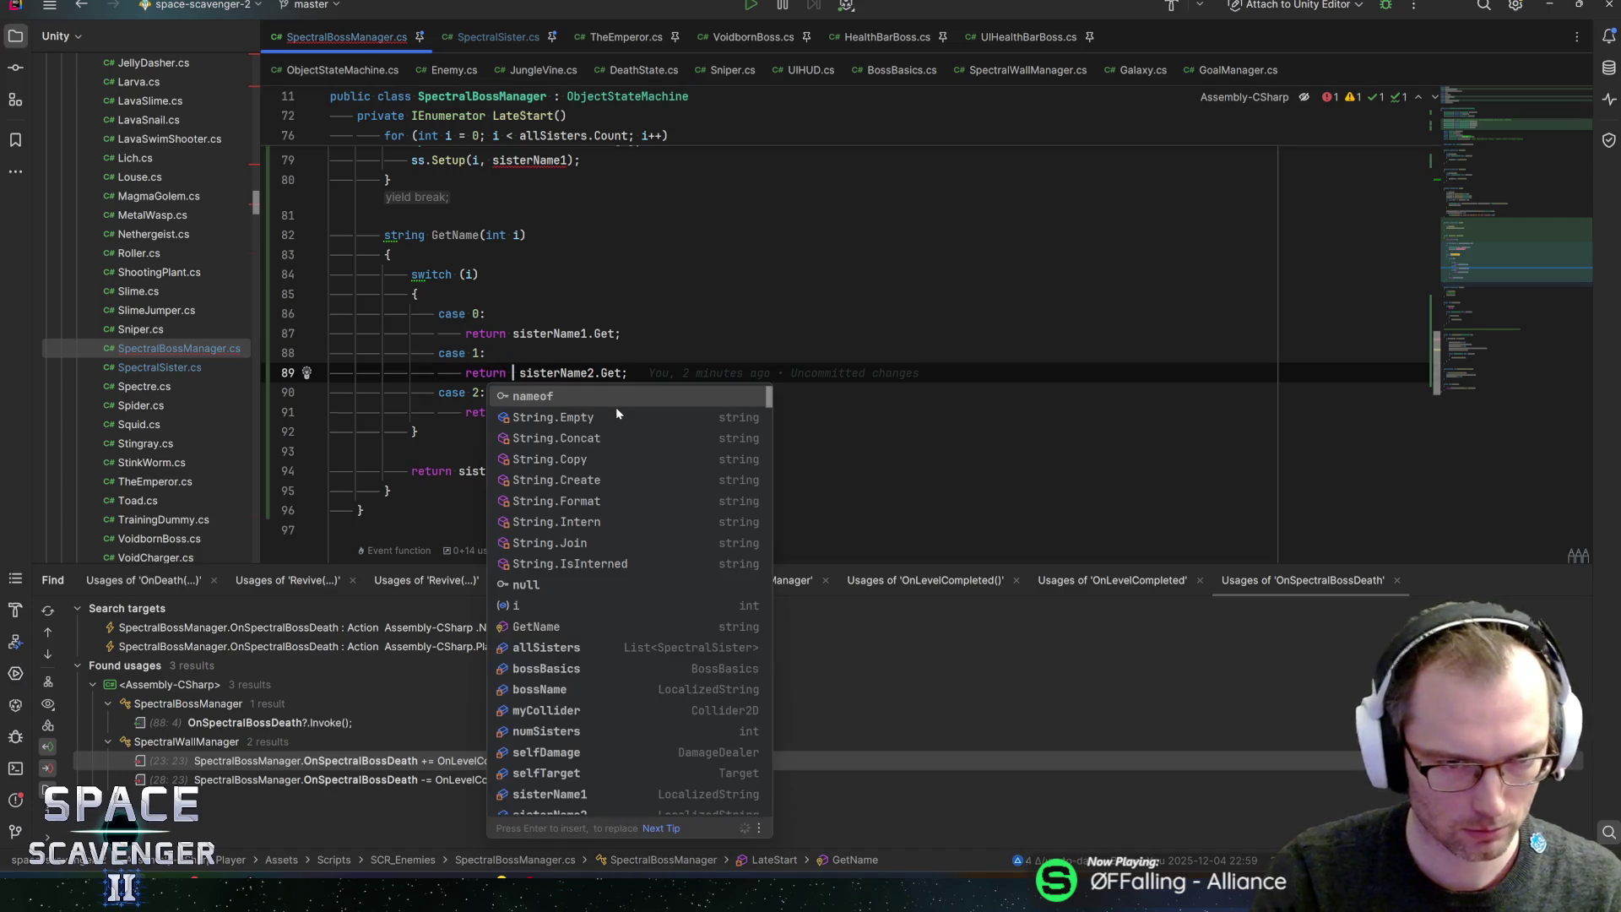
{"action": "type", "text": "isterName"}
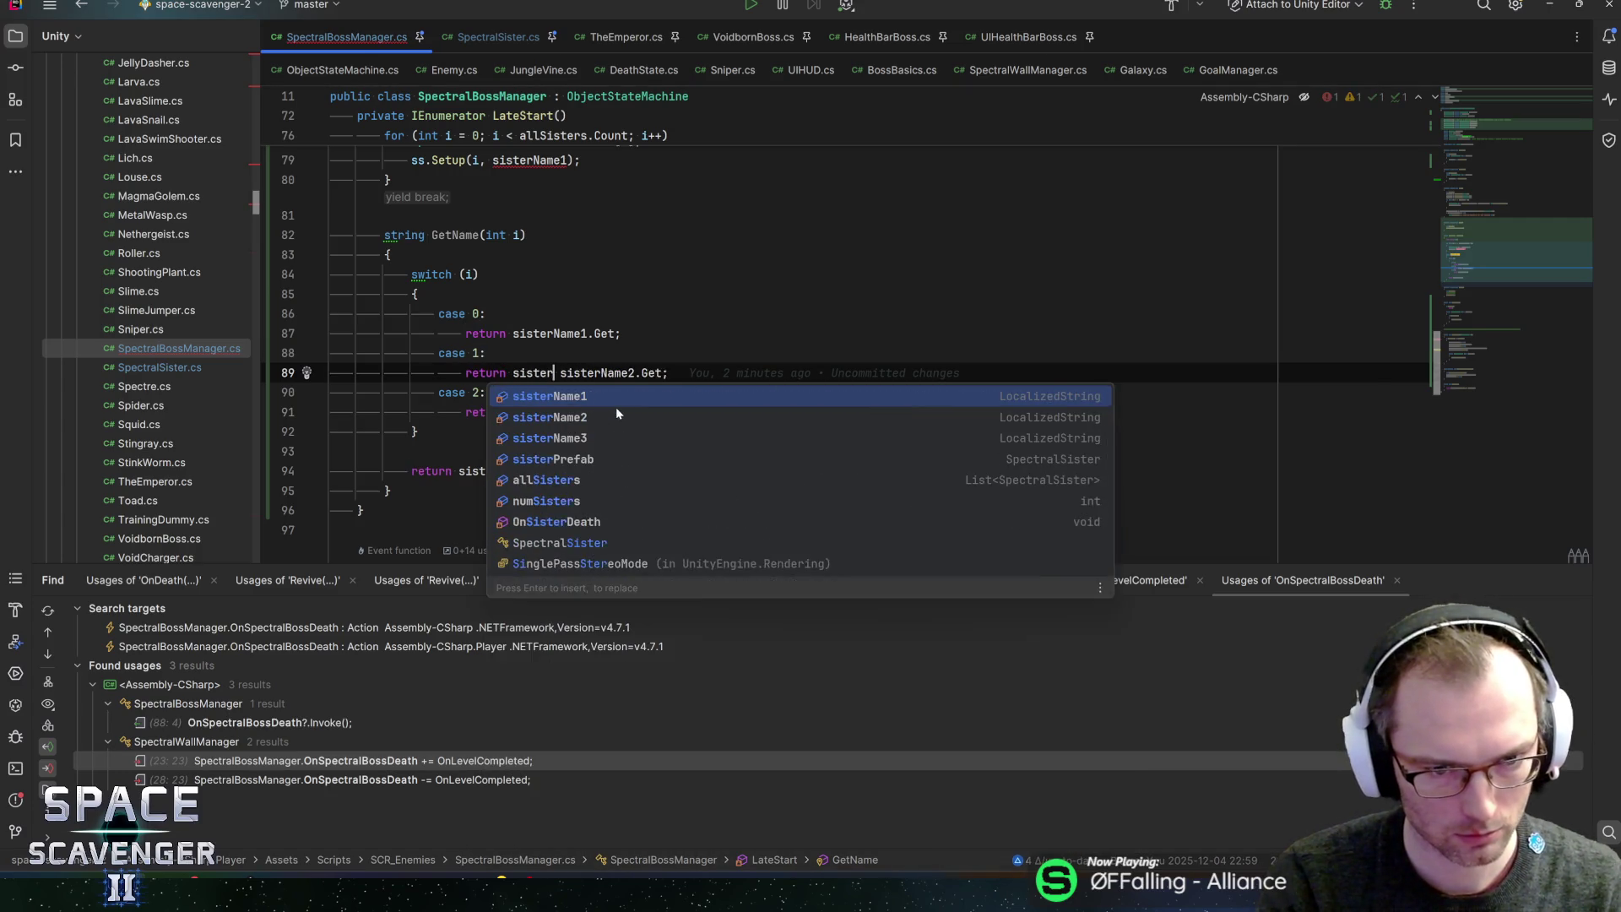
{"action": "key", "text": "ctrl+BackSpace"}
{"action": "type", "text": "name"}
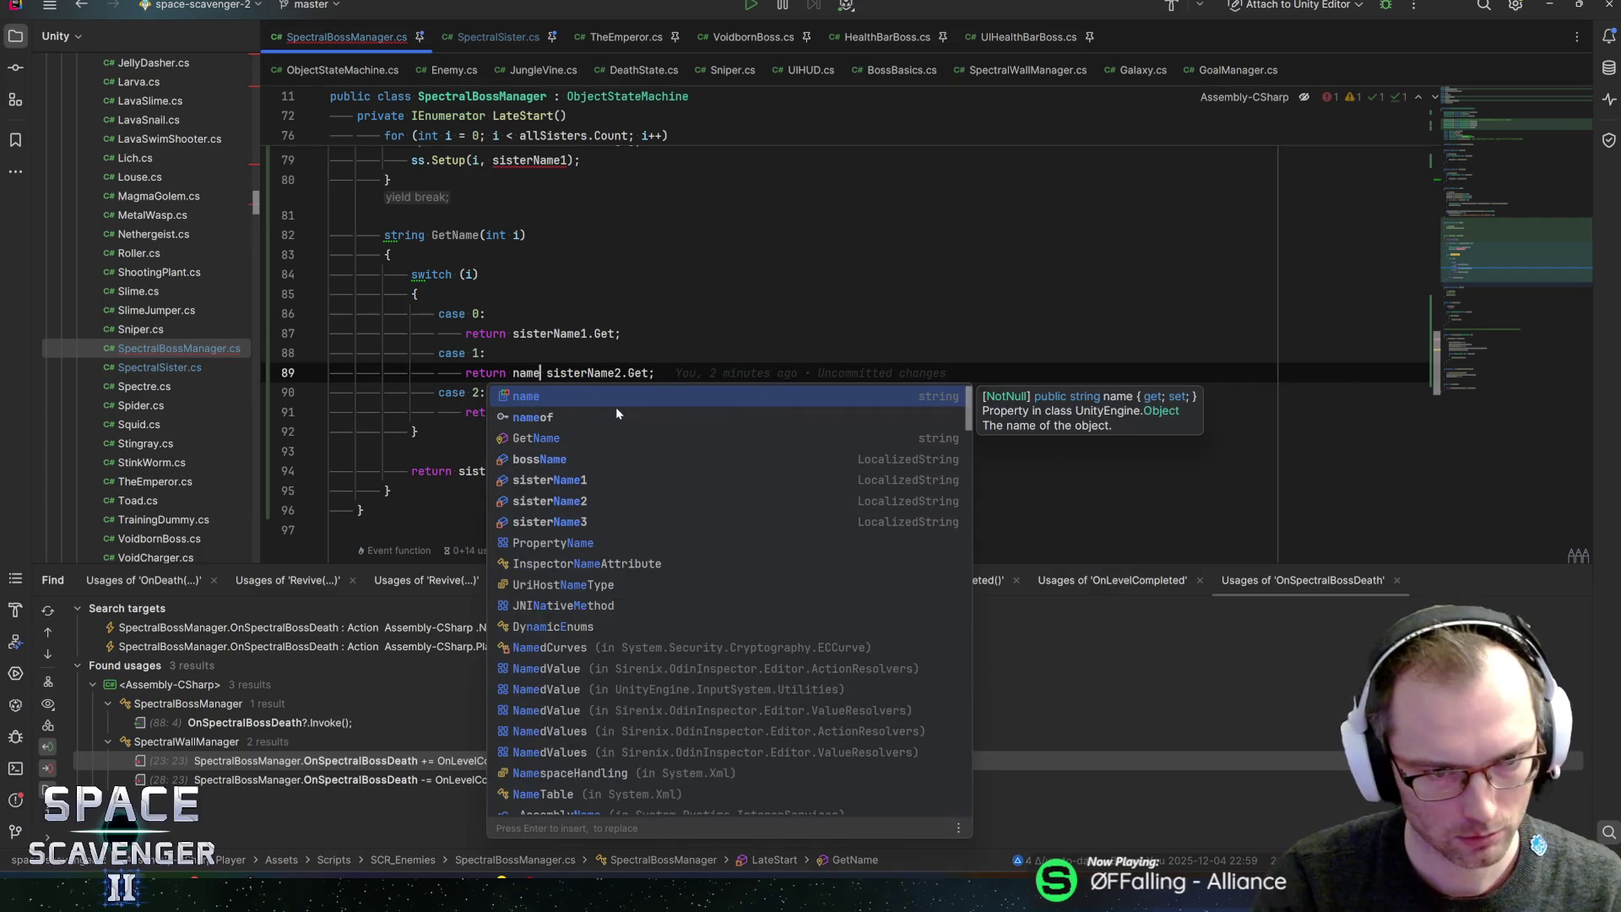
{"action": "key", "text": "Down"}
{"action": "key", "text": "Down"}
{"action": "key", "text": "Down"}
{"action": "key", "text": "Return"}
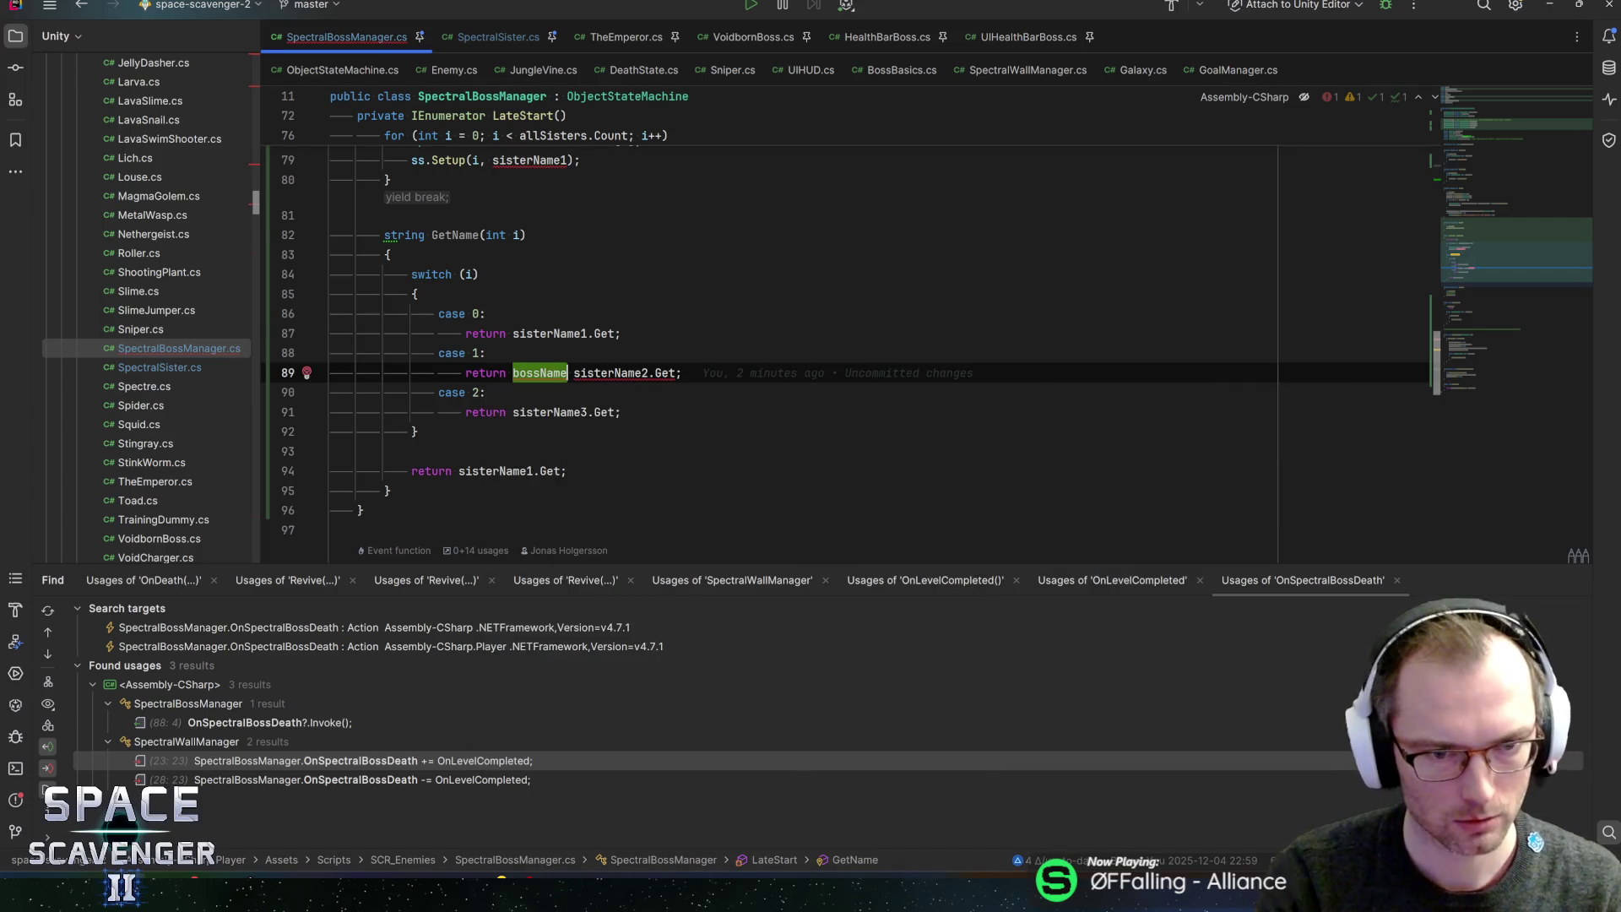
{"action": "type", "text": ".Ge"}
{"action": "key", "text": "Return"}
{"action": "type", "text": "+ "}
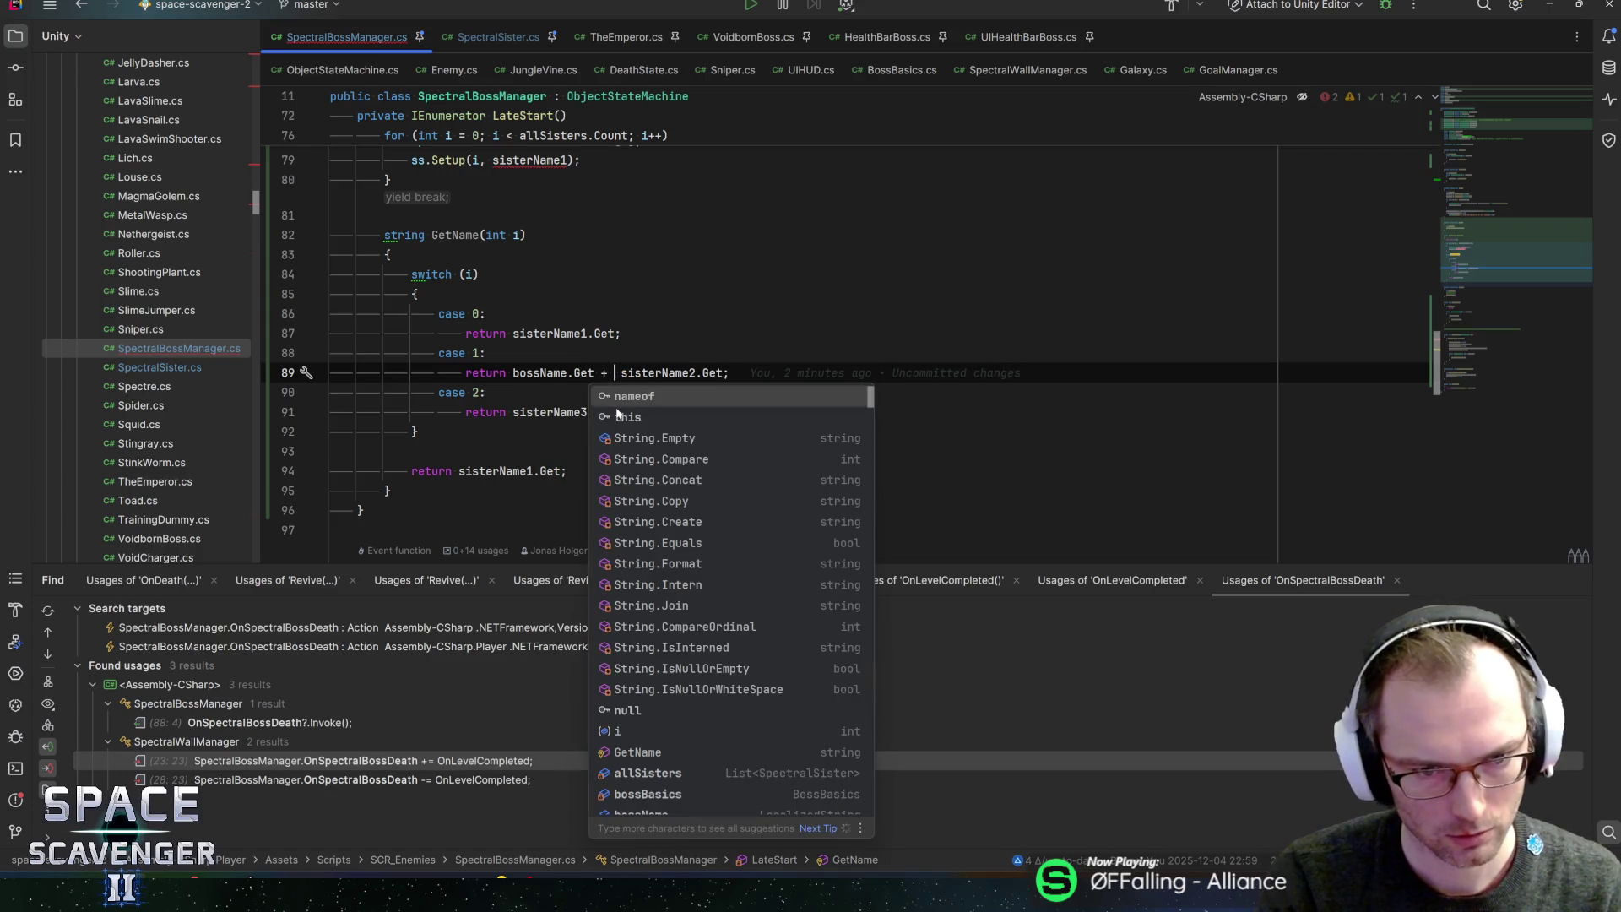
{"action": "type", "text": "\"\\n\" +"}
{"action": "key", "text": "End"}
{"action": "key", "text": "ctrl+s"}
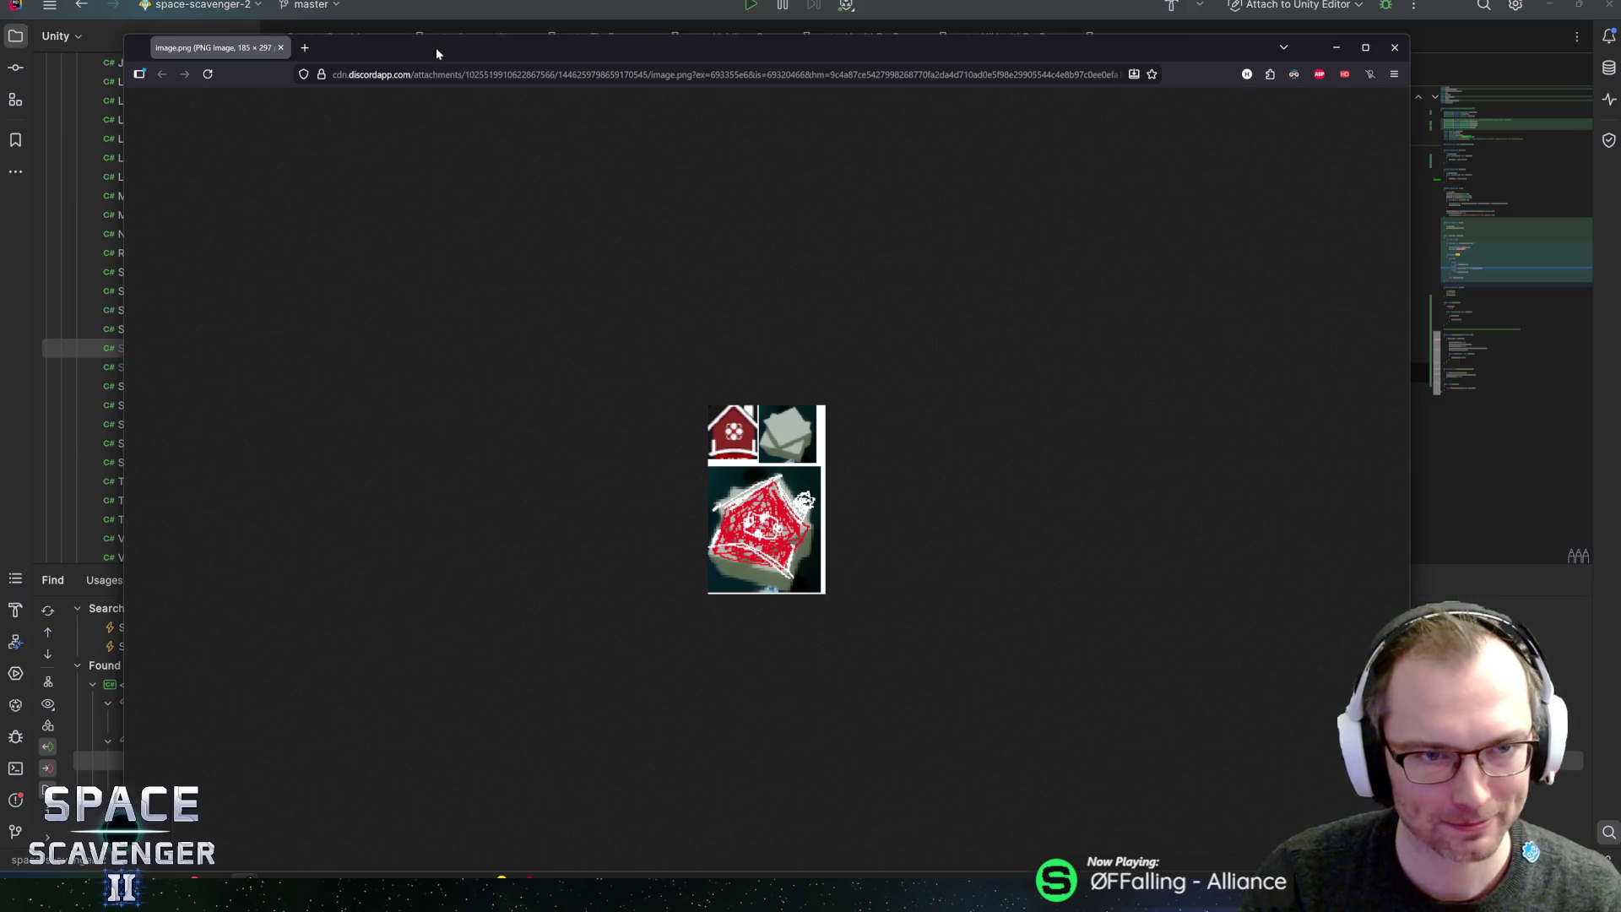
{"action": "key", "text": "ctrl+w"}
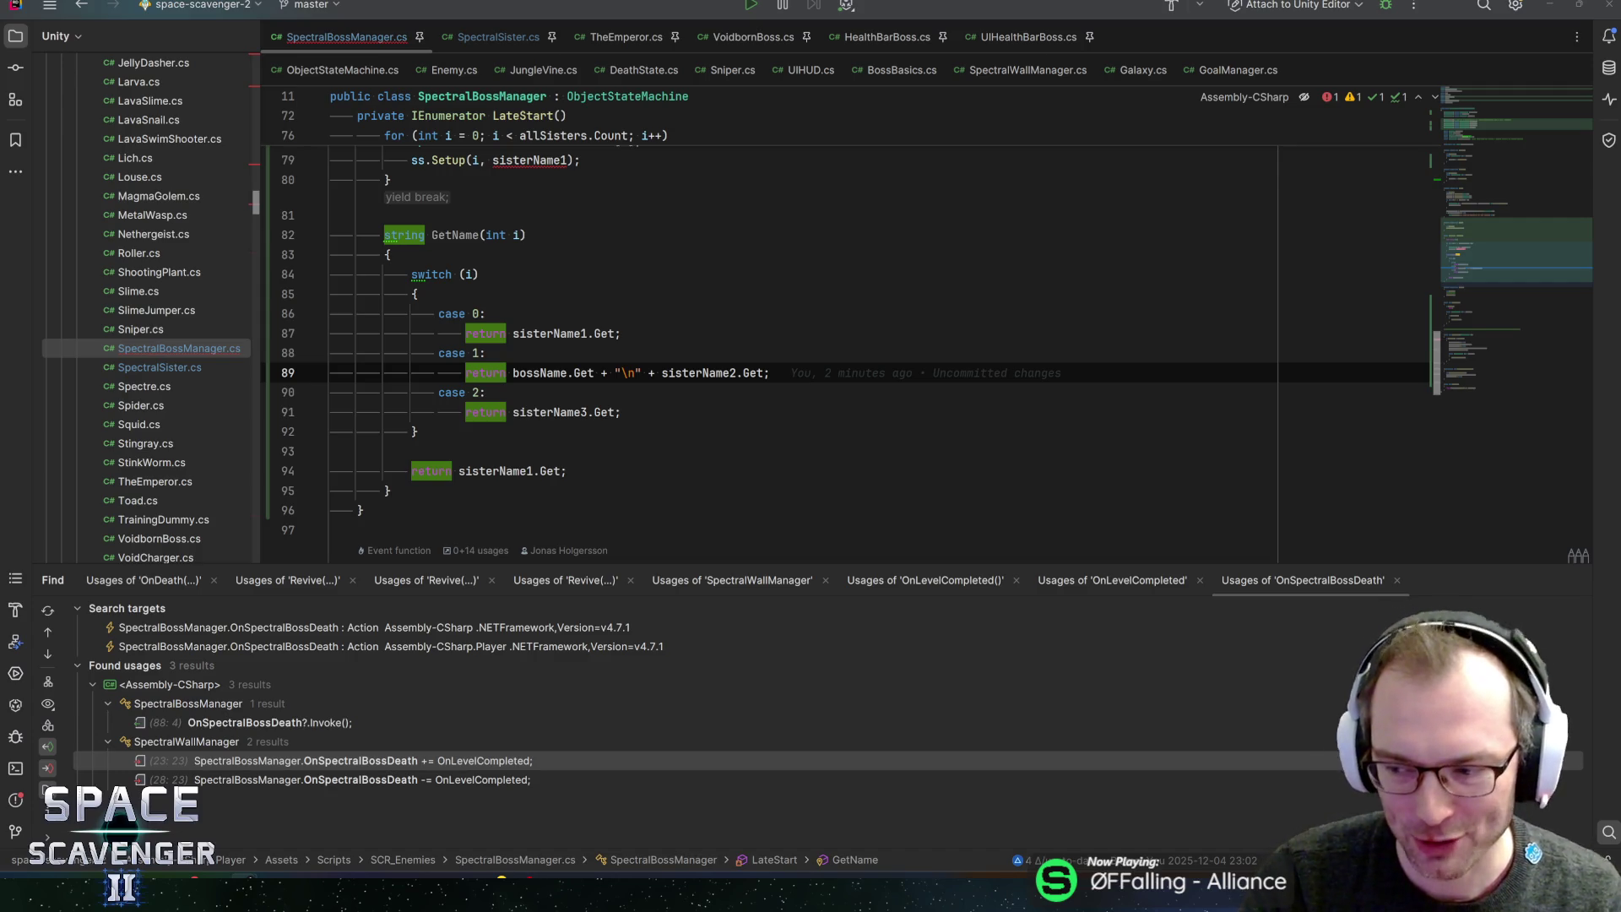
- Fix the Setup call in LateStart to pass GetName(i) as the sister's name
{"action": "key", "text": "F2"}
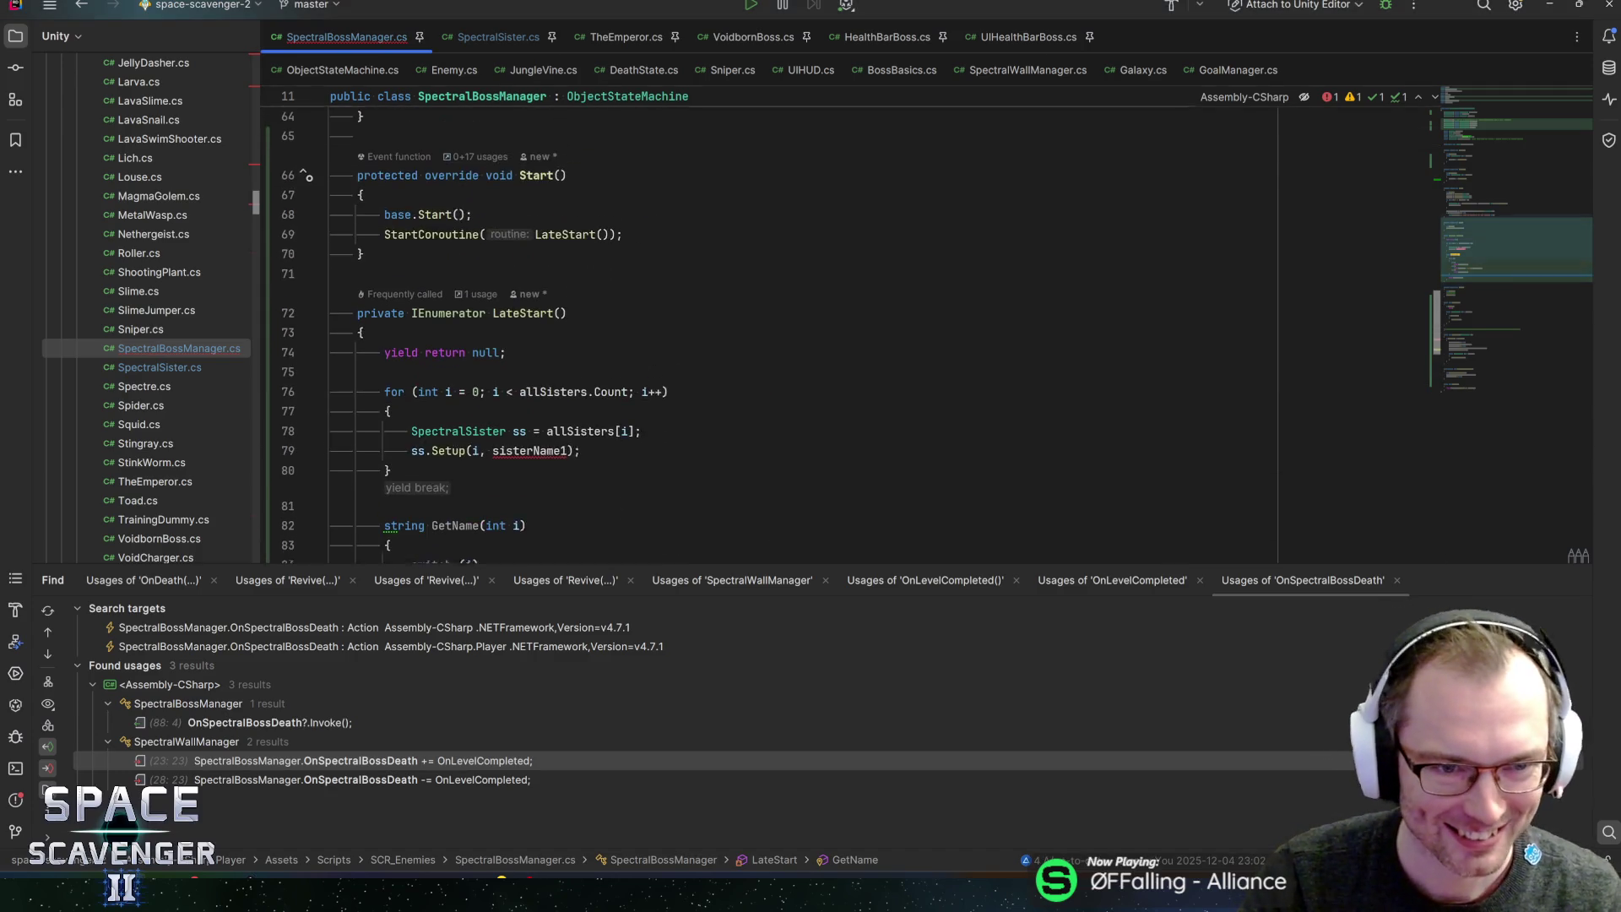
{"action": "type", "text": "GetName(i"}
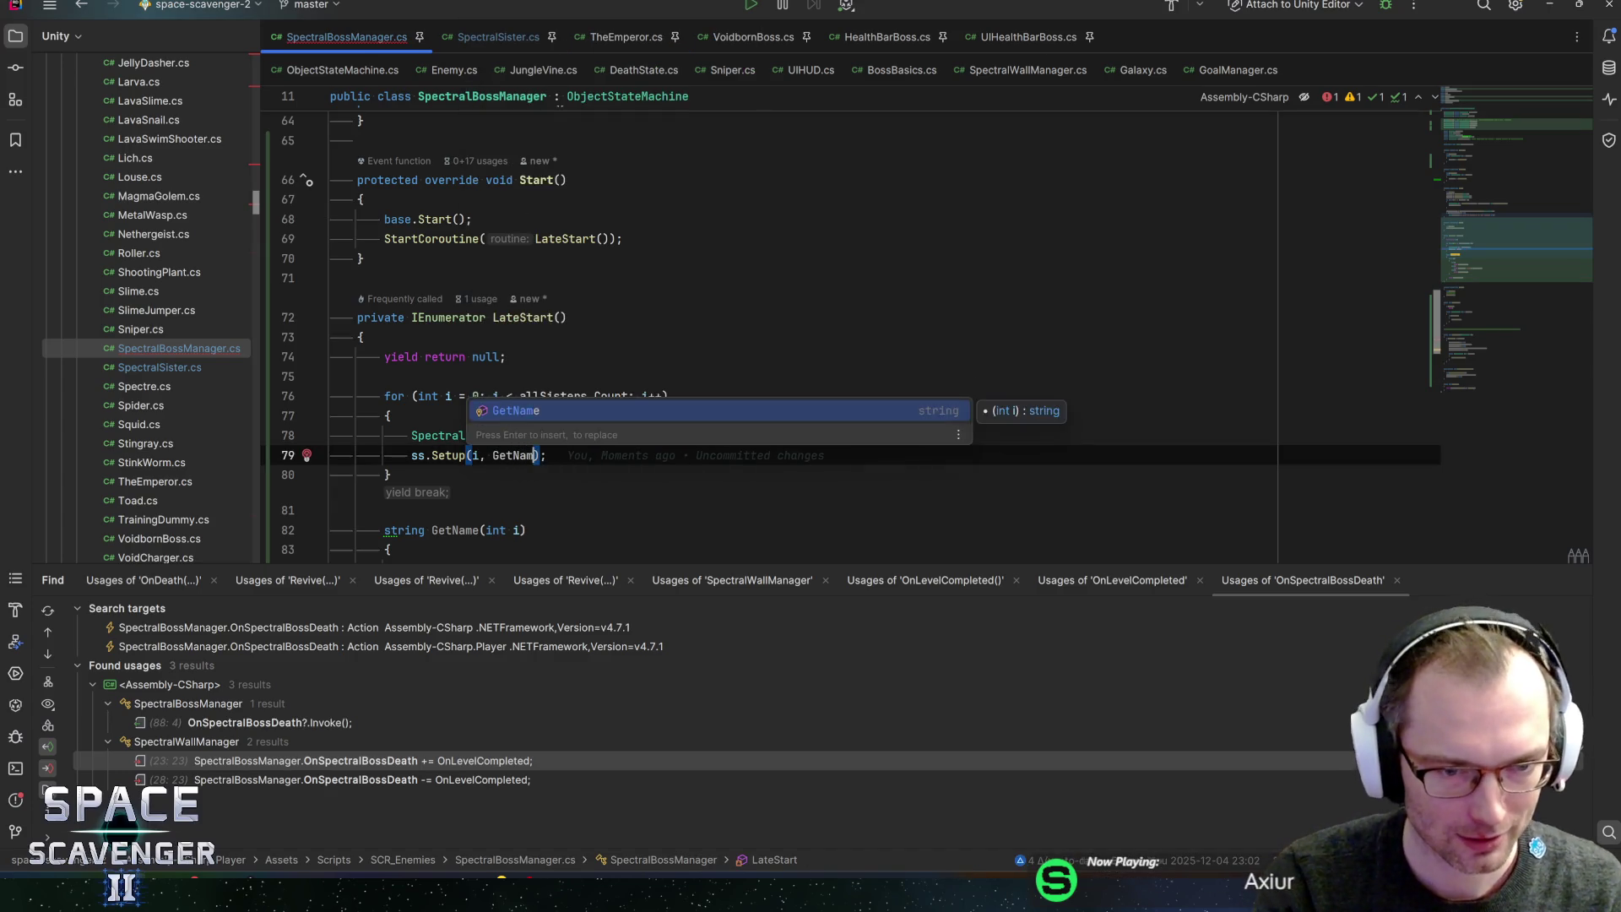
{"action": "key", "text": "Escape"}
{"action": "scroll", "coordinate": [761, 338], "scroll_direction": "down", "scroll_amount": 5}
{"action": "scroll", "coordinate": [760, 338], "scroll_direction": "up", "scroll_amount": 3}
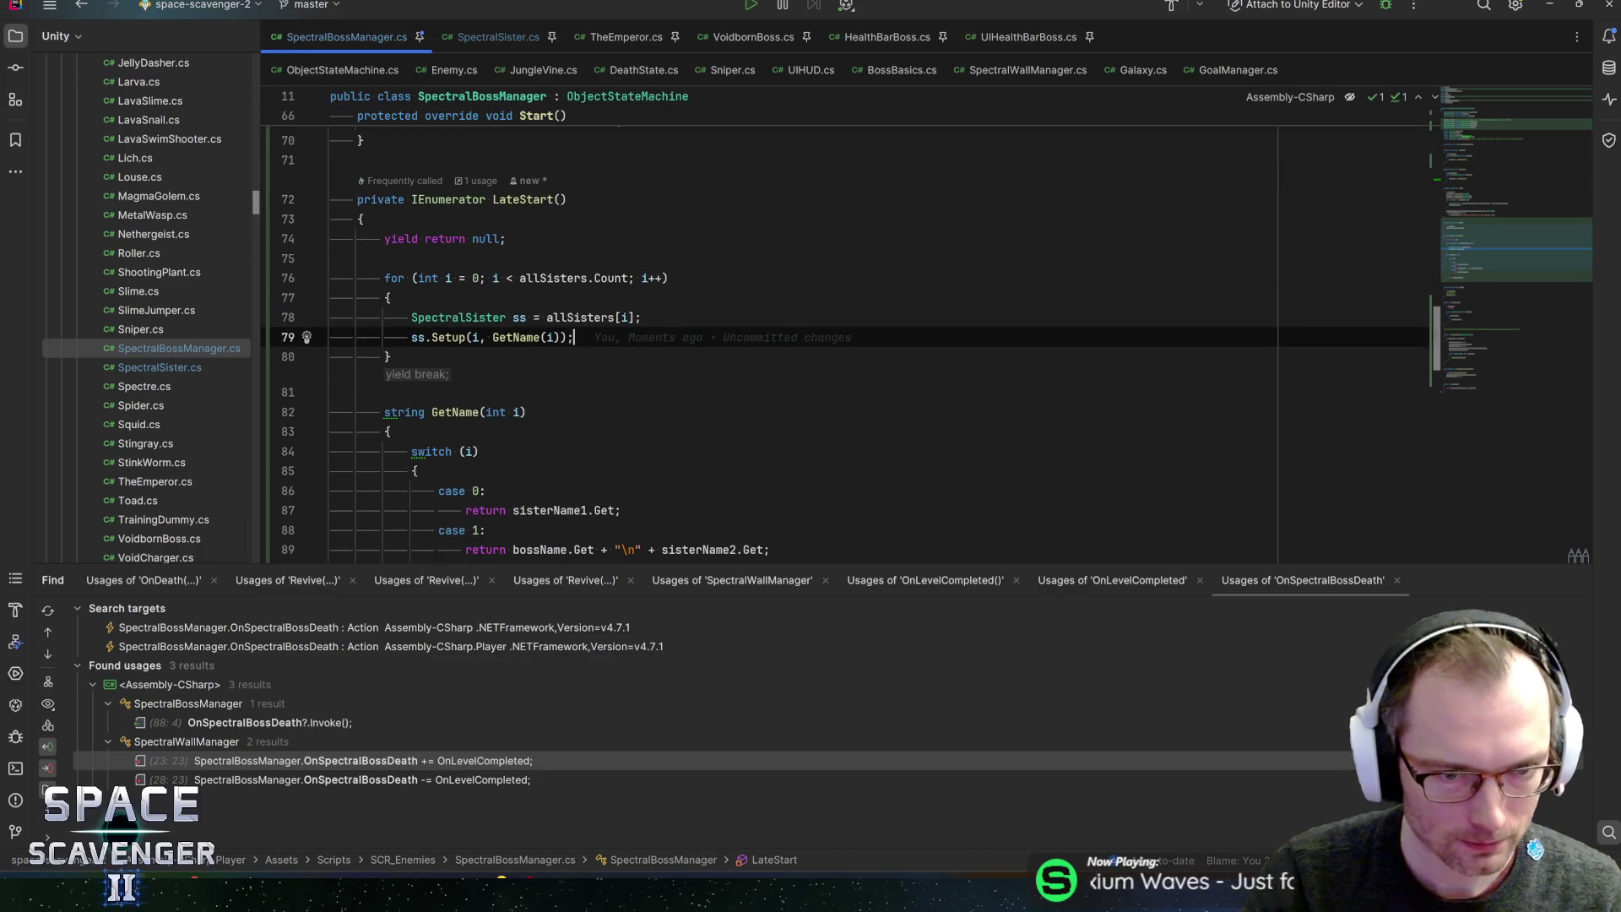
{"action": "left_click", "coordinate": [432, 412]}
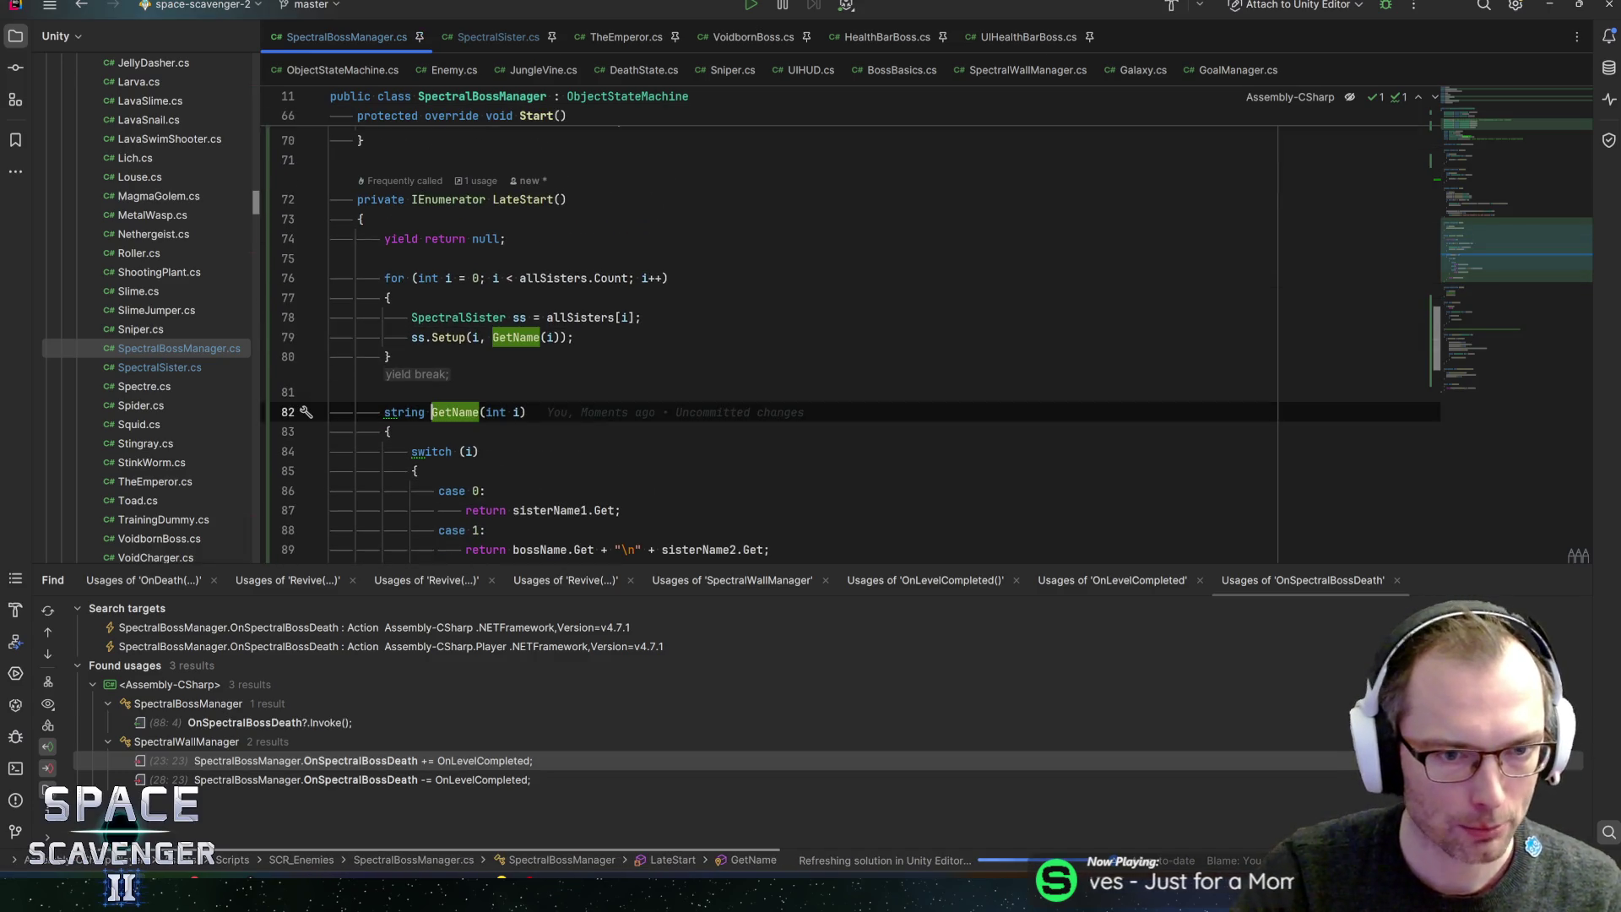
{"action": "scroll", "coordinate": [844, 337], "scroll_direction": "down", "scroll_amount": 4}
{"action": "scroll", "coordinate": [844, 338], "scroll_direction": "up", "scroll_amount": 2}
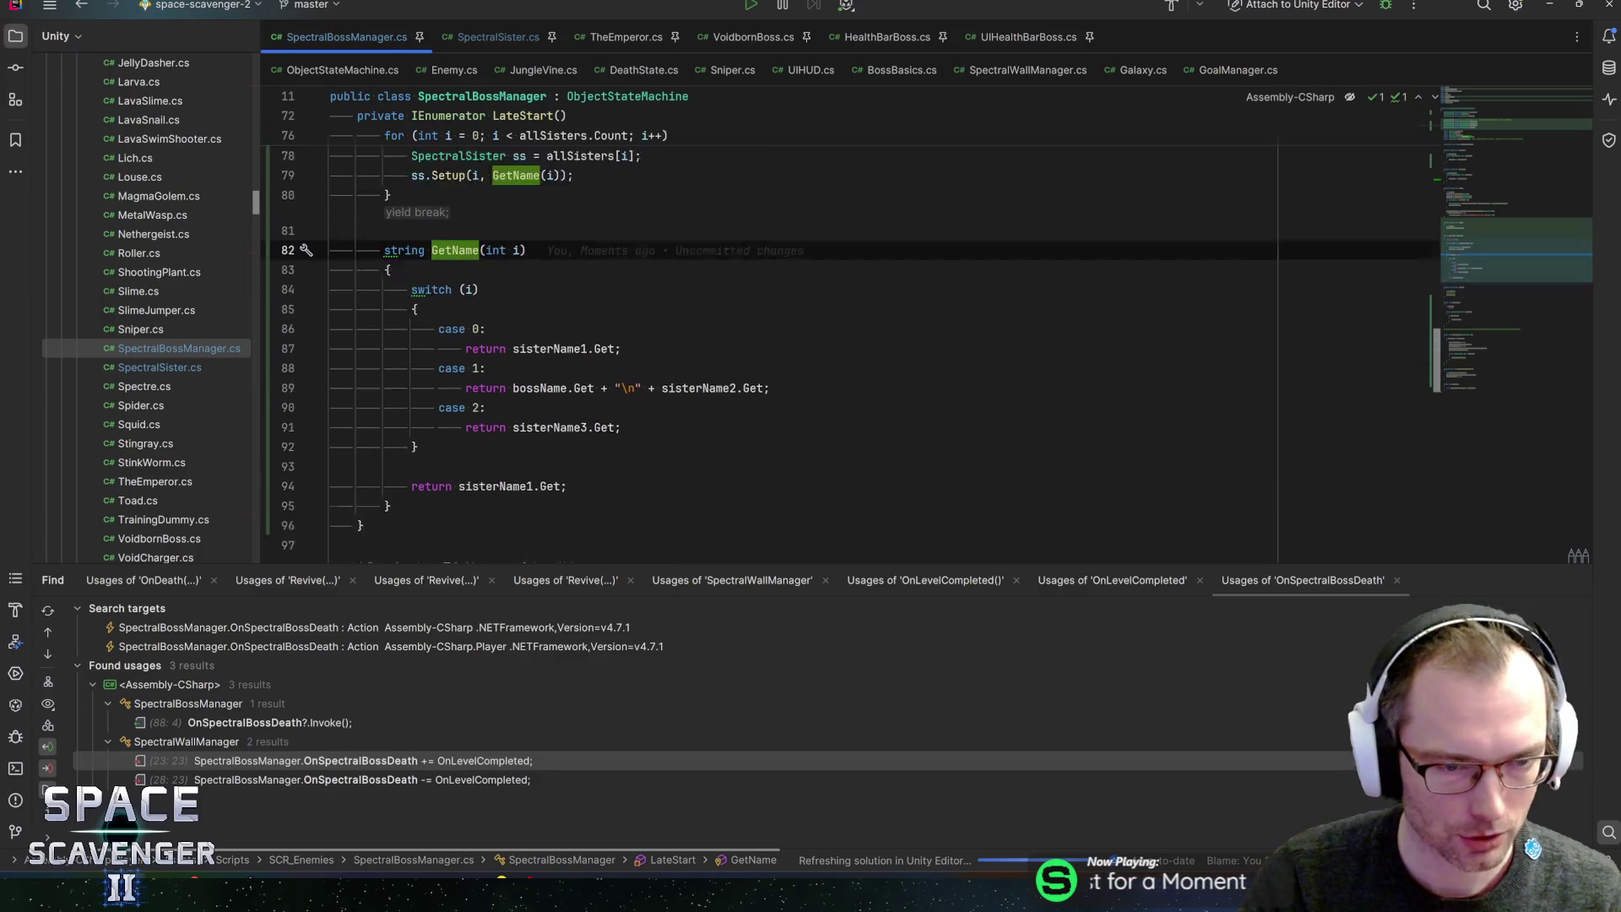
{"action": "scroll", "coordinate": [845, 338], "scroll_direction": "up", "scroll_amount": 4}
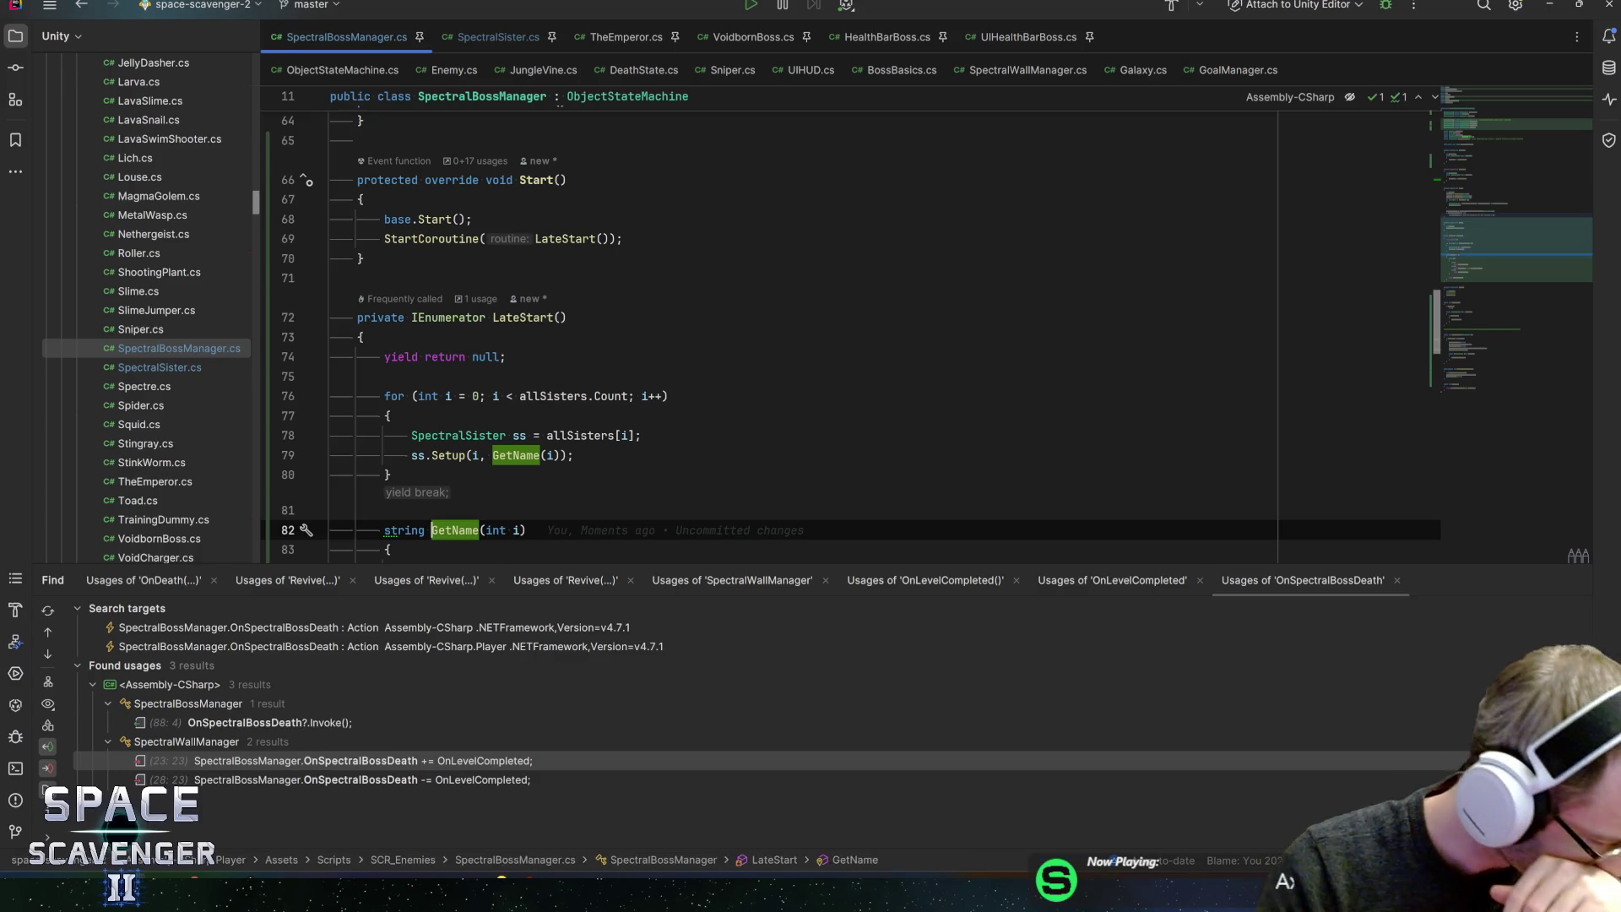
- Duplicate the yield return null line, undo it to keep one wait, and return to Unity
{"action": "left_click", "coordinate": [505, 356]}
{"action": "key", "text": "ctrl+d"}
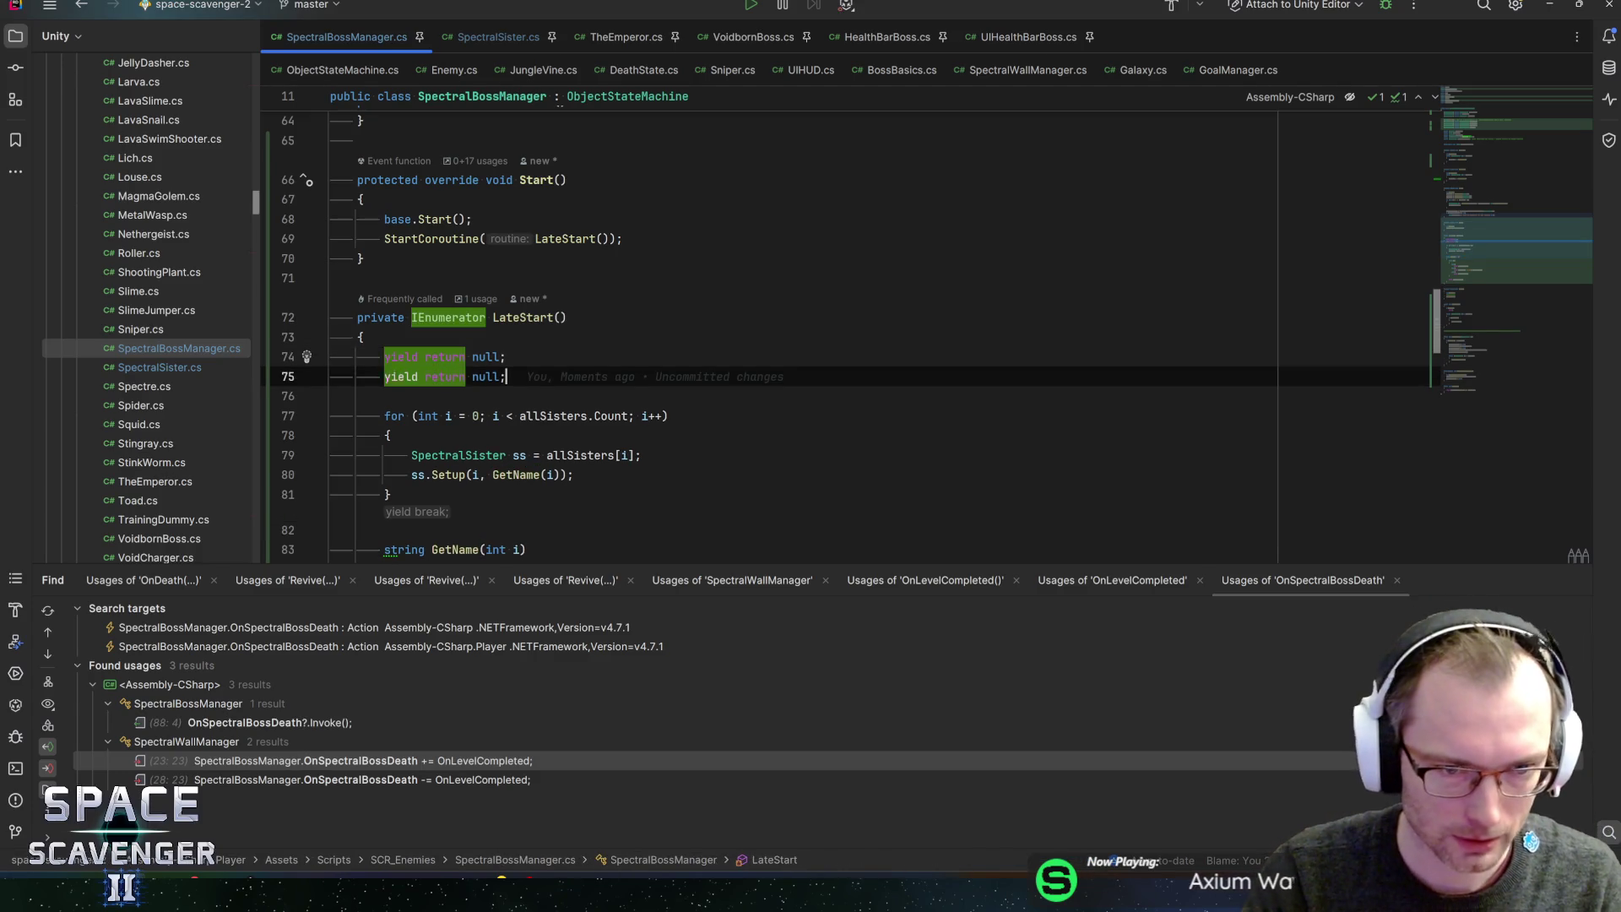
{"action": "key", "text": "ctrl+y"}
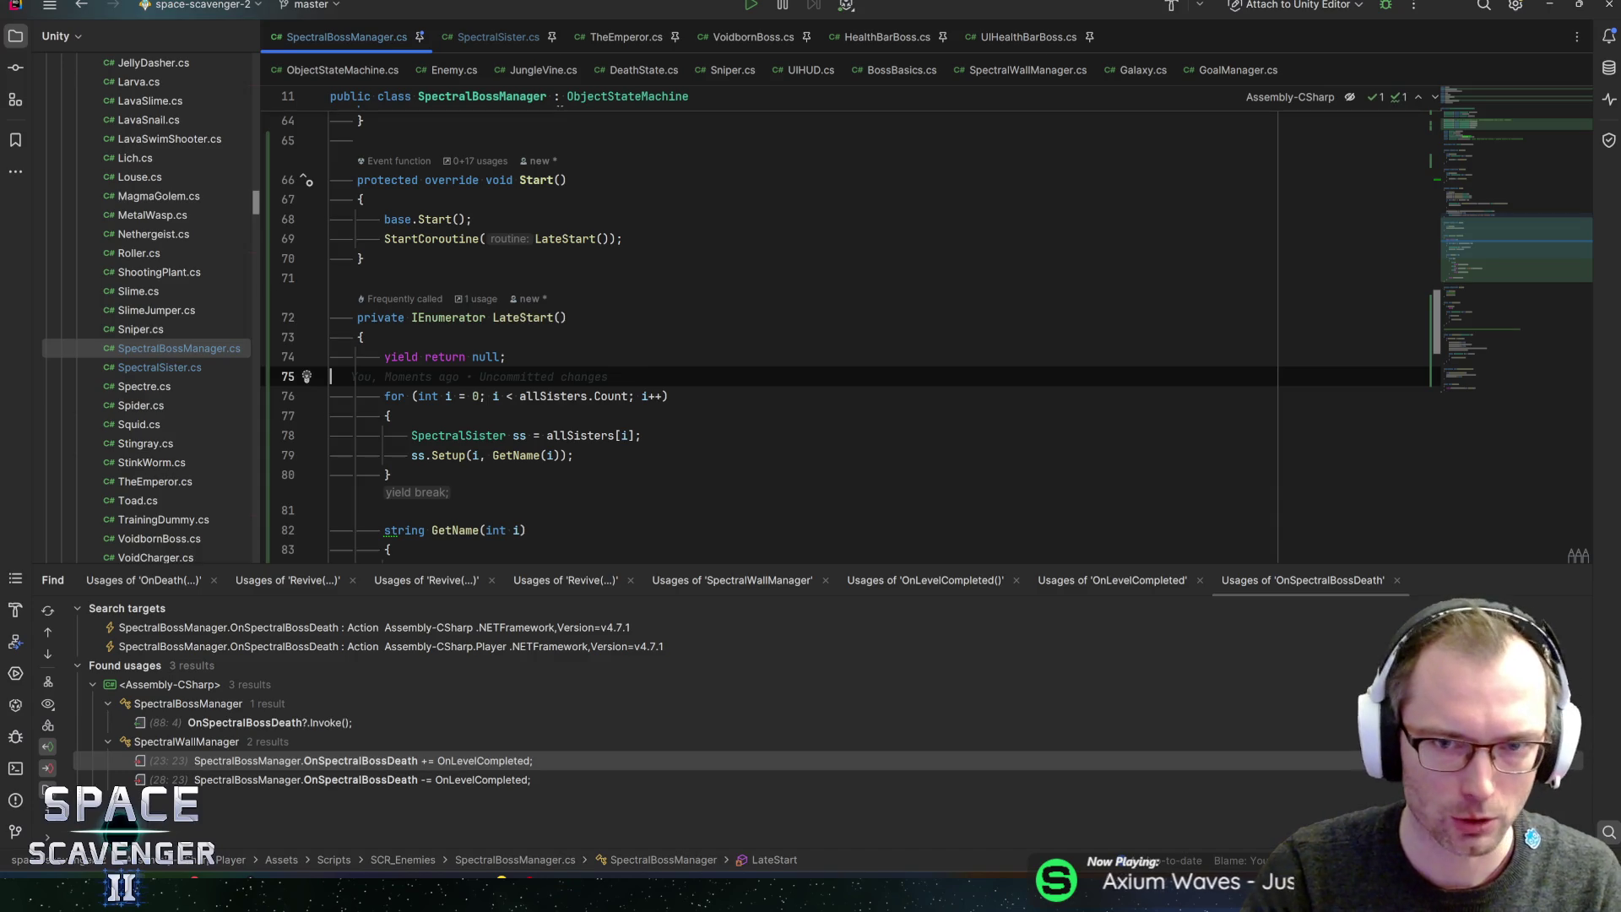
{"action": "key", "text": "alt+Tab"}
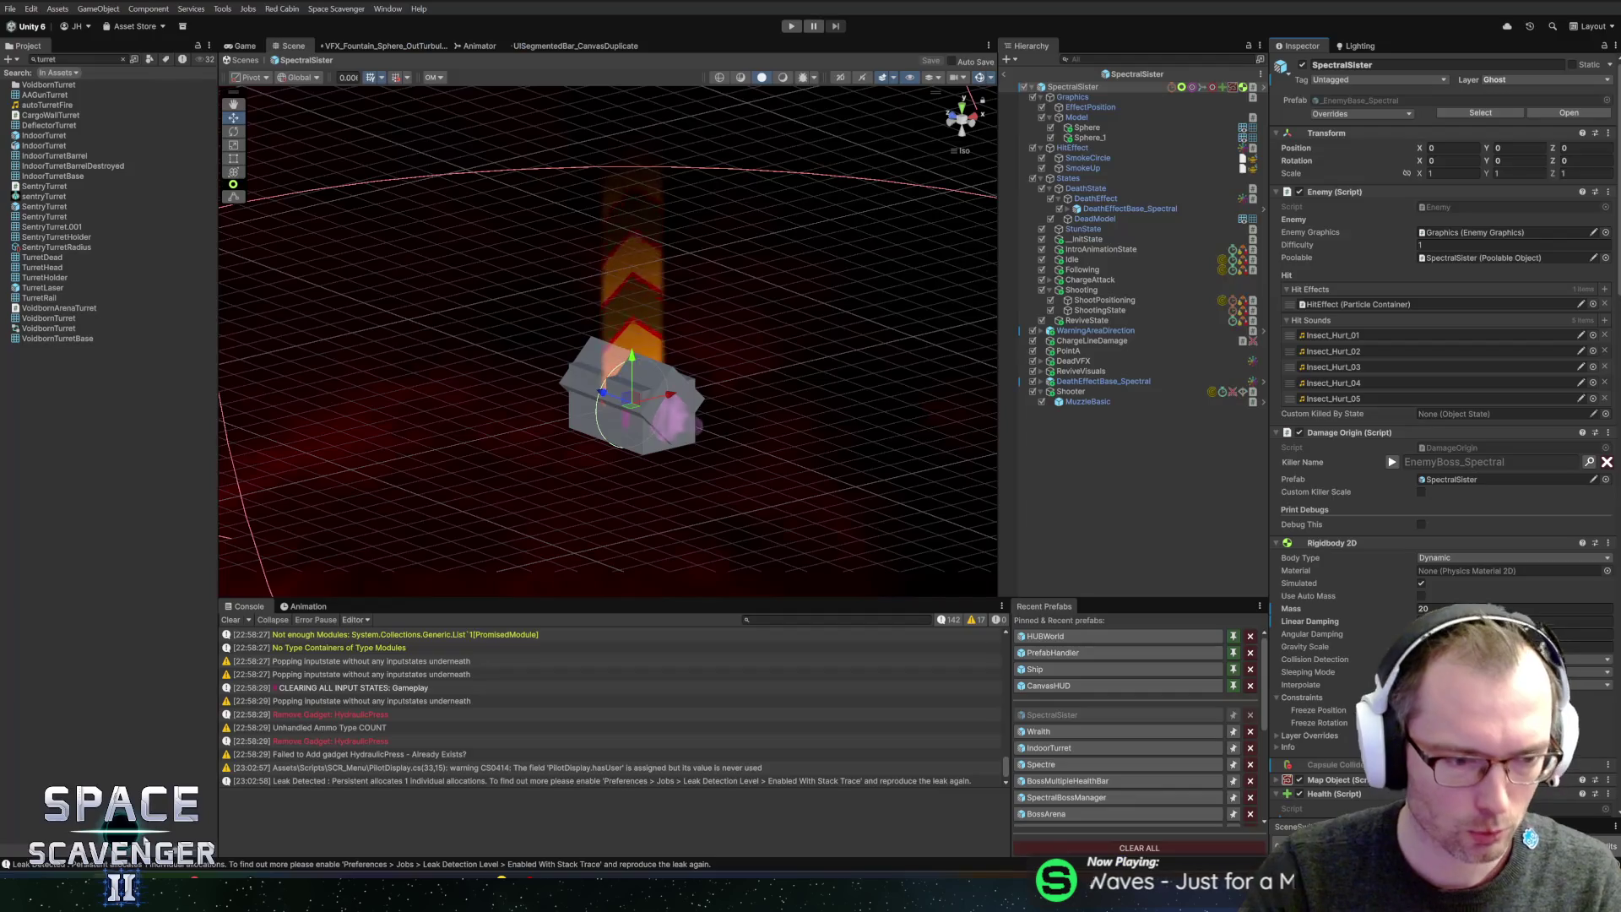
- Open the SpectralBossManager prefab and assign SpectralSister_Name1 to Sister Name 1
{"action": "left_click", "coordinate": [1005, 74]}
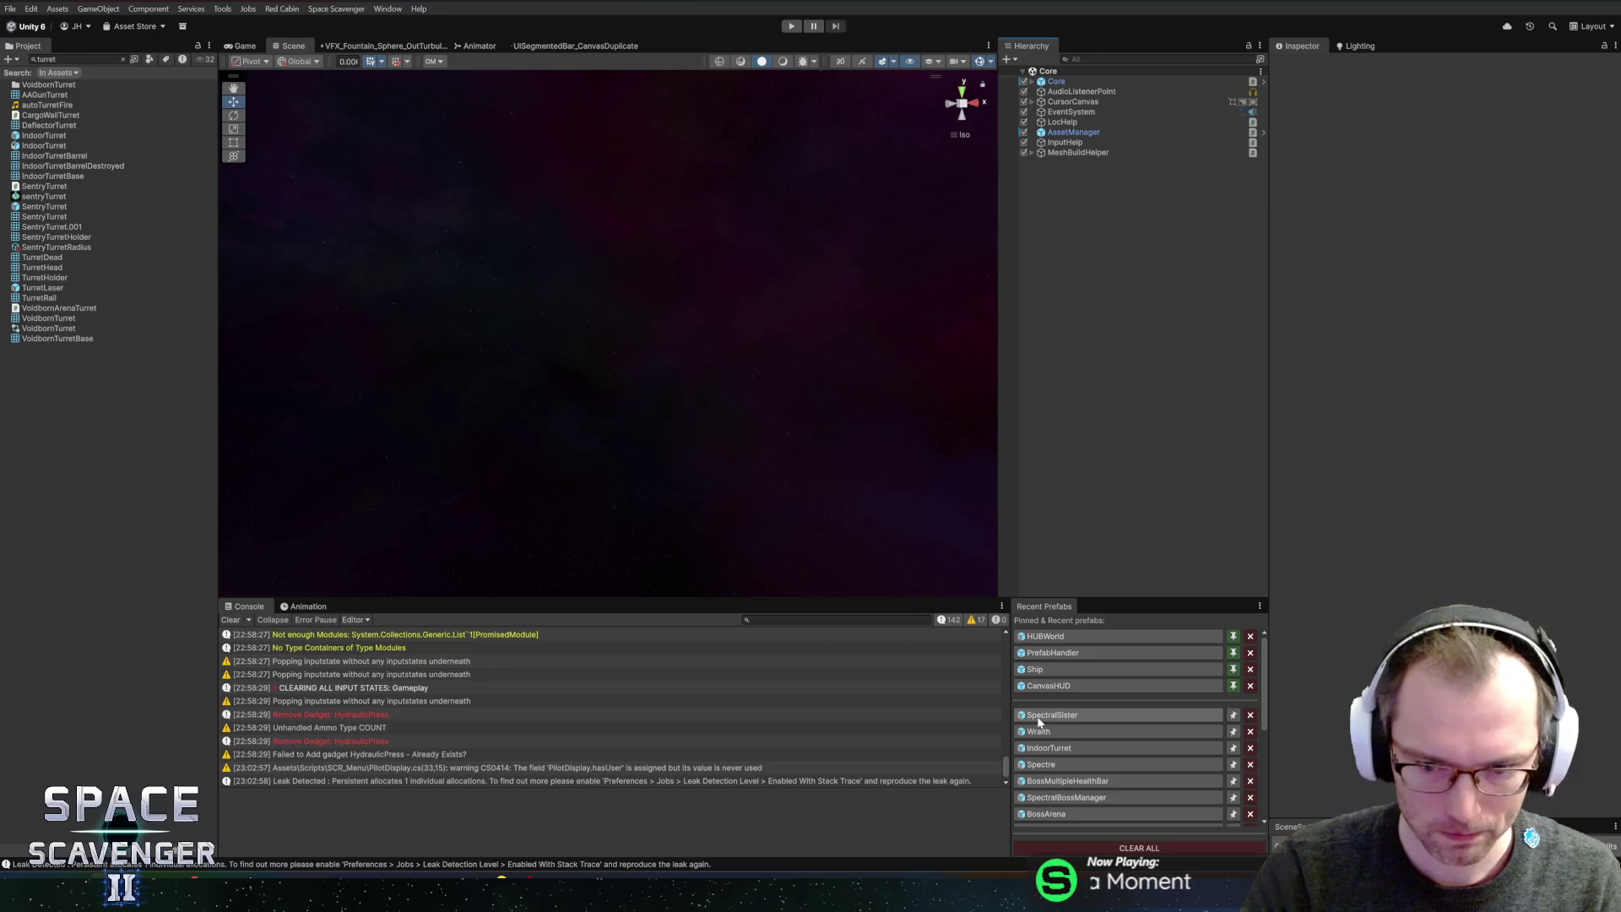
{"action": "left_click", "coordinate": [1052, 716]}
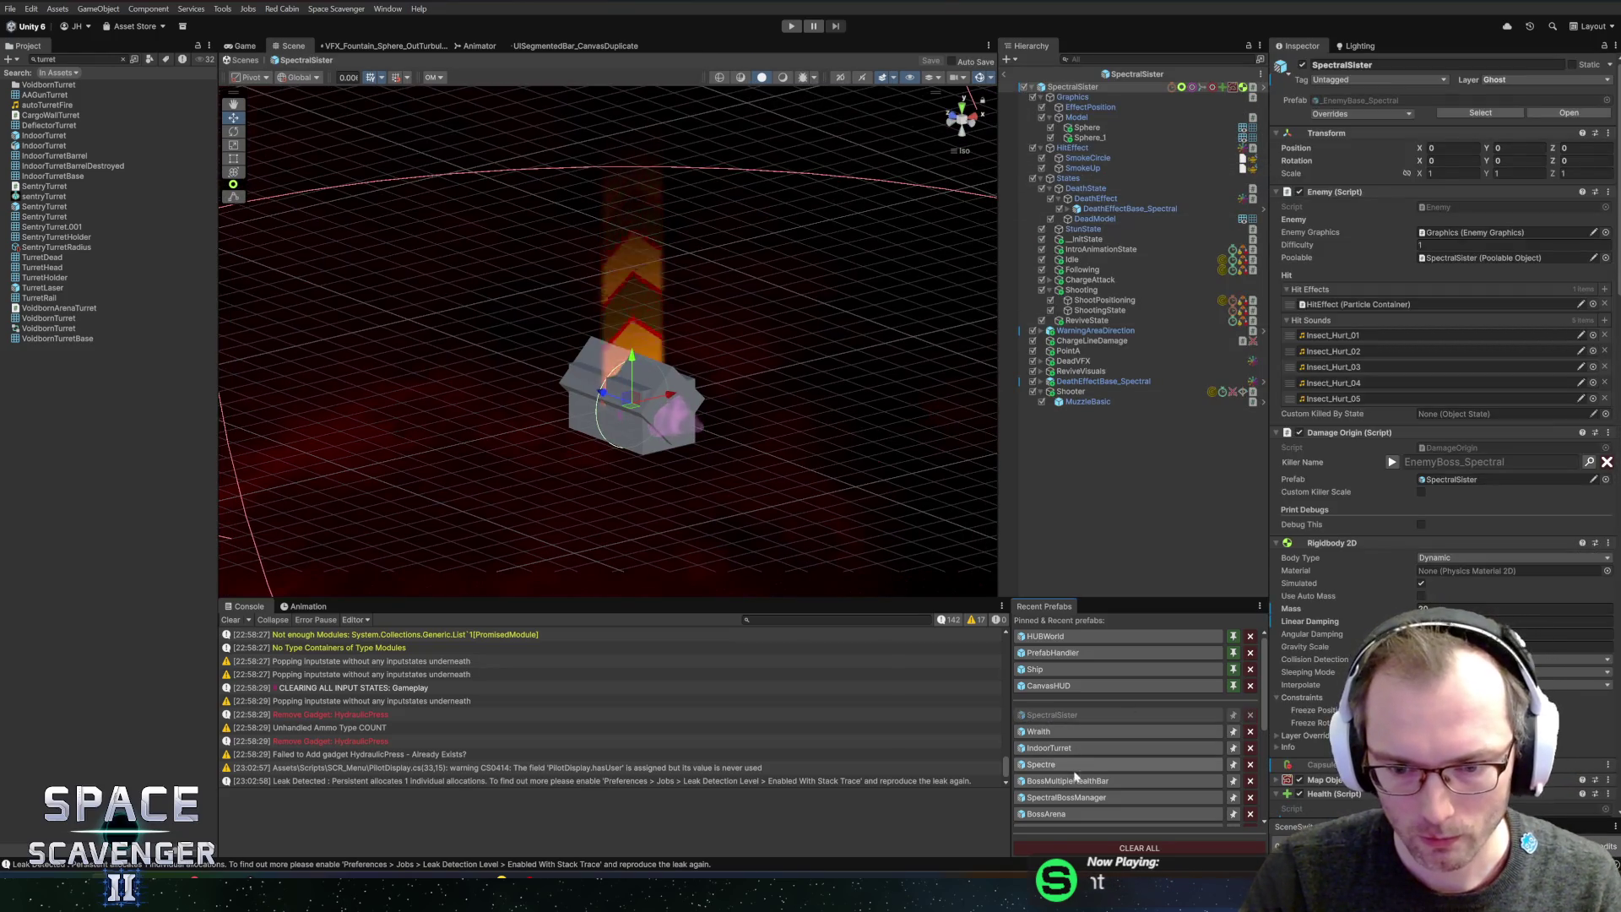
{"action": "left_click", "coordinate": [1067, 798]}
{"action": "scroll", "coordinate": [1354, 418], "scroll_direction": "down", "scroll_amount": 2}
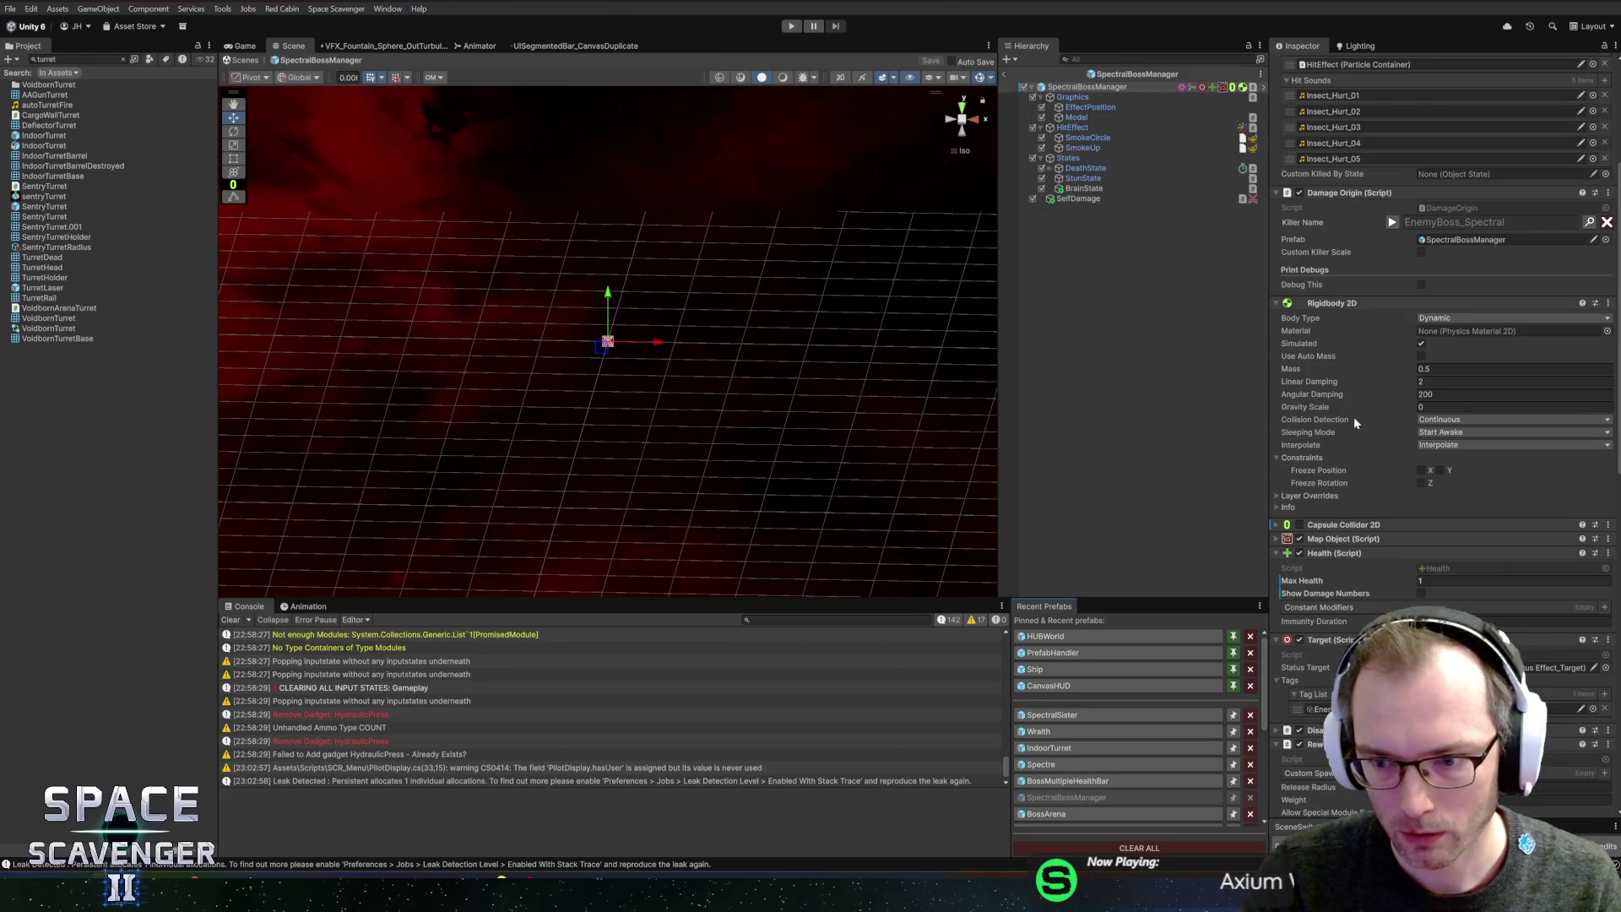
{"action": "scroll", "coordinate": [1385, 367], "scroll_direction": "down", "scroll_amount": 2}
{"action": "scroll", "coordinate": [1394, 367], "scroll_direction": "down", "scroll_amount": 10}
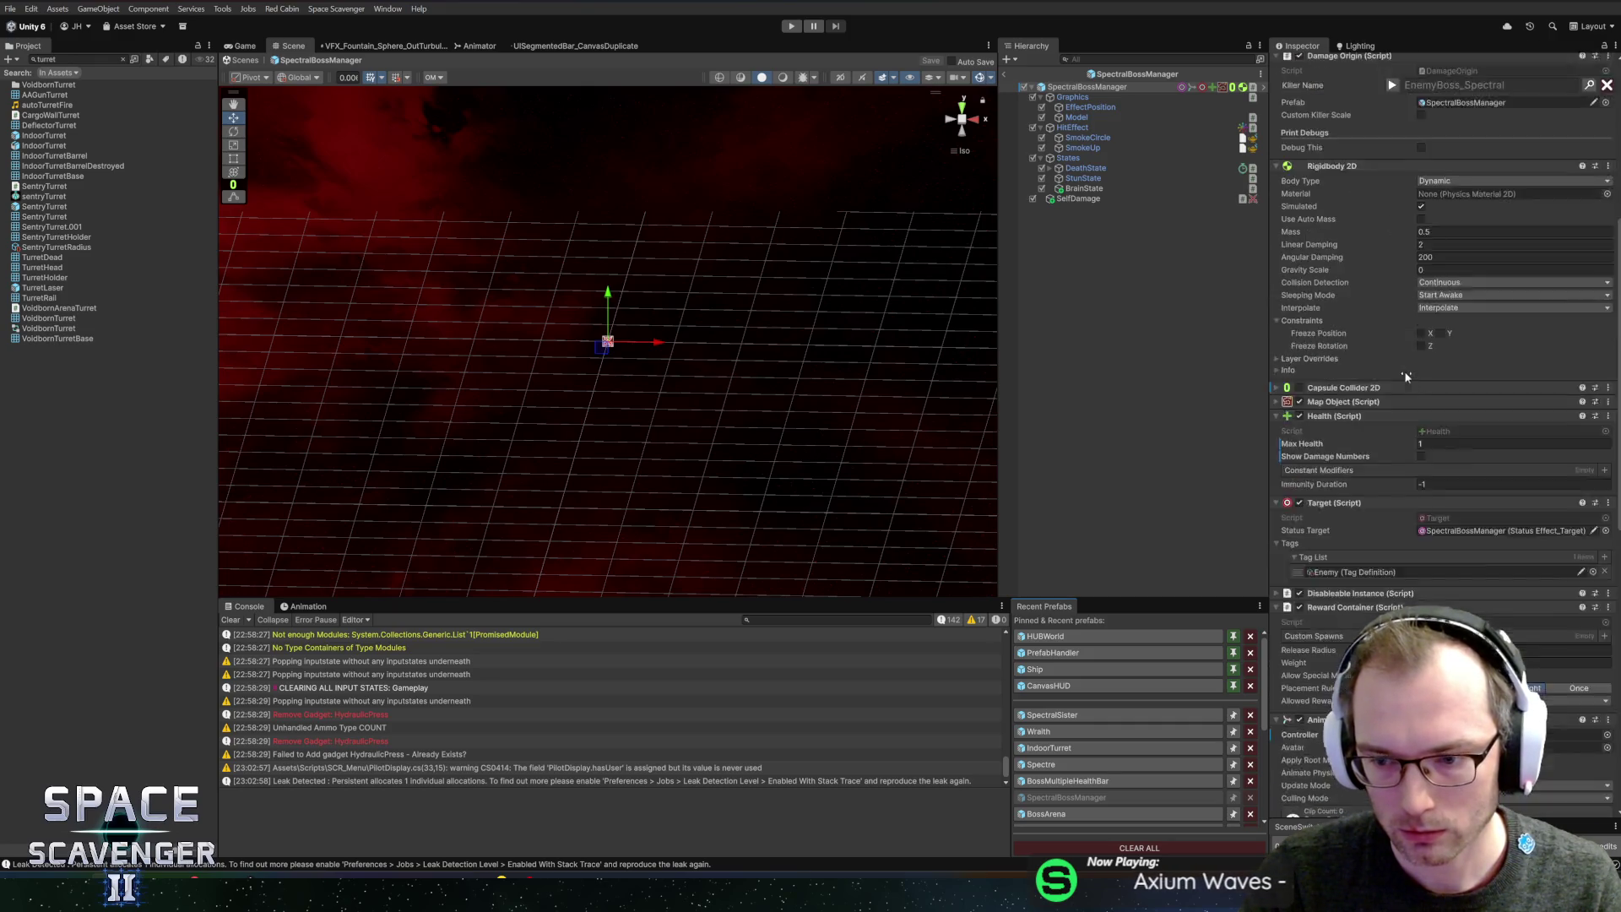
{"action": "scroll", "coordinate": [1356, 391], "scroll_direction": "down", "scroll_amount": 3}
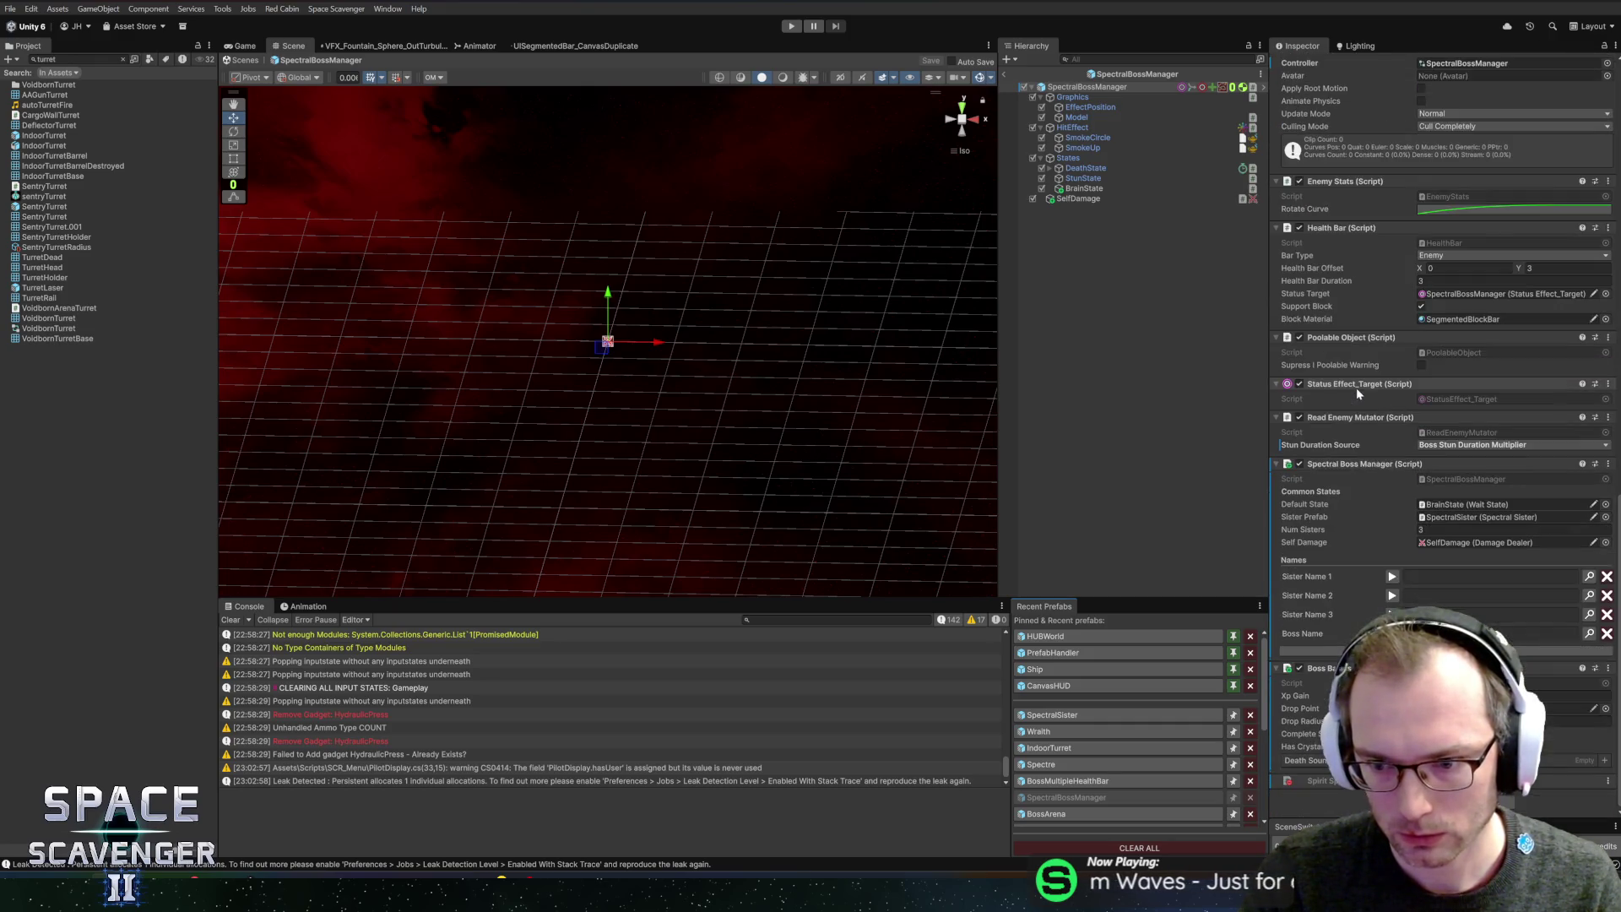
{"action": "left_click", "coordinate": [1532, 577]}
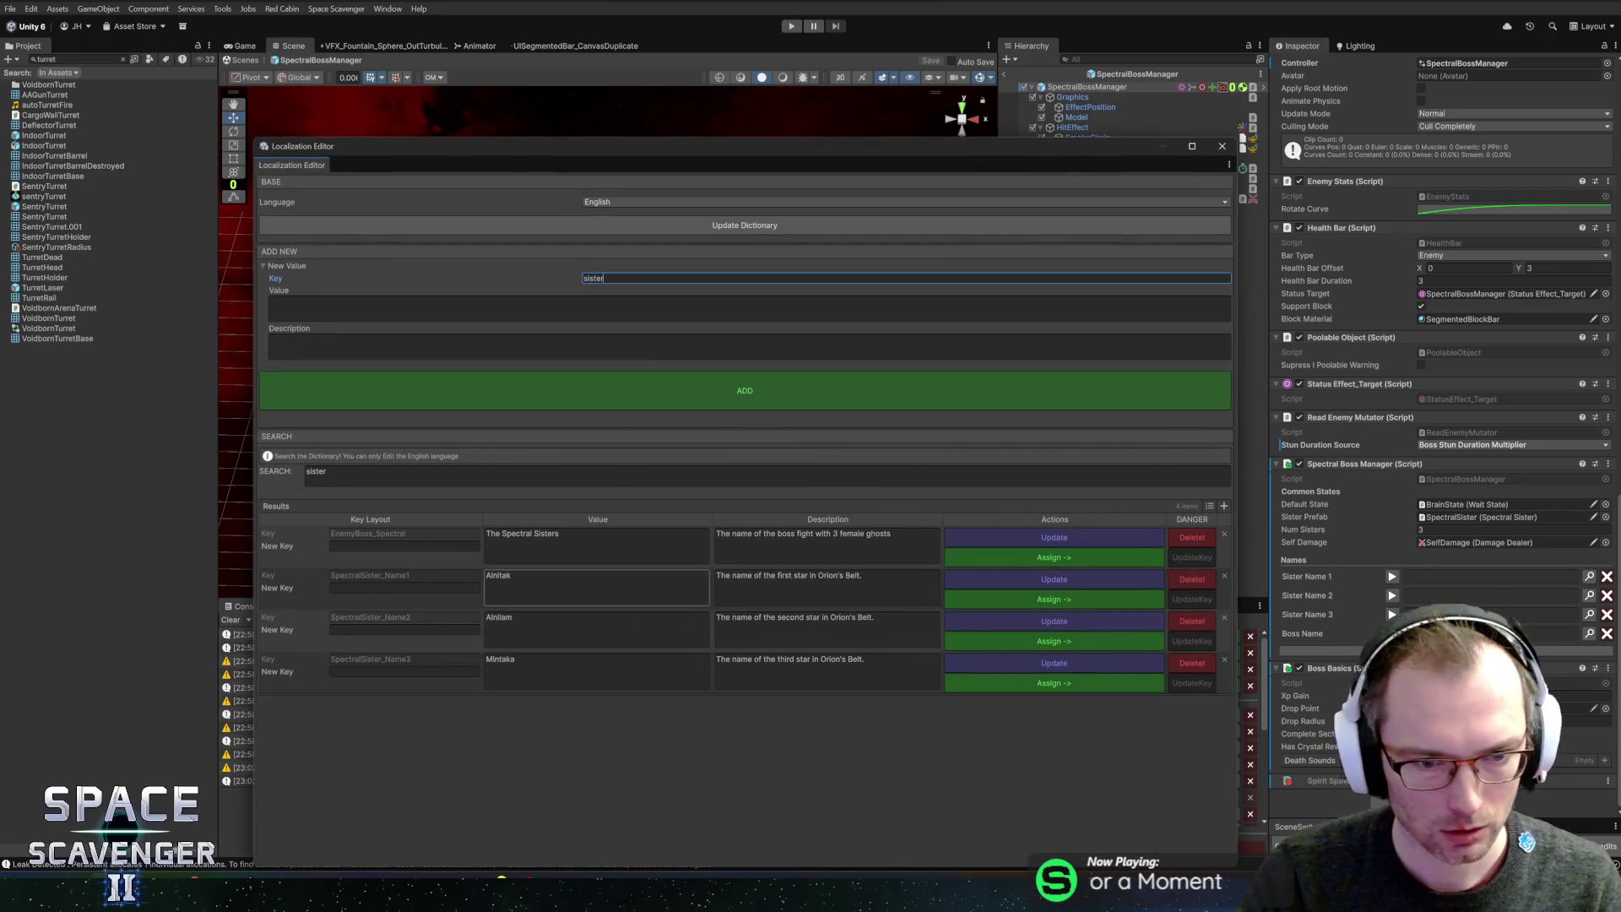
{"action": "left_click", "coordinate": [997, 605]}
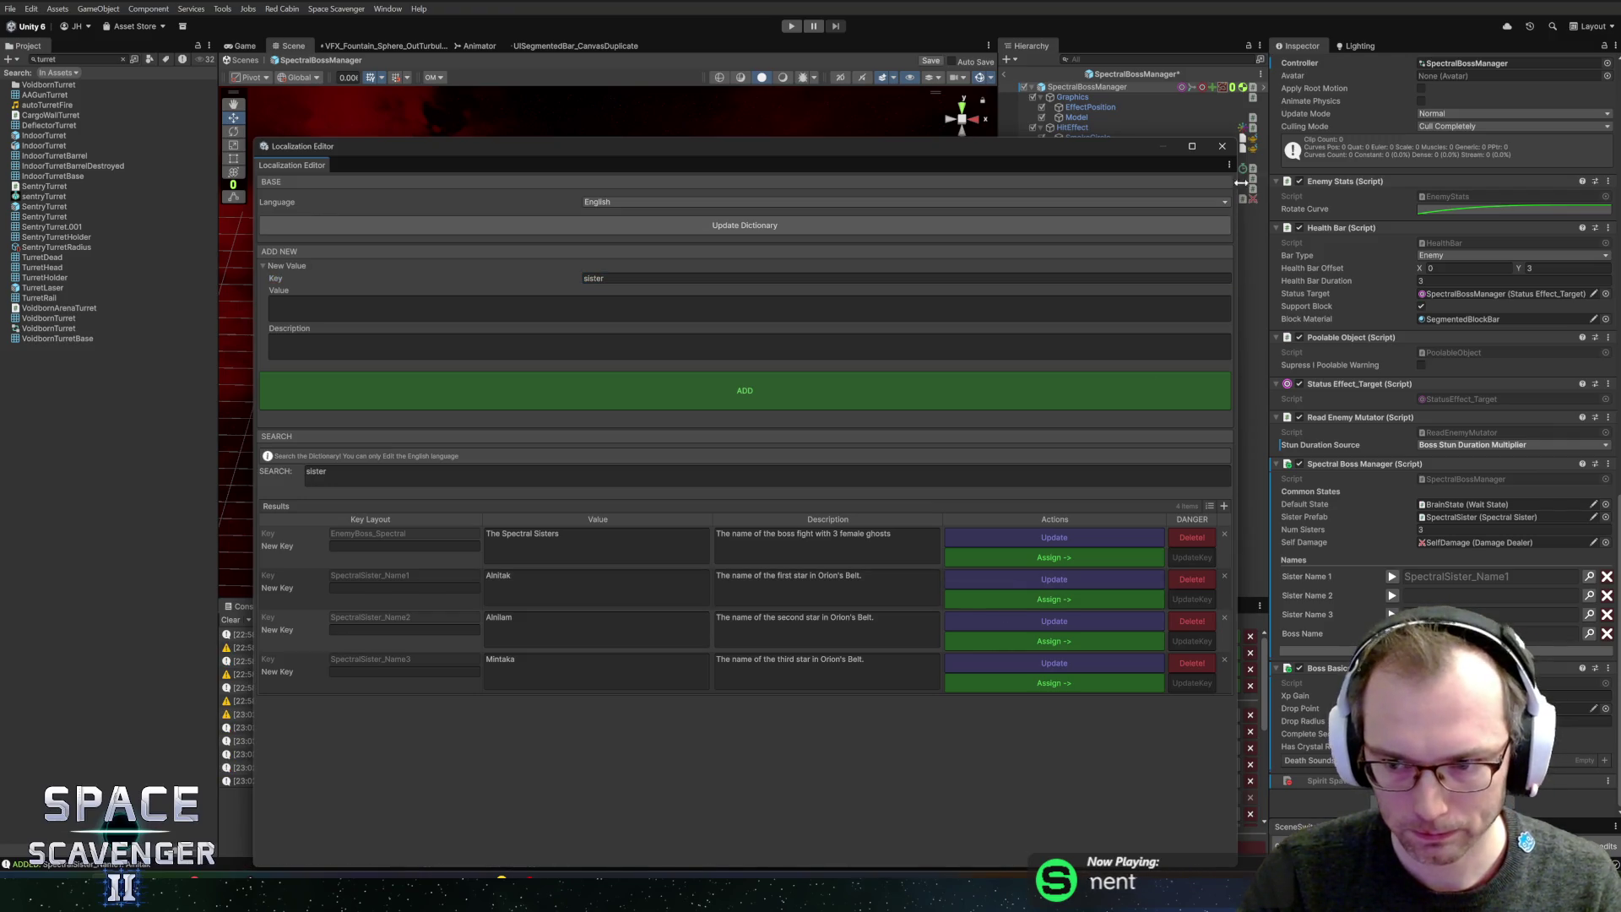
{"action": "left_click", "coordinate": [1222, 147]}
- Assign SpectralSister_Name2 and SpectralSister_Name3 to Sister Name 2 and Sister Name 3
{"action": "left_click", "coordinate": [1592, 596]}
{"action": "type", "text": "name2"}
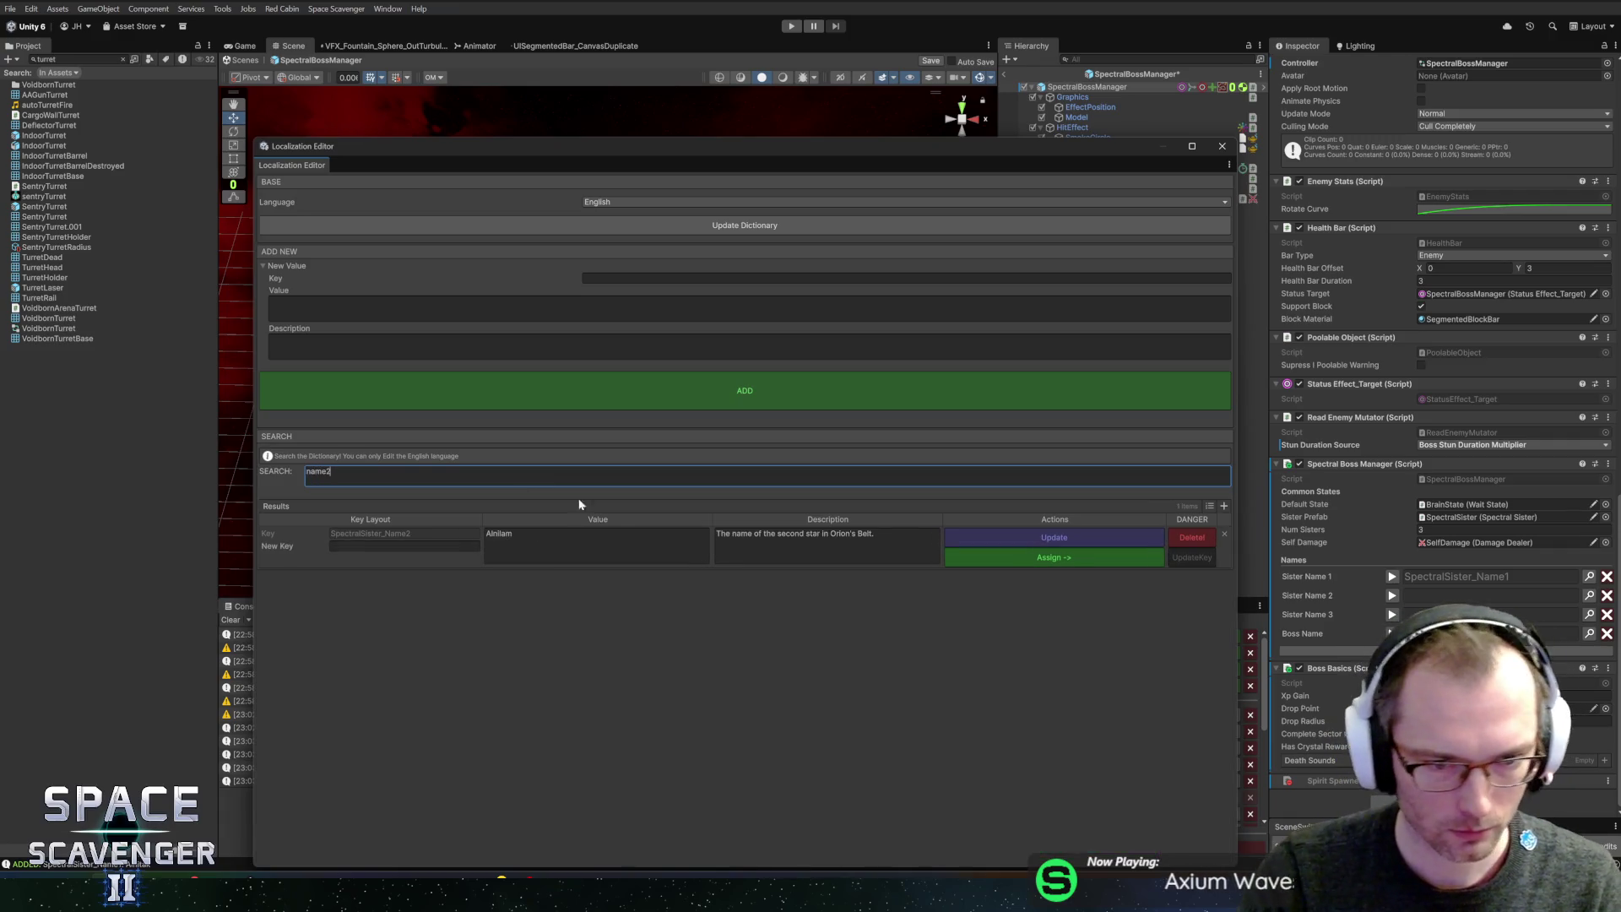
{"action": "left_click", "coordinate": [1077, 558]}
{"action": "left_click", "coordinate": [1222, 146]}
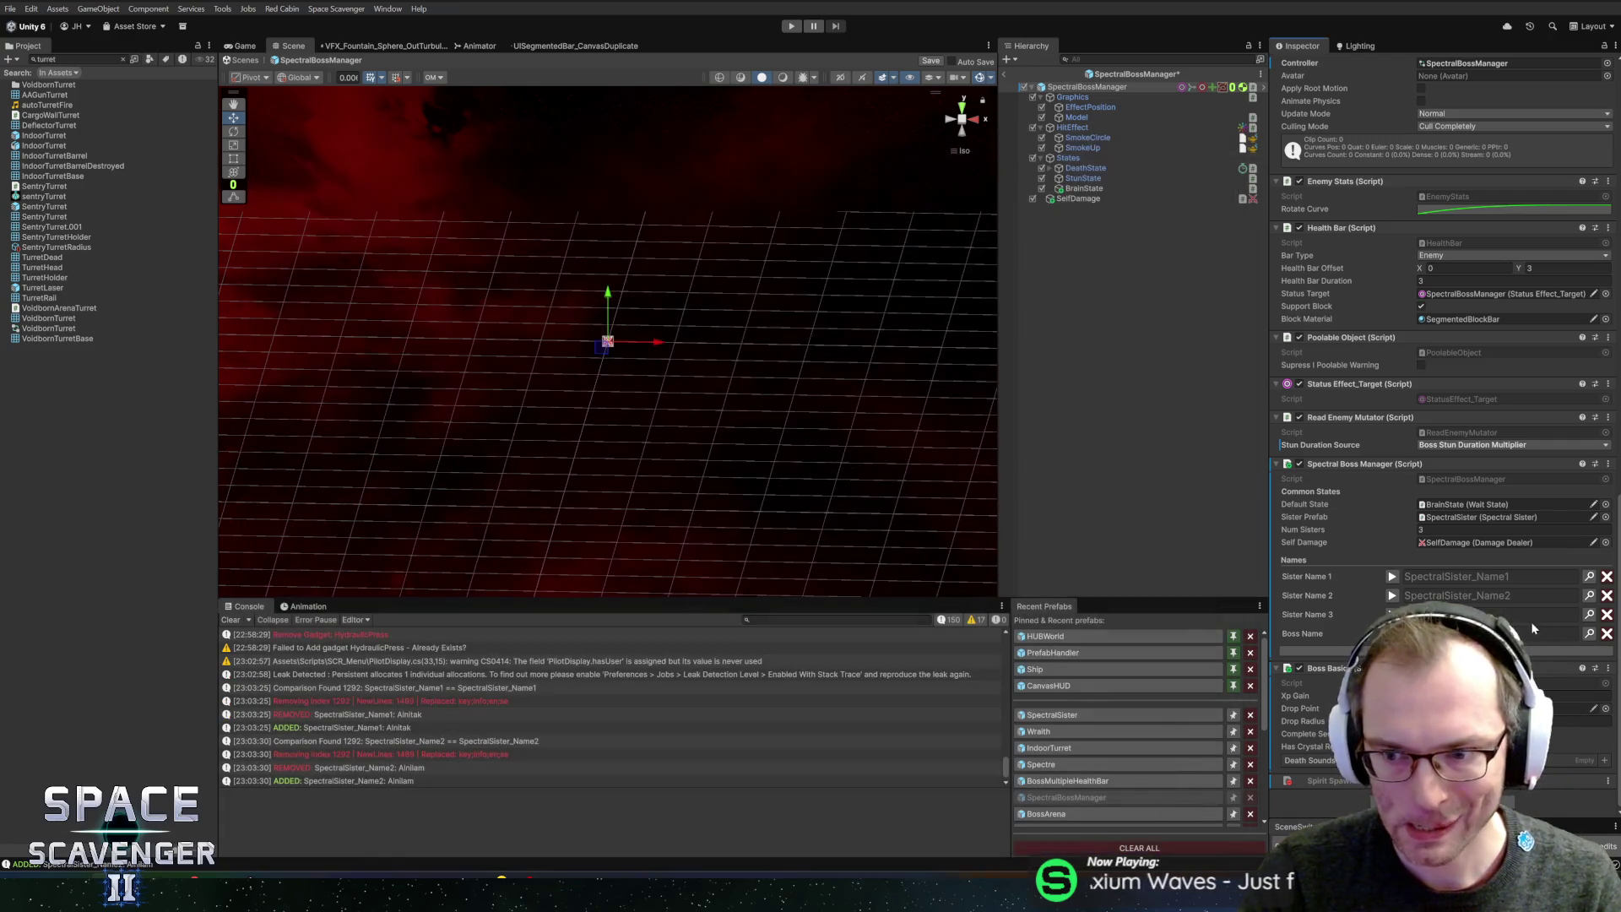
{"action": "left_click", "coordinate": [1590, 615]}
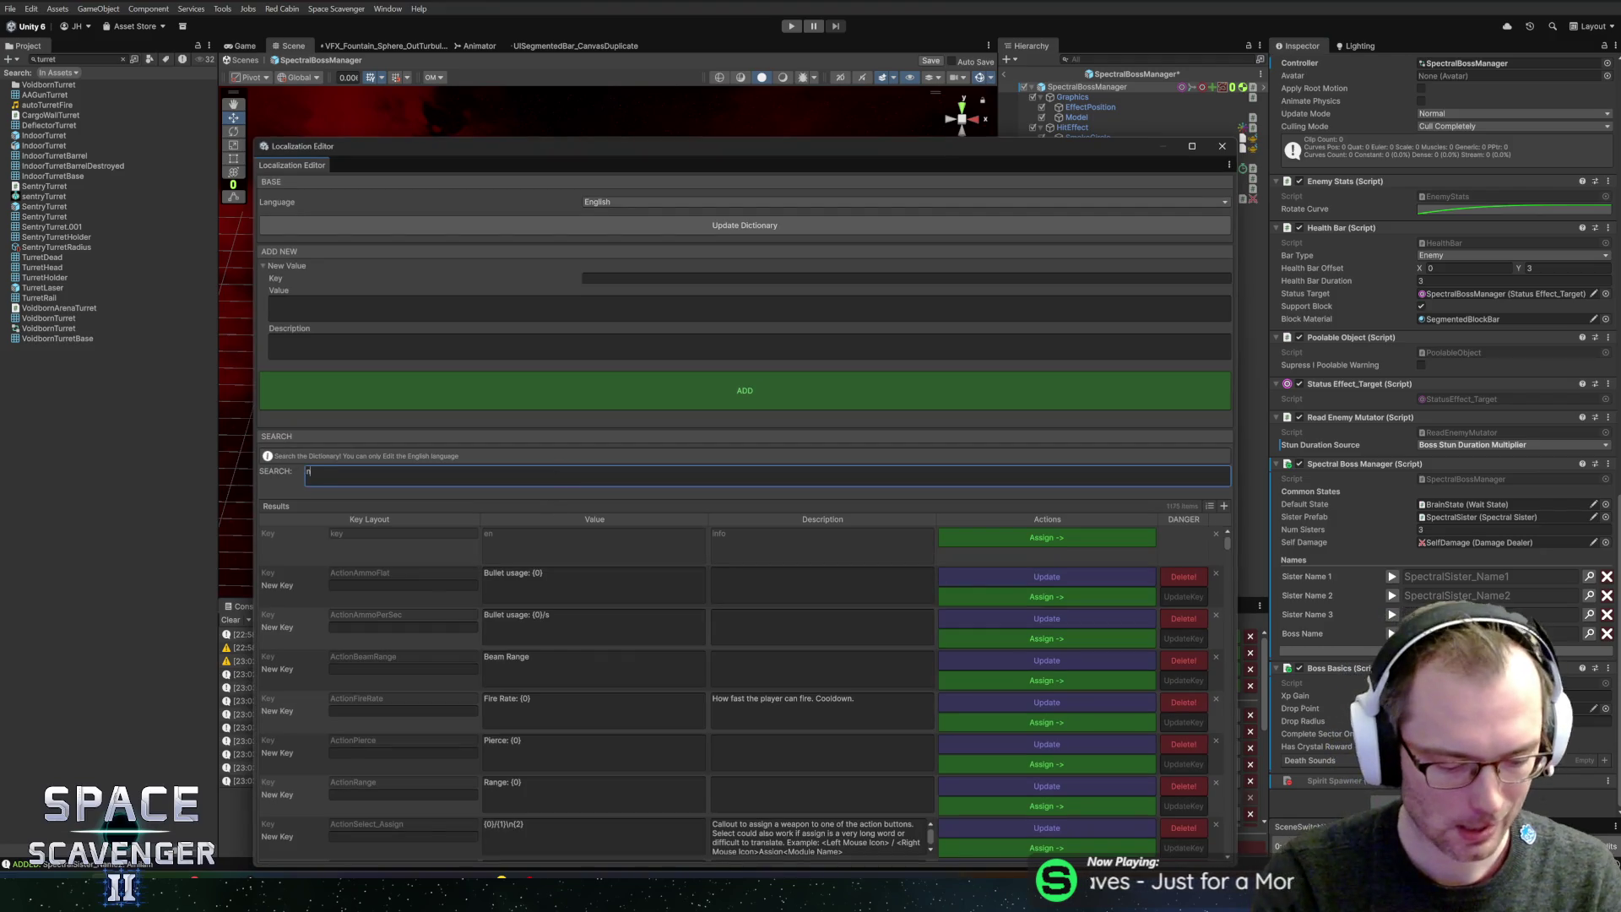
{"action": "type", "text": "name3"}
{"action": "left_click", "coordinate": [963, 559]}
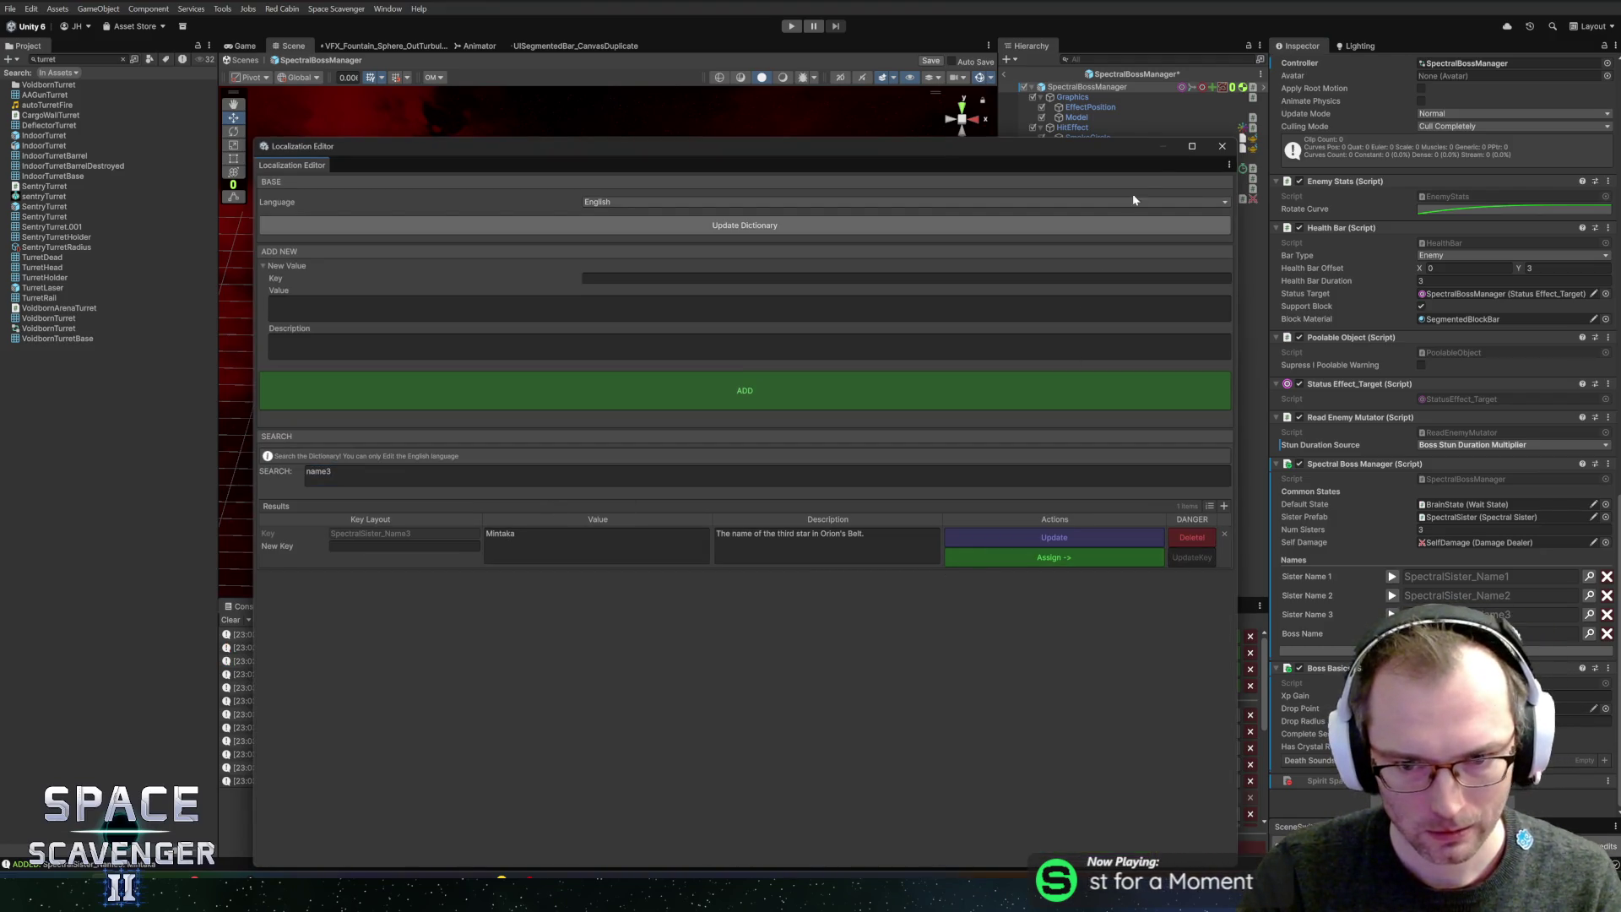
{"action": "left_click", "coordinate": [1221, 146]}
- Shorten the EnemyBoss_Spectral localization value to 'Spectral Sisters' and update it
{"action": "left_click", "coordinate": [1589, 634]}
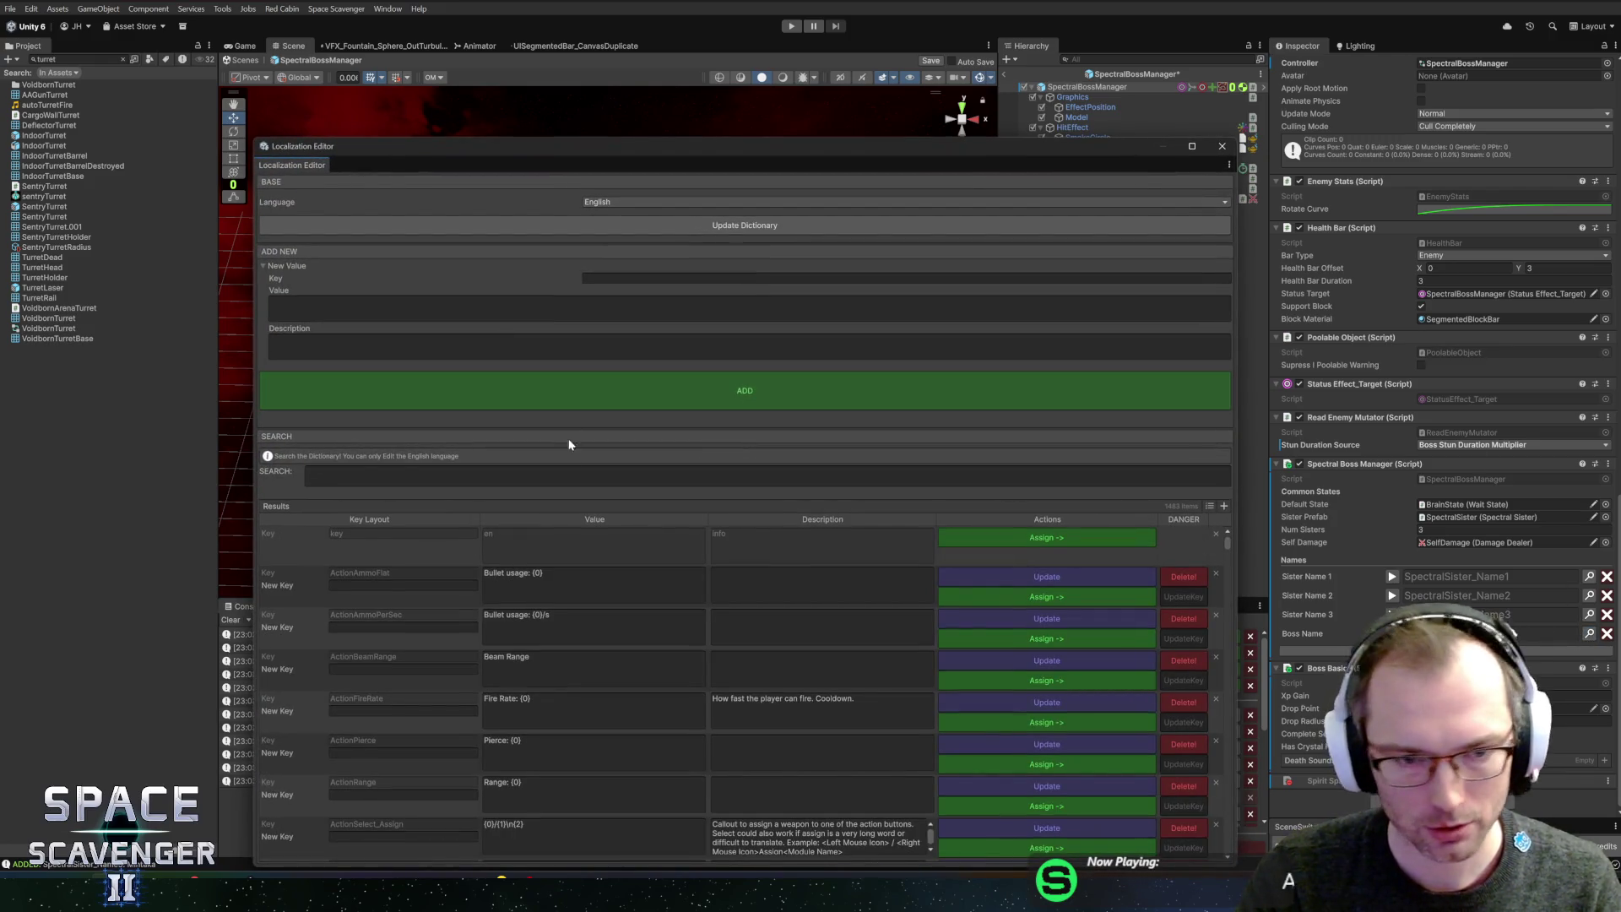
{"action": "left_click", "coordinate": [569, 475]}
{"action": "type", "text": "spectral"}
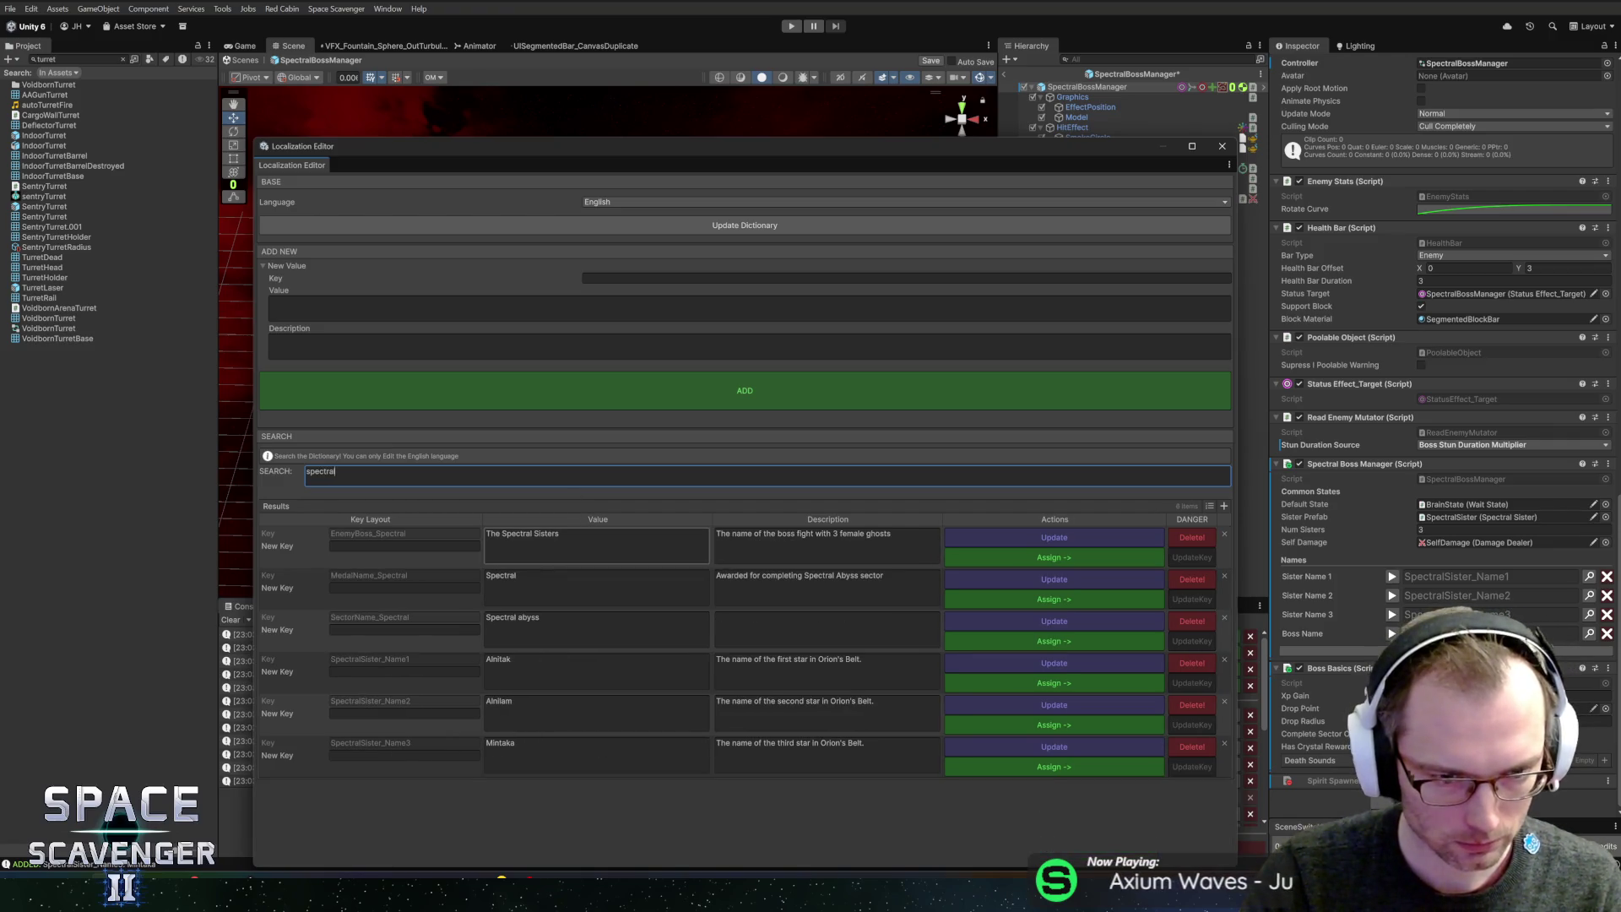
{"action": "left_click", "coordinate": [504, 534]}
{"action": "key", "text": "BackSpace"}
{"action": "key", "text": "BackSpace"}
{"action": "key", "text": "BackSpace"}
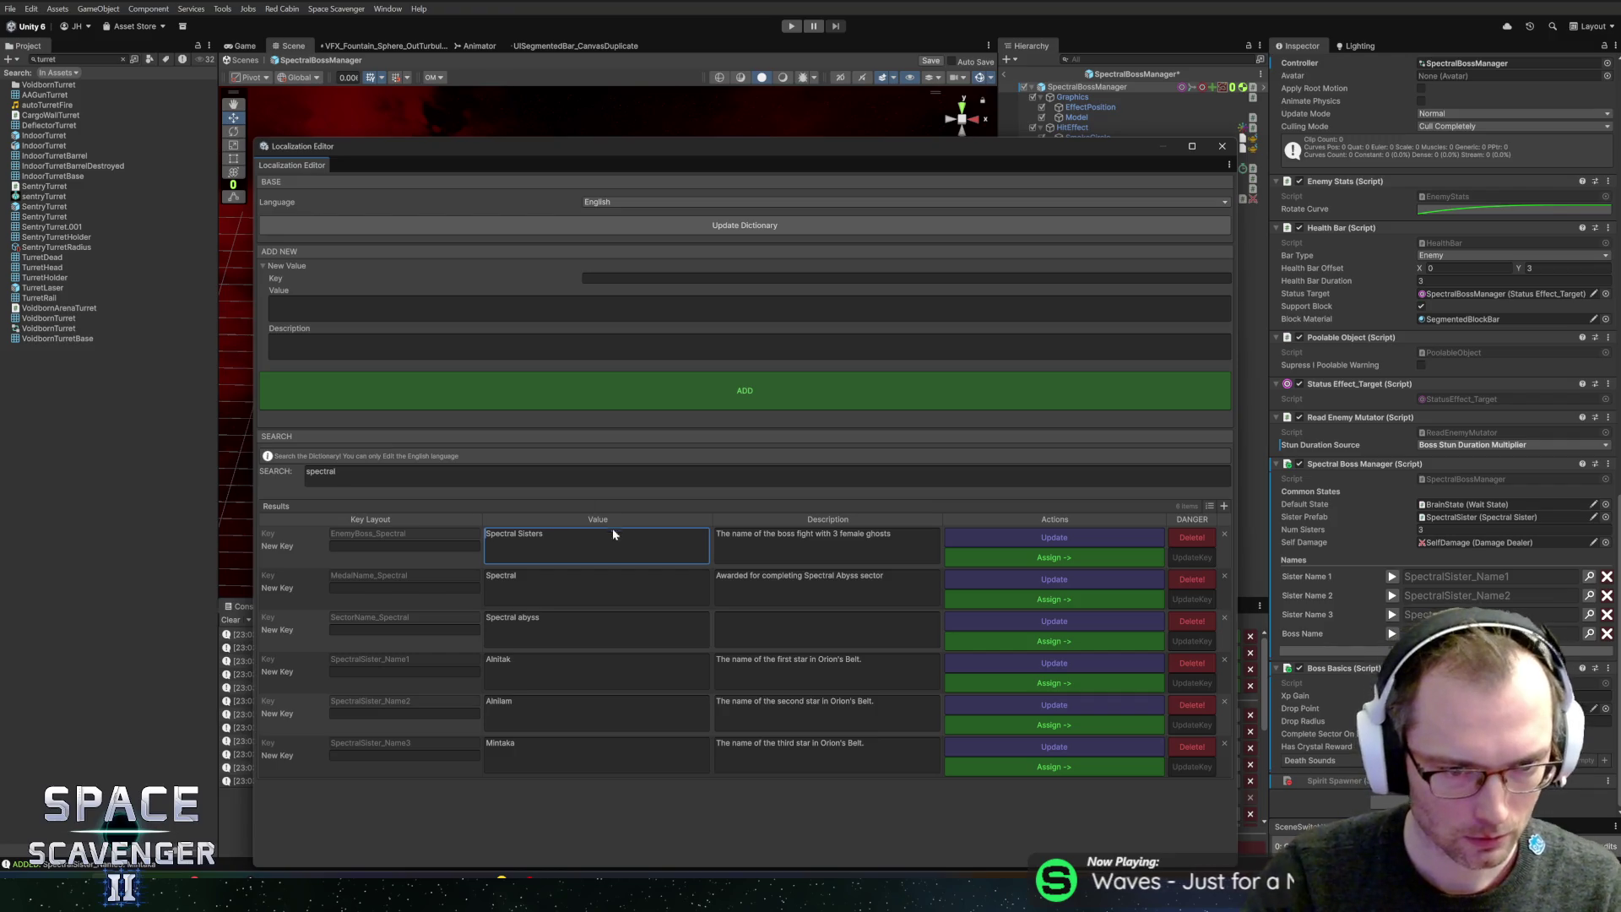
{"action": "left_click", "coordinate": [1002, 560]}
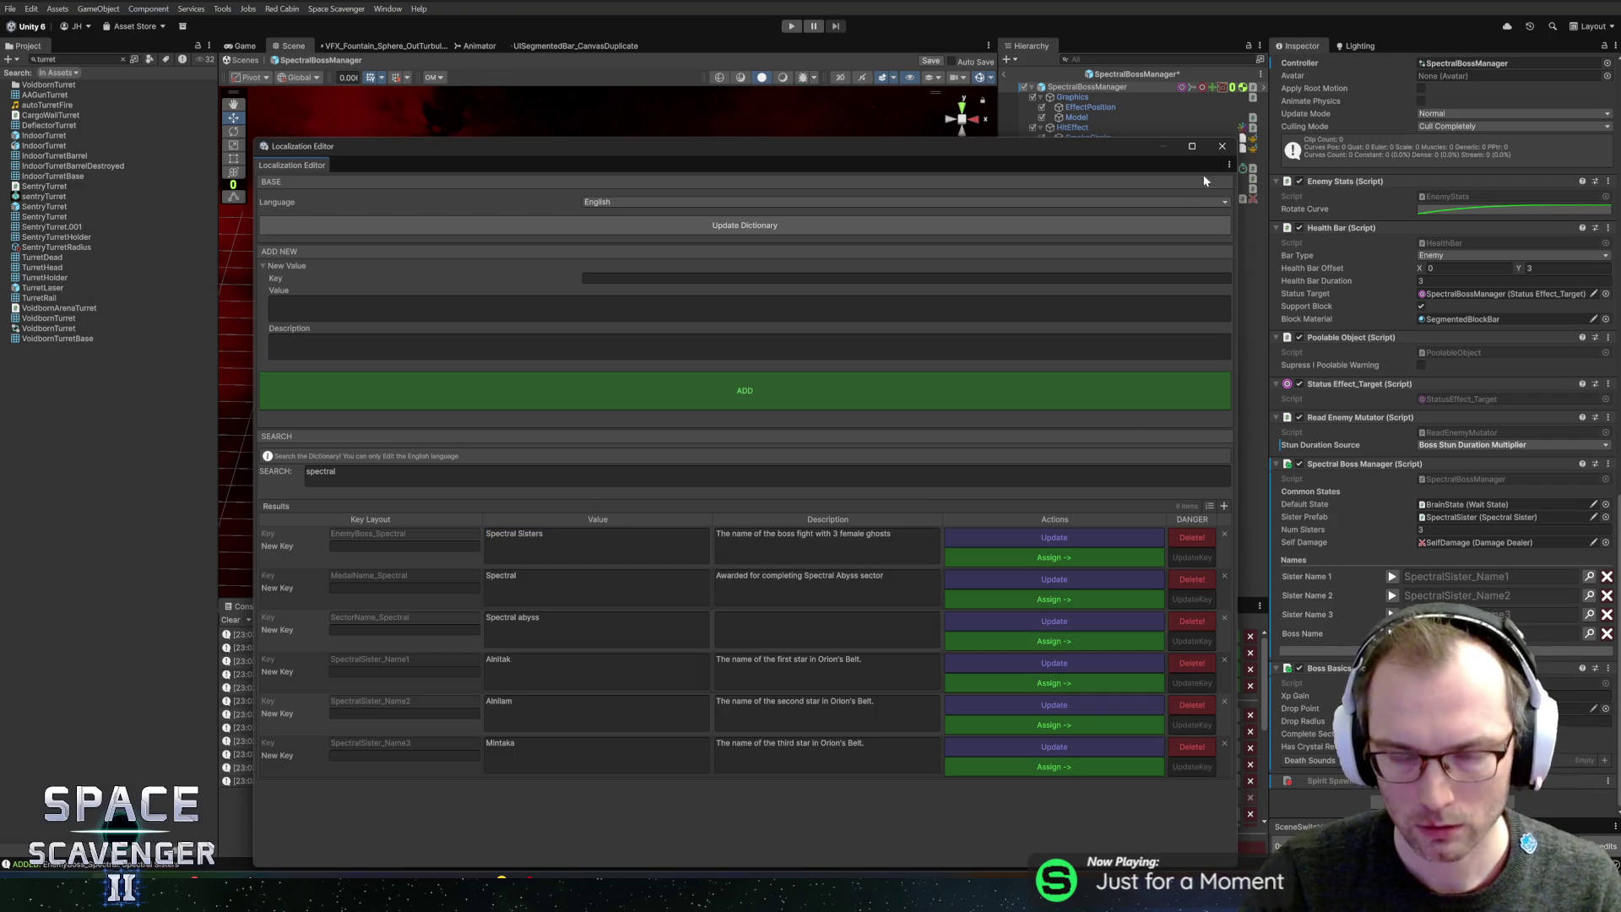
{"action": "left_click", "coordinate": [1222, 145]}
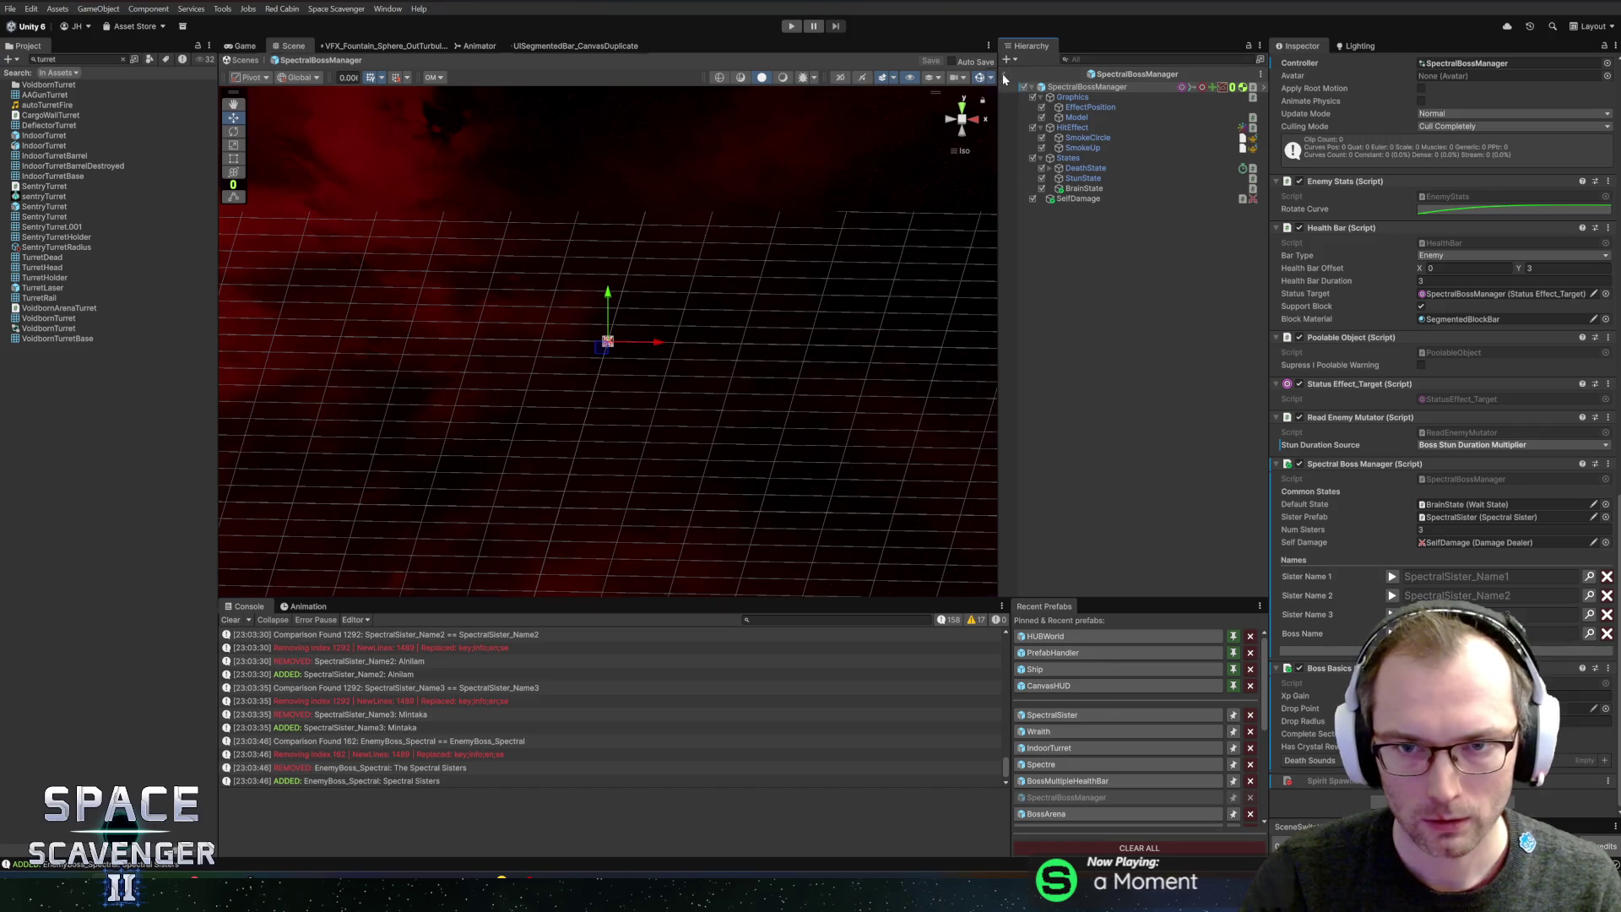
- Exit prefab mode, playtest with a maximized Game view, pause, and return to Rider
{"action": "left_click", "coordinate": [1002, 74]}
{"action": "left_click", "coordinate": [790, 28]}
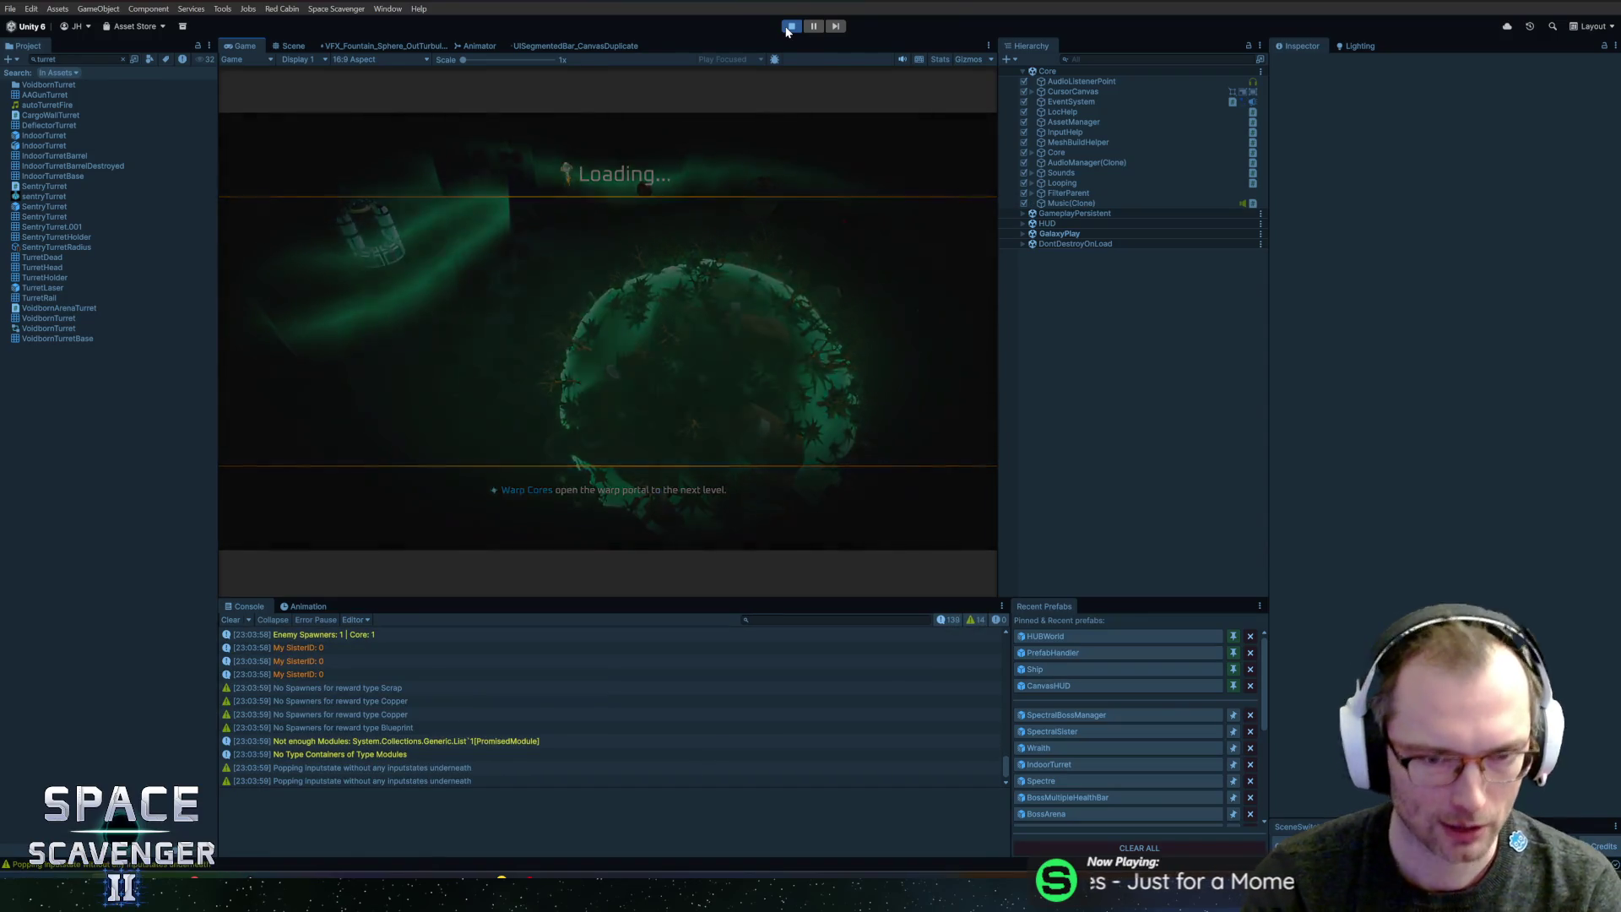
{"action": "double_click", "coordinate": [249, 47]}
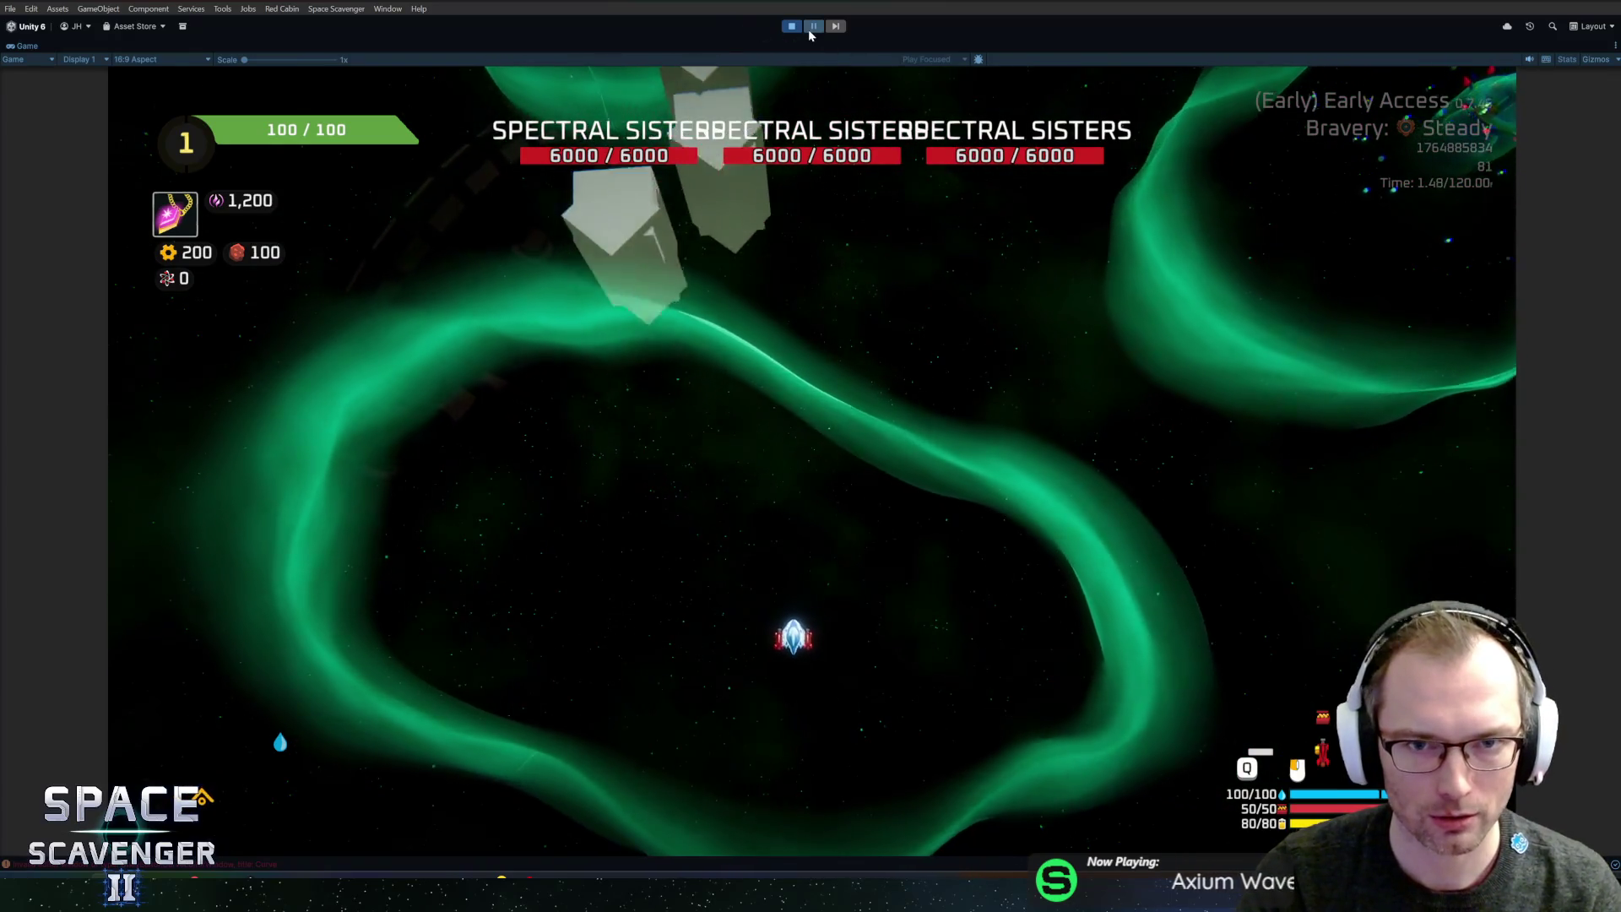
{"action": "left_click", "coordinate": [810, 27]}
{"action": "key", "text": "alt+Tab"}
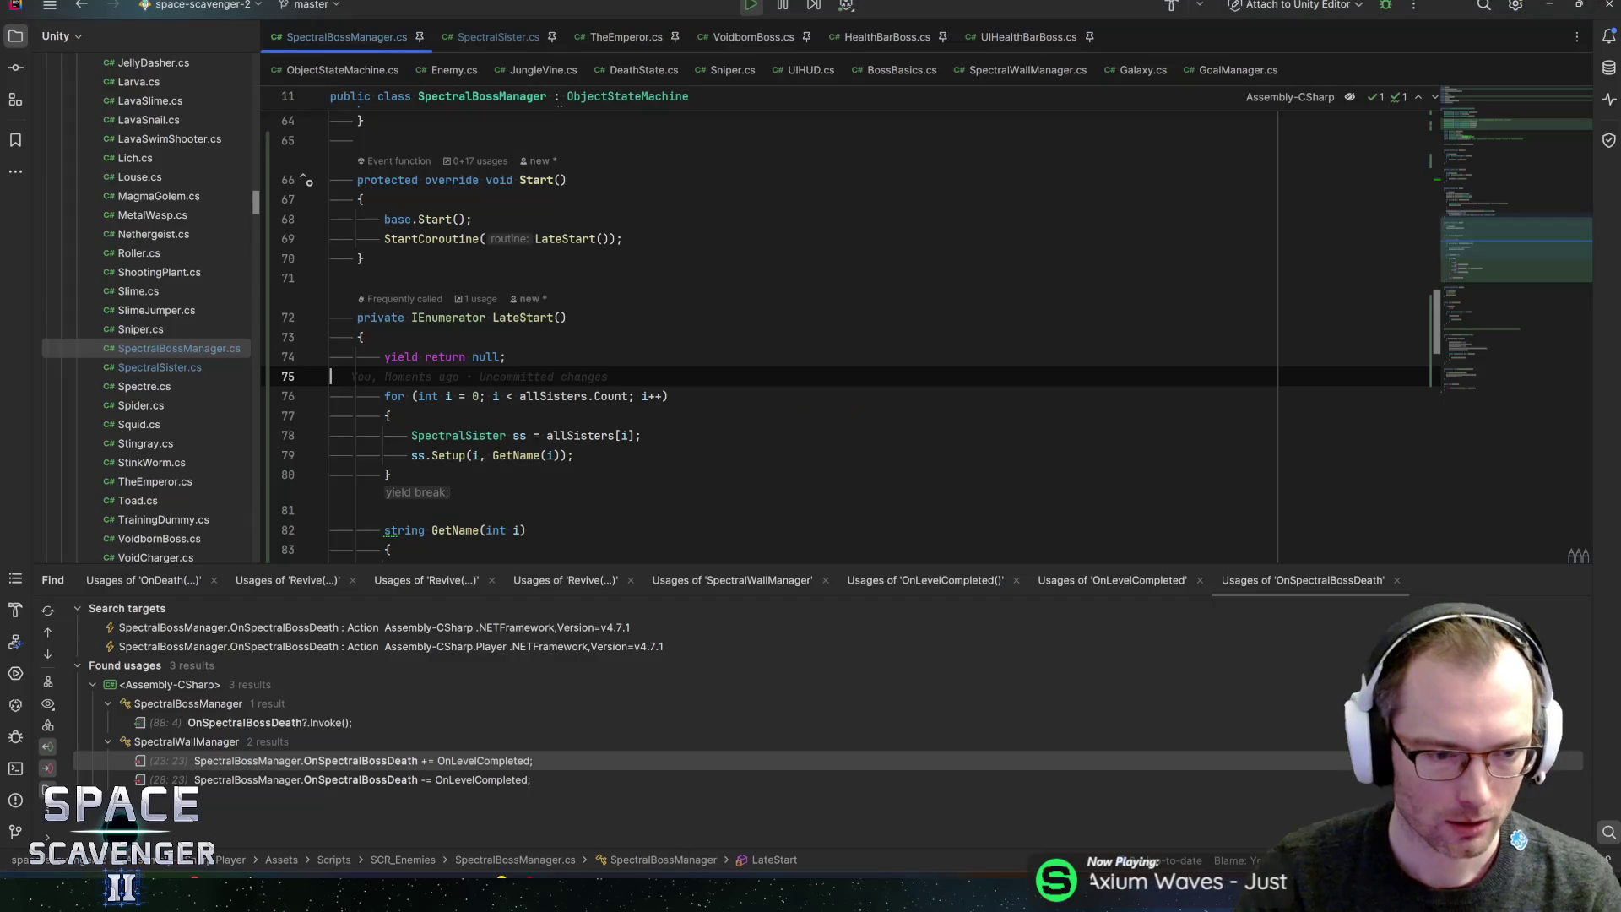
- Add a second yield return null to LateStart, recompile in Unity, and stop the old play session
{"action": "type", "text": "yield return null;"}
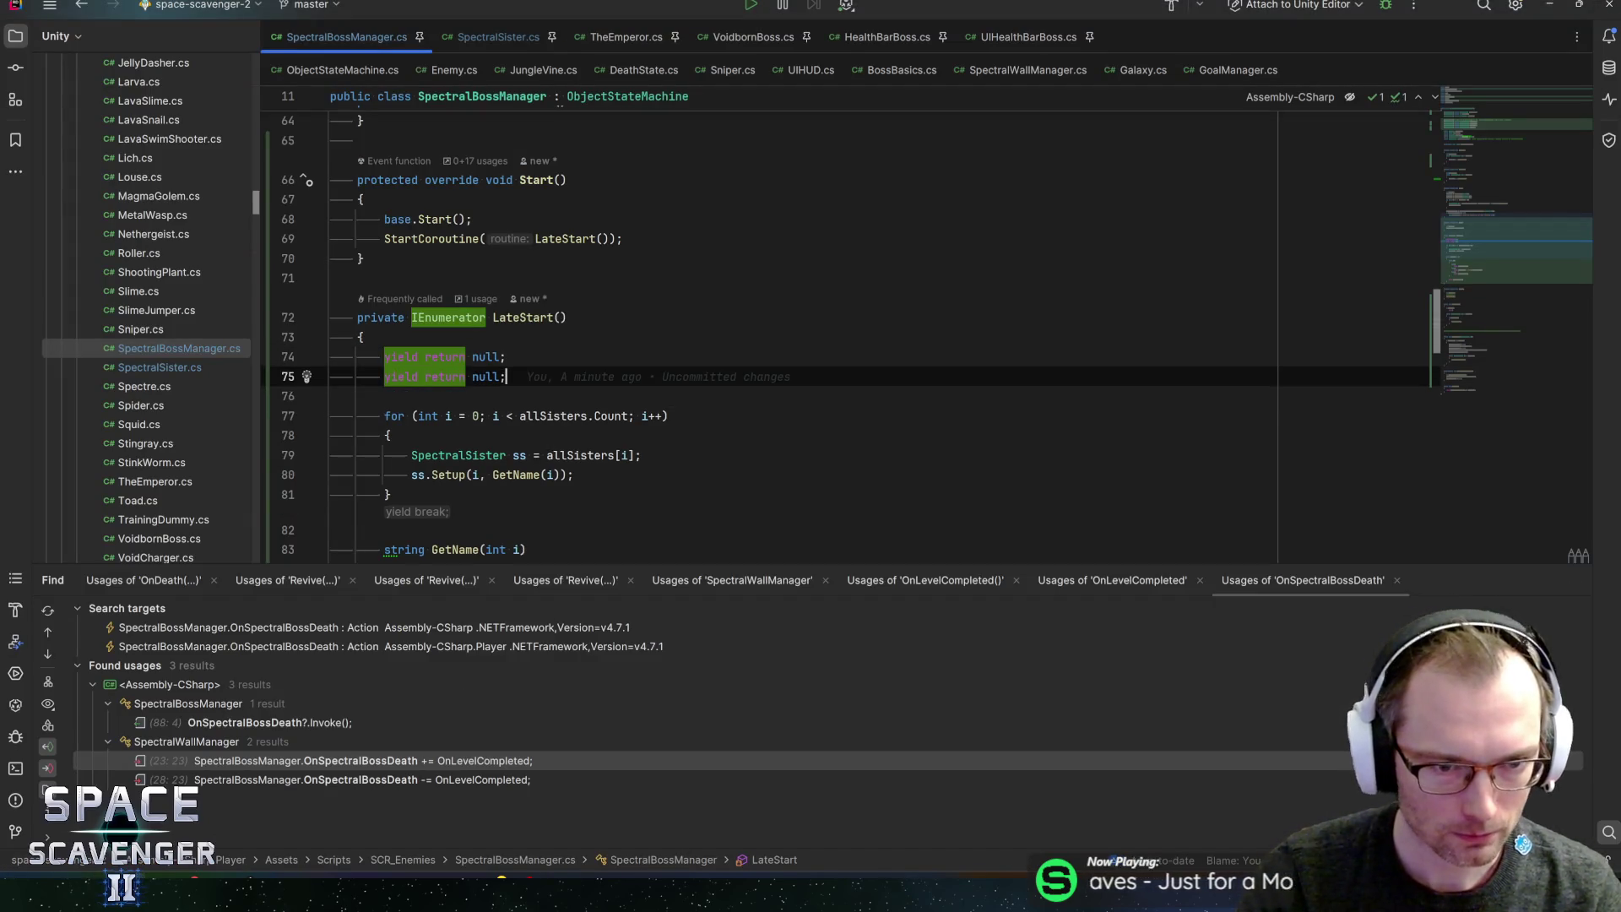
{"action": "key", "text": "alt+Tab"}
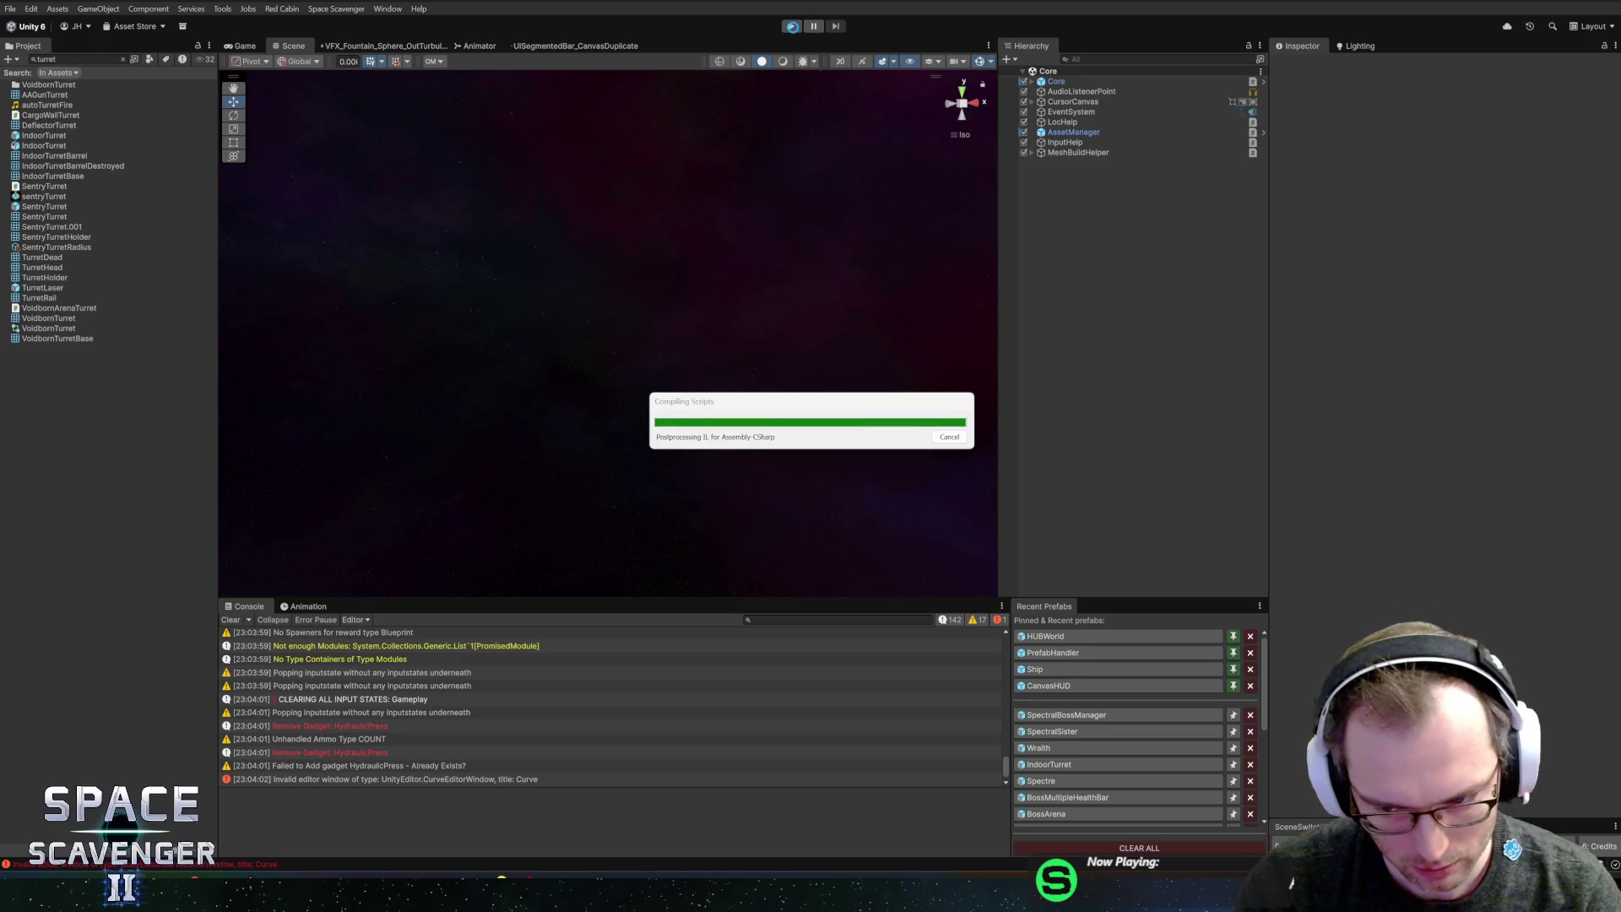
{"action": "left_click", "coordinate": [794, 29]}
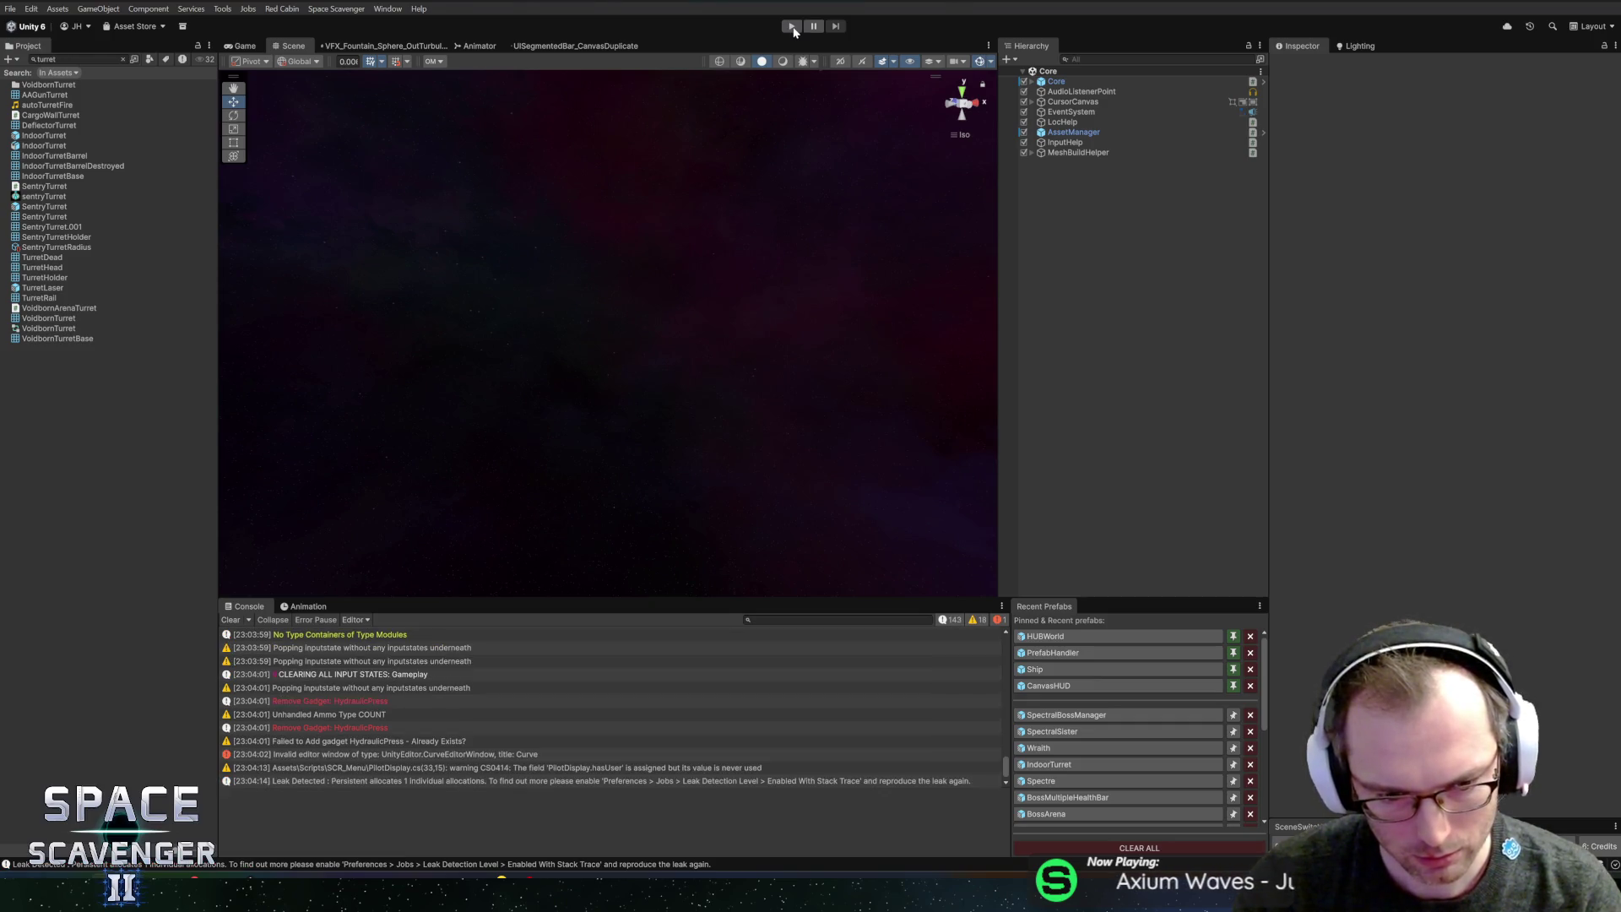
- Replay the game, see all boss bars still read Spectral Sisters, stop, and return to Rider
{"action": "left_click", "coordinate": [794, 26]}
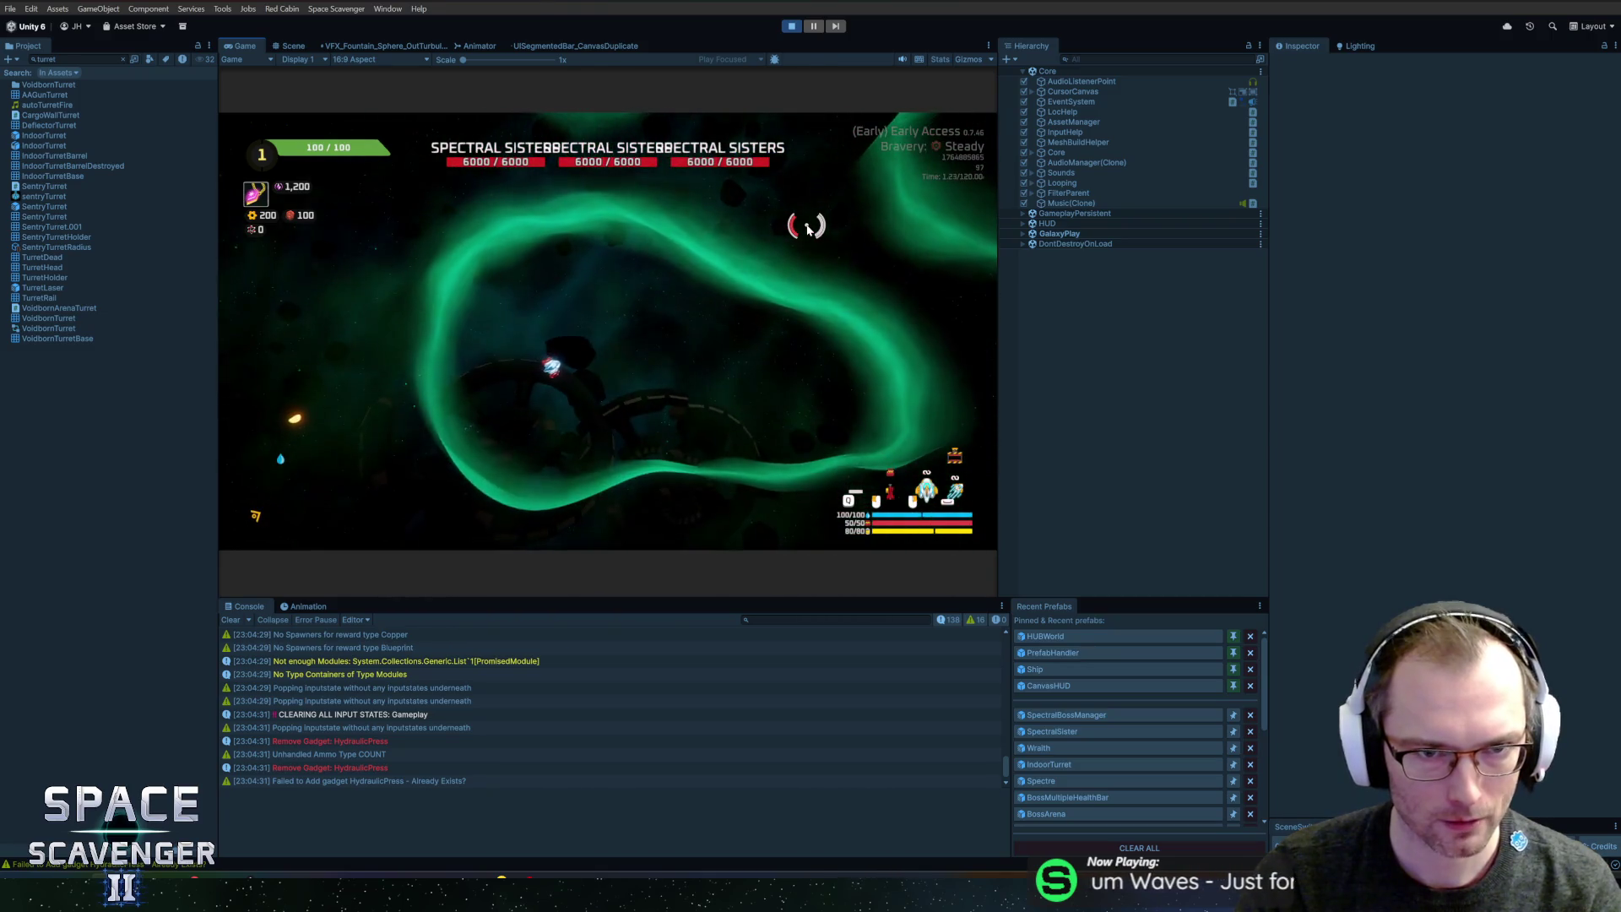
{"action": "left_click", "coordinate": [794, 26]}
{"action": "key", "text": "alt+Tab"}
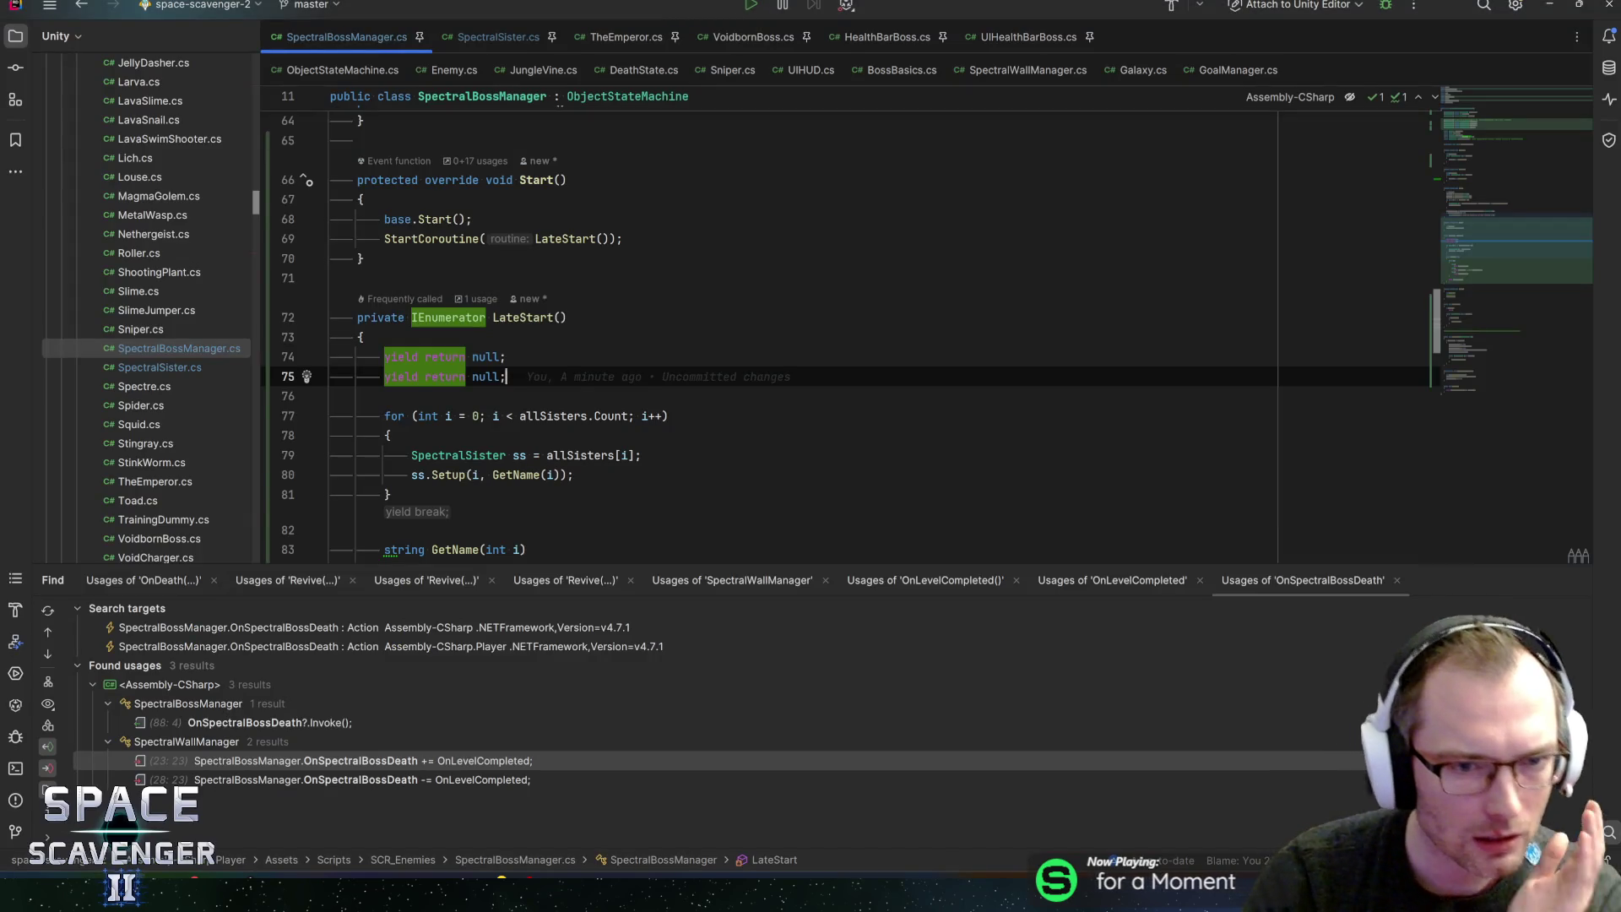
- Navigate from the SpectralBossManager Setup call to SpectralSister's empty Setup method
{"action": "left_click", "coordinate": [480, 35]}
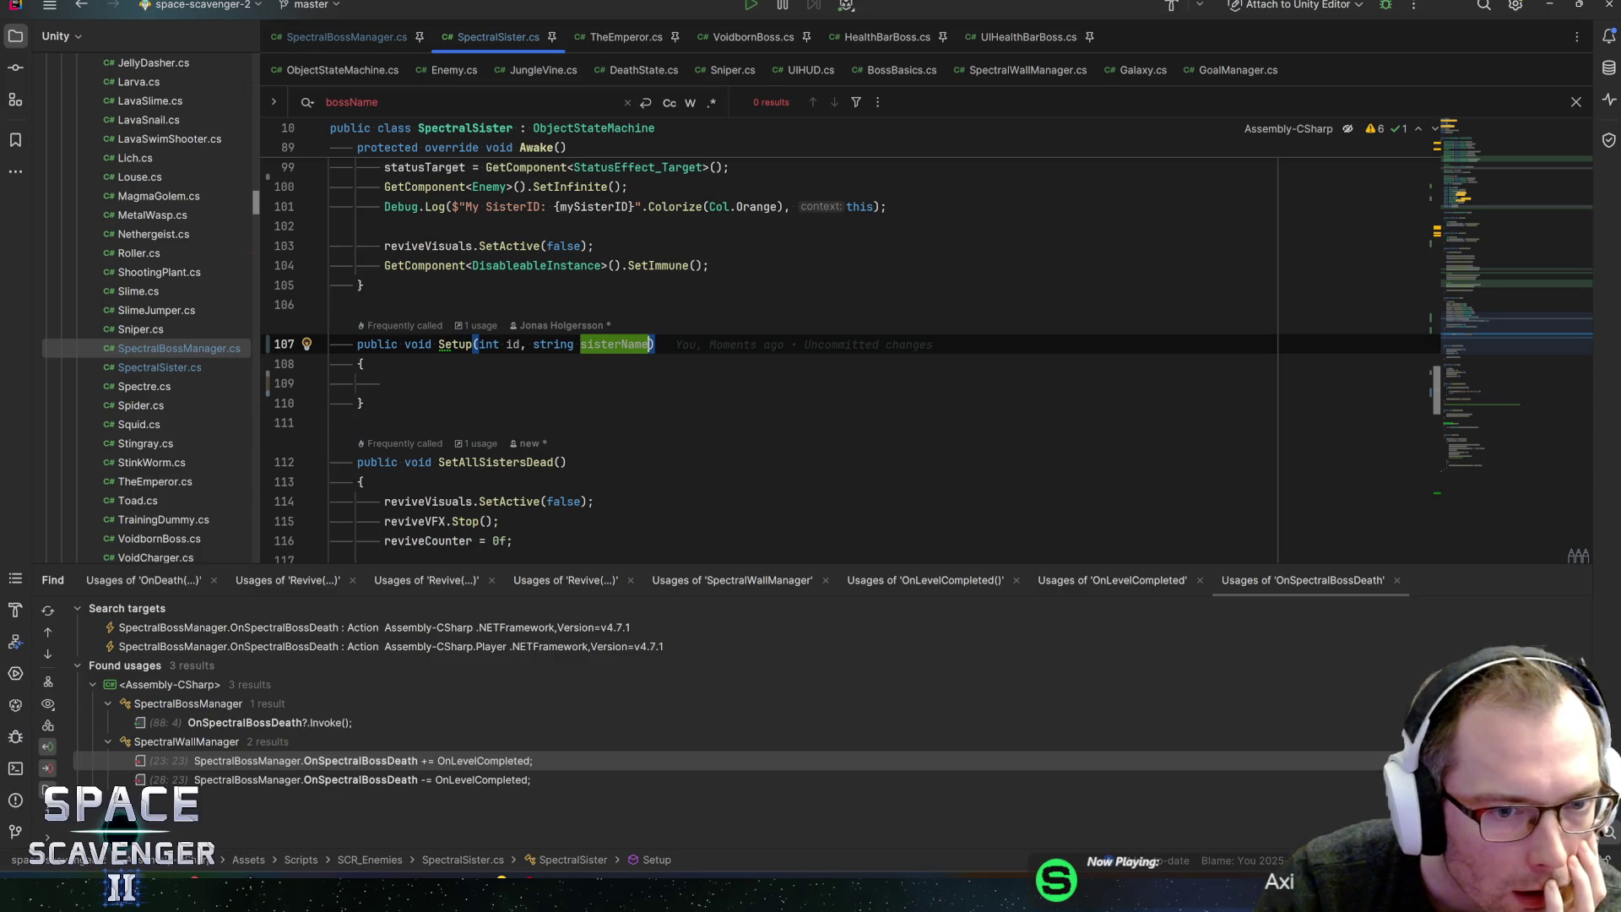
{"action": "left_click", "coordinate": [384, 383]}
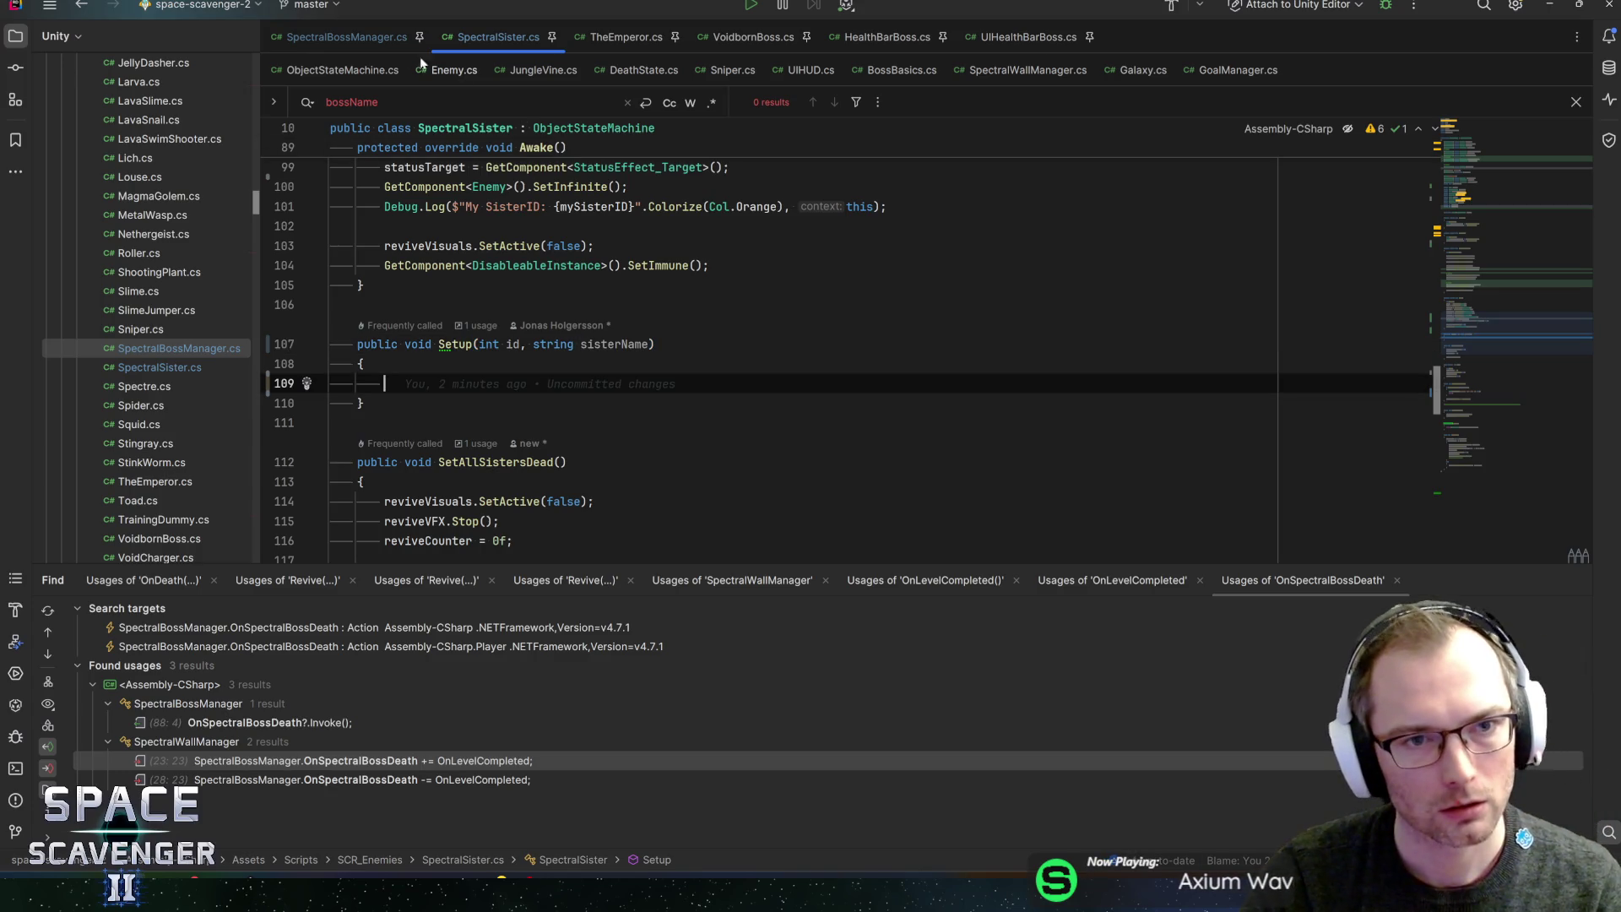
{"action": "key", "text": "ctrl+Tab"}
{"action": "scroll", "coordinate": [844, 337], "scroll_direction": "down", "scroll_amount": 2}
{"action": "left_click", "coordinate": [463, 356]}
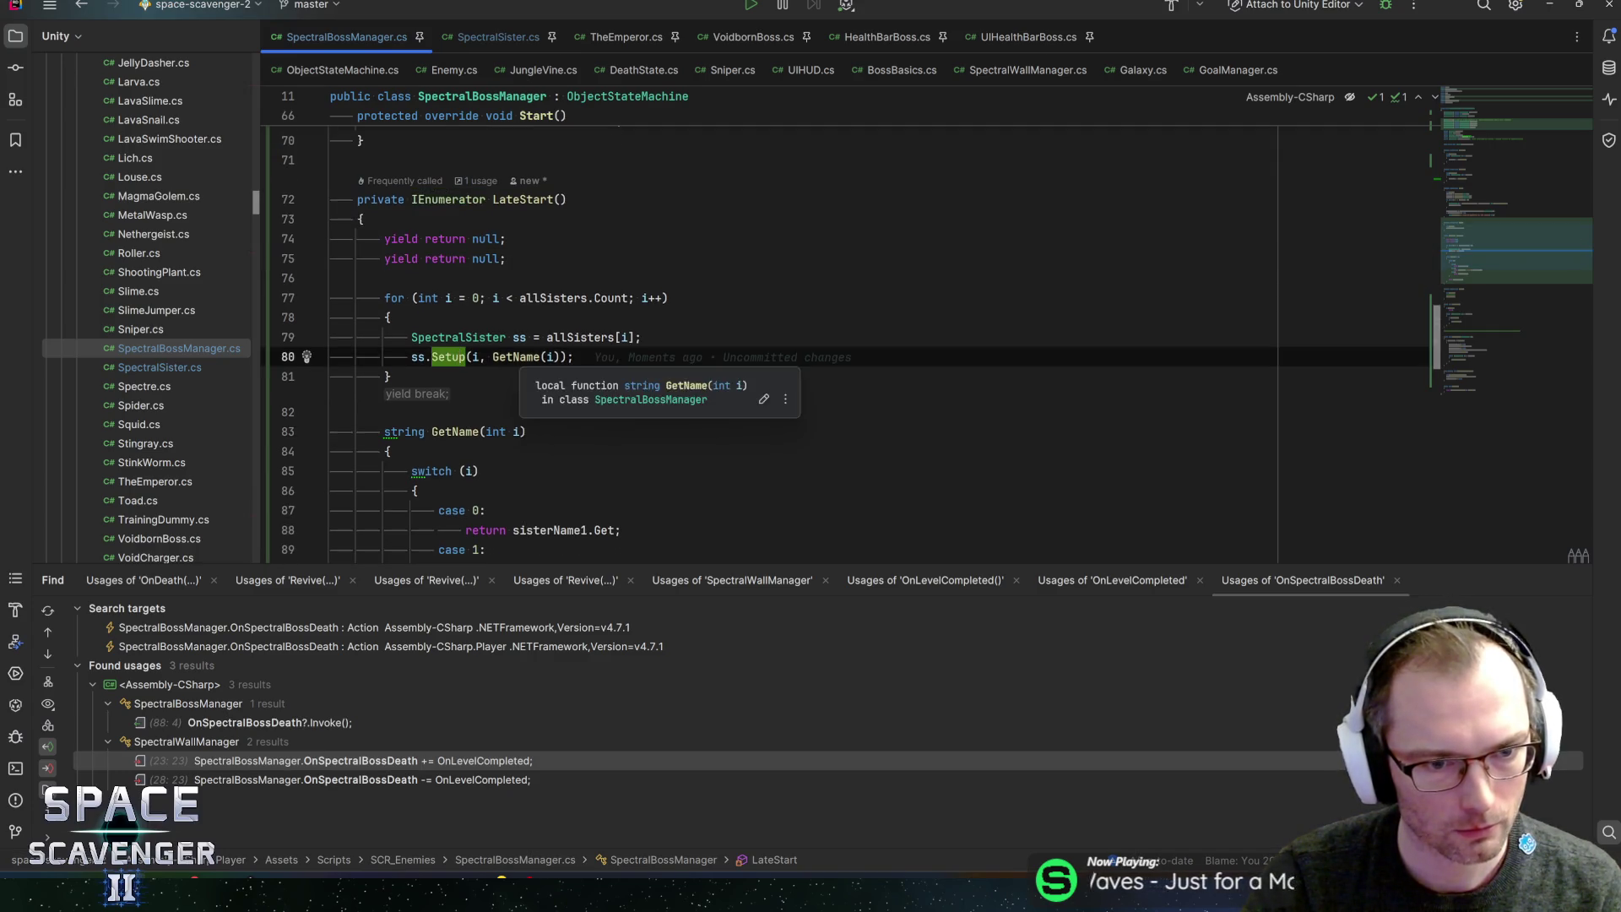
{"action": "scroll", "coordinate": [845, 337], "scroll_direction": "down", "scroll_amount": 2}
{"action": "key", "text": "ctrl+b"}
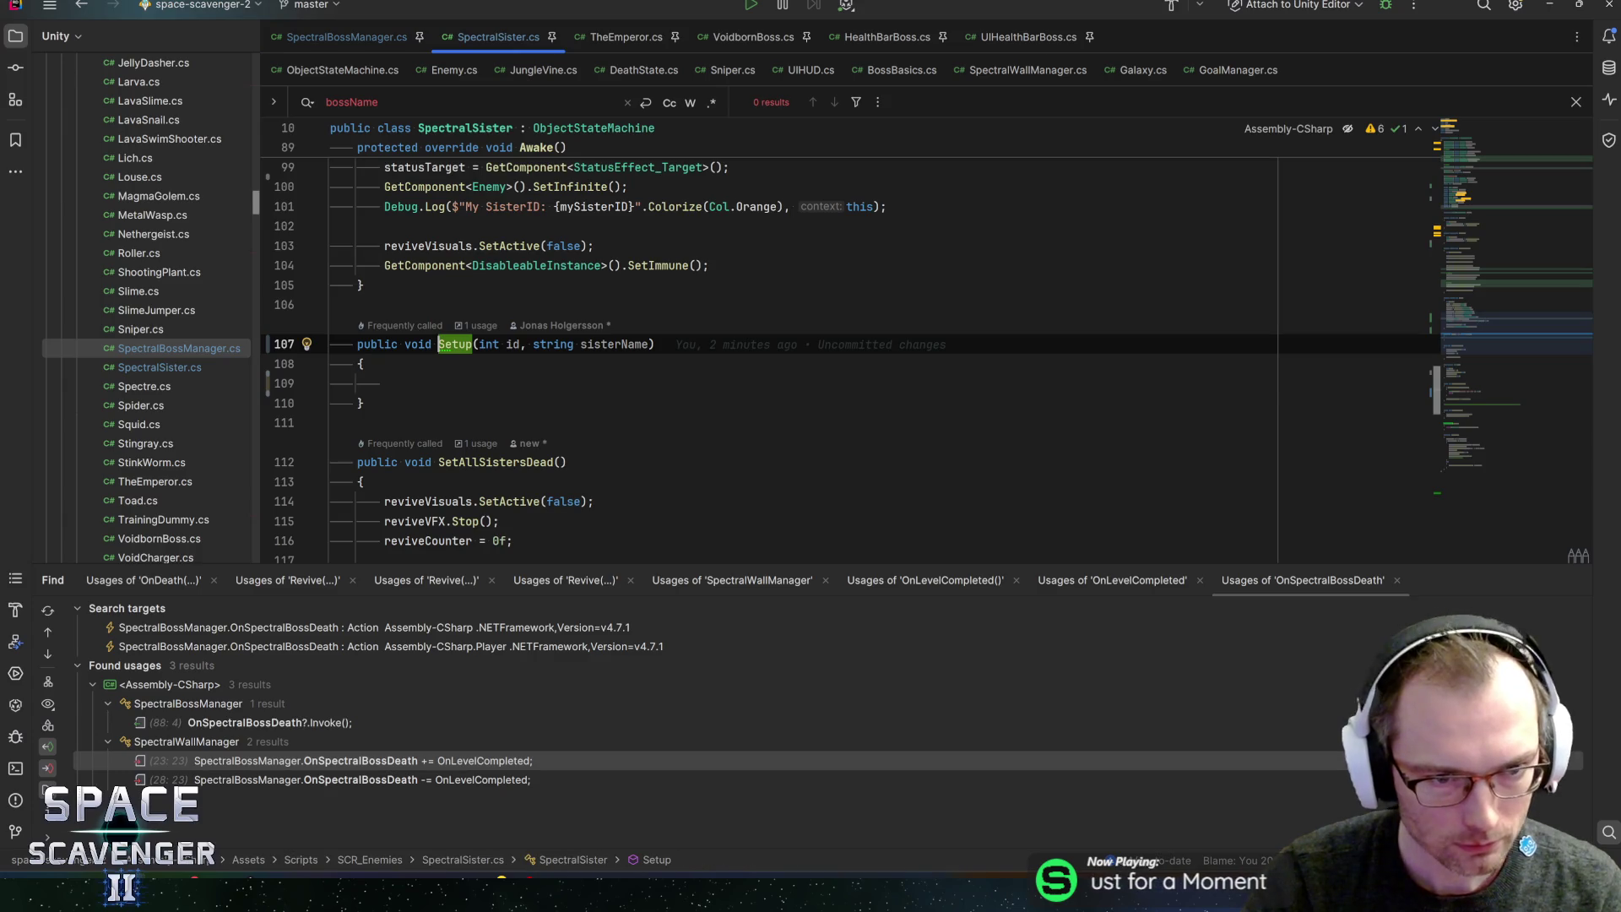
{"action": "left_click", "coordinate": [384, 384]}
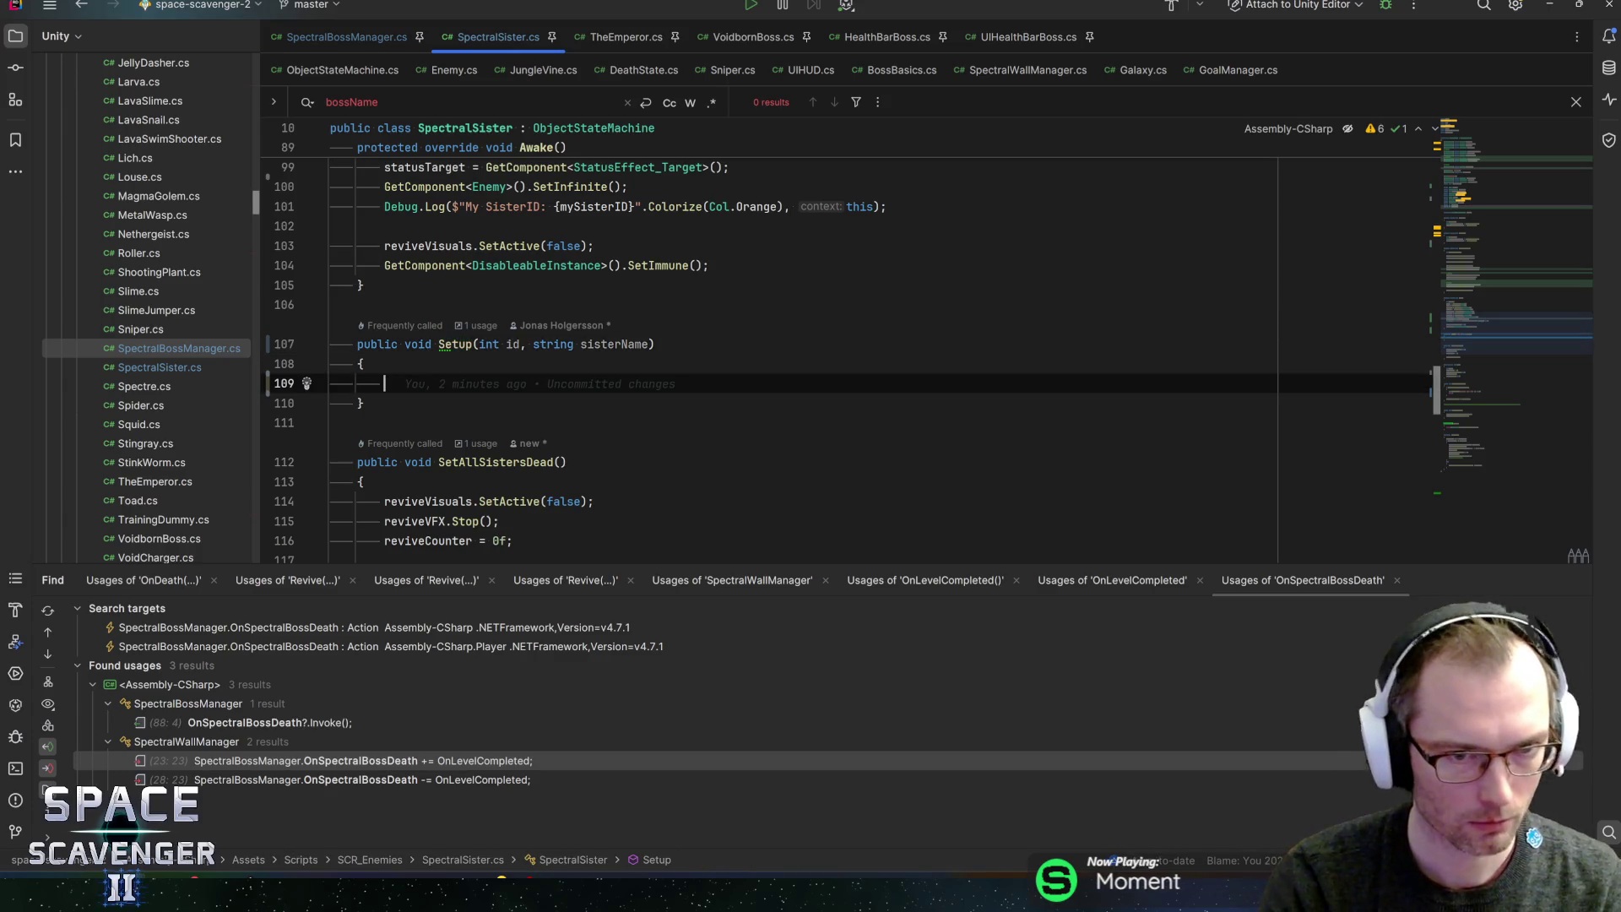
- In Setup, write 'mySisterID = id;' and 'healthBar.SetHealthBarName(sisterName);'
{"action": "type", "text": "mySi"}
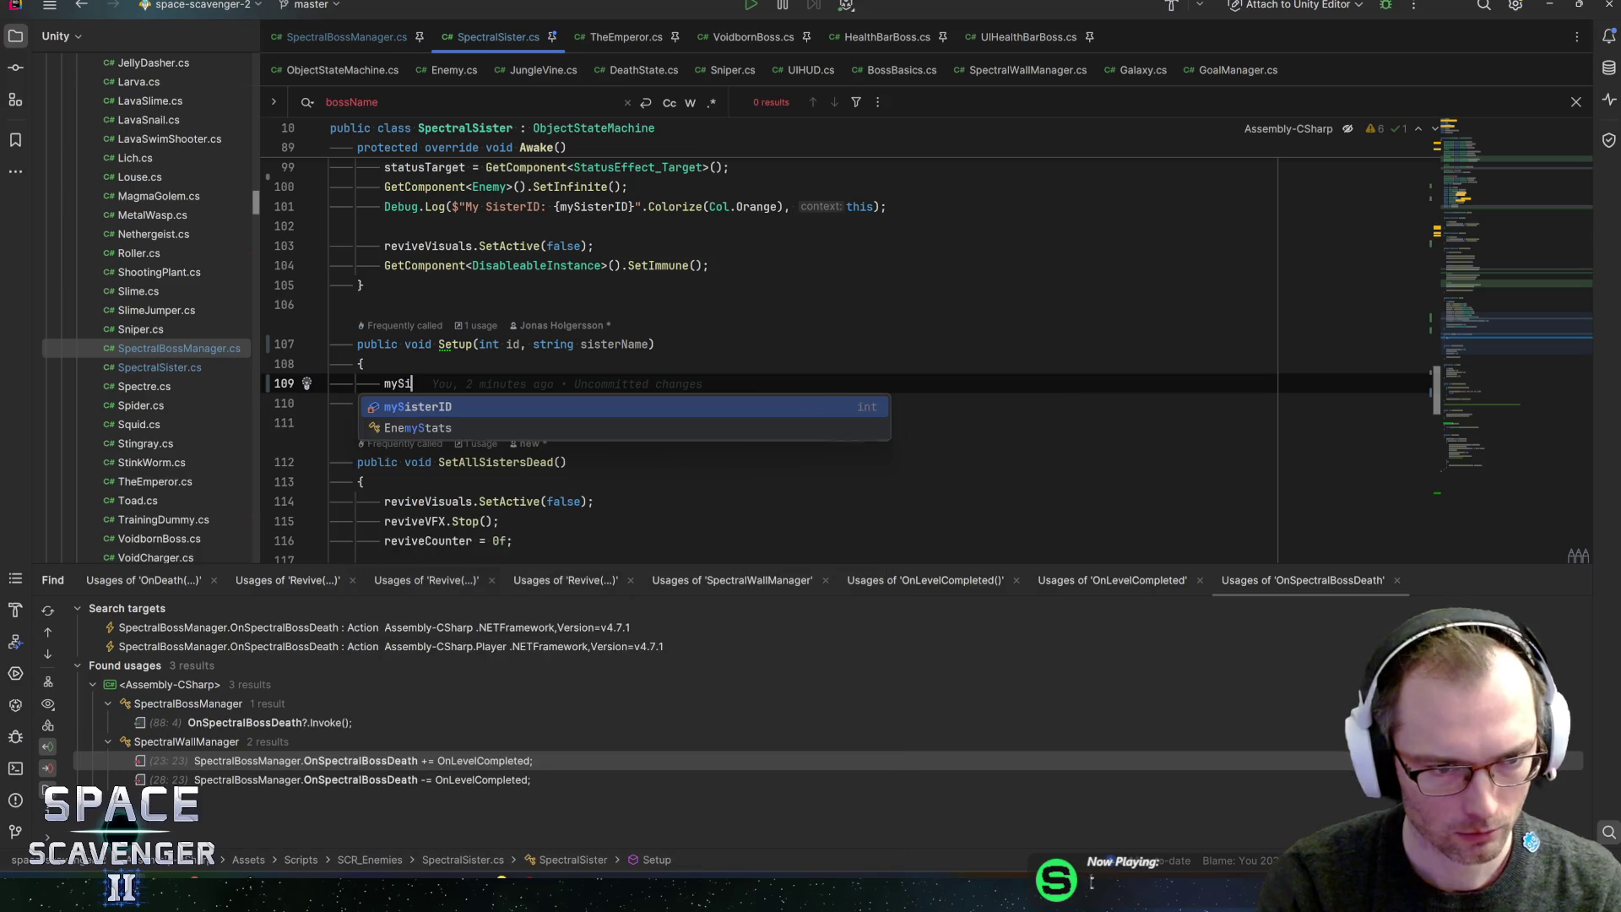
{"action": "key", "text": "Return"}
{"action": "type", "text": "= id;"}
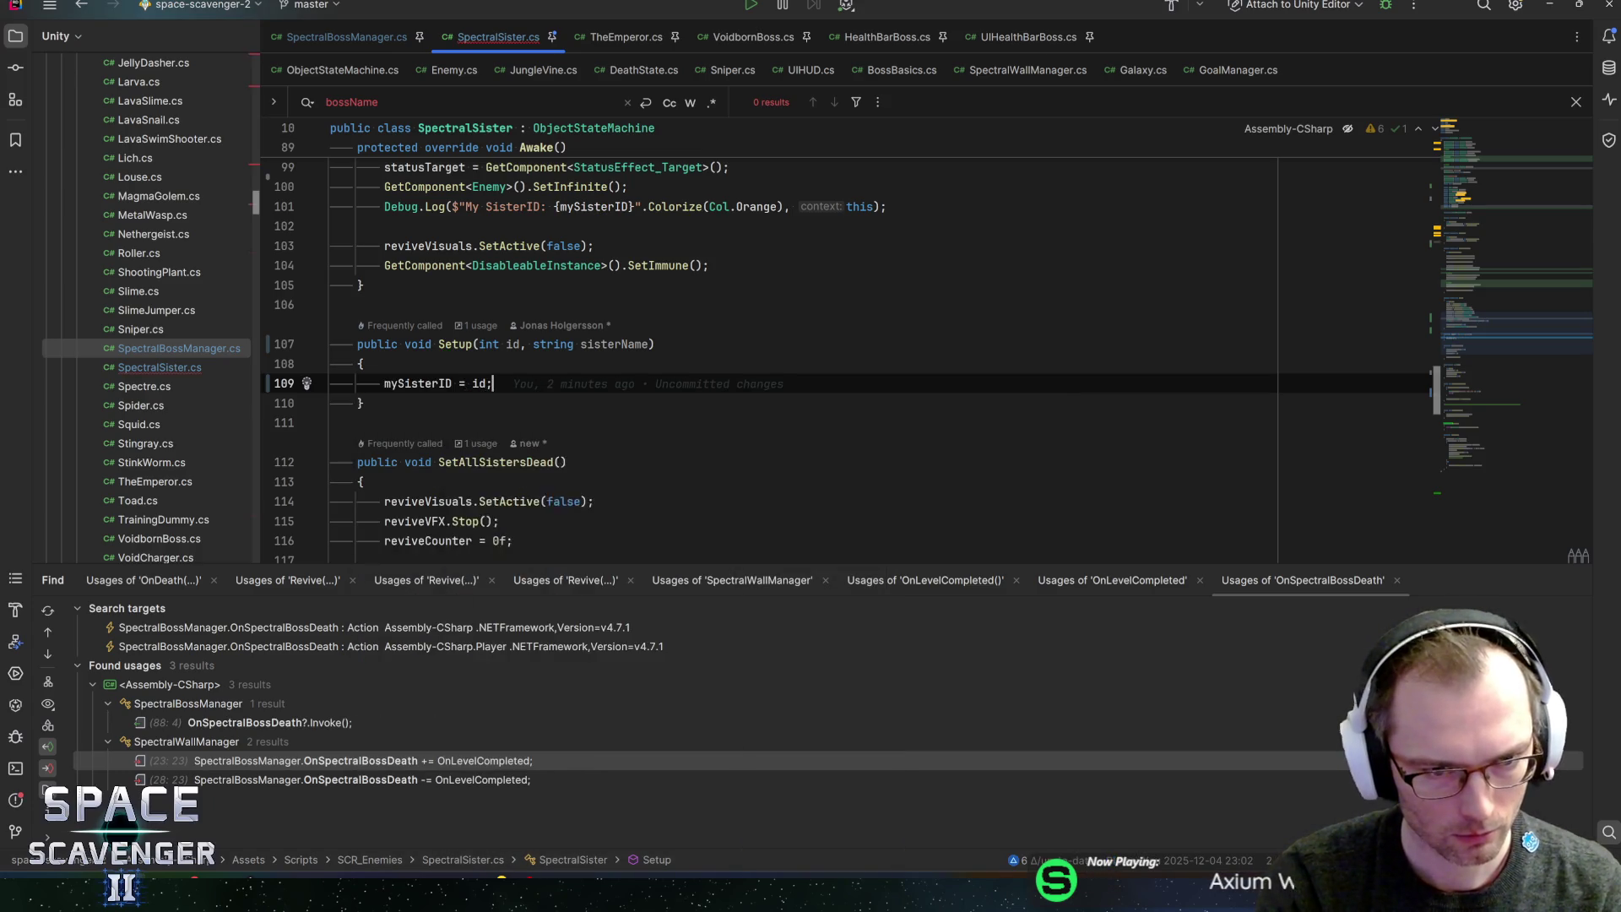
{"action": "key", "text": "Return"}
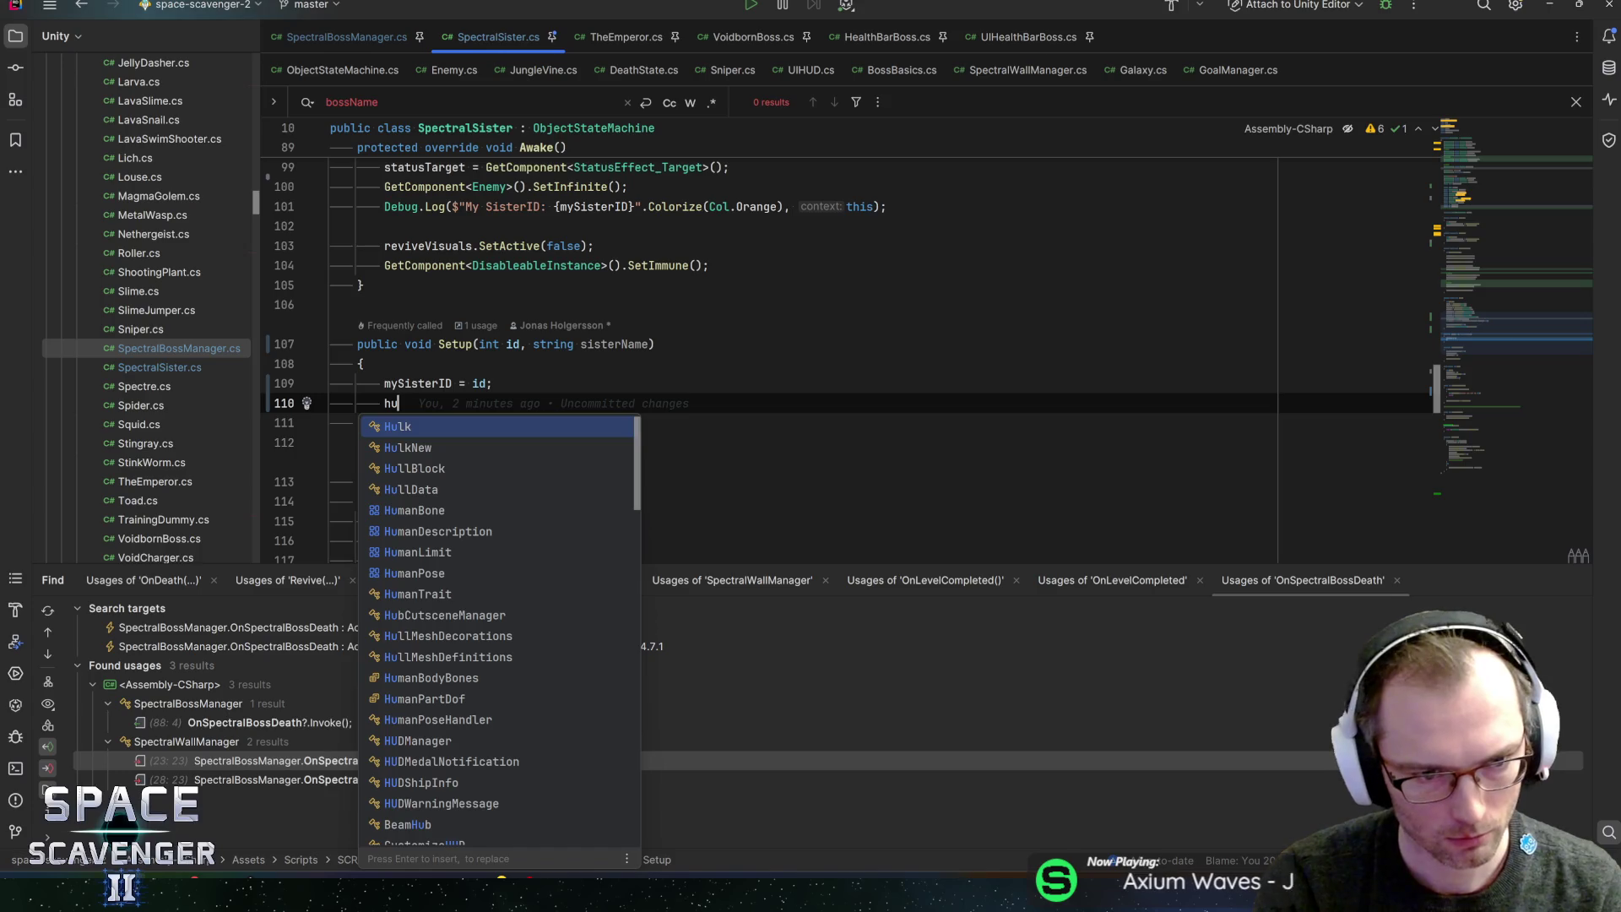
{"action": "key", "text": "BackSpace"}
{"action": "type", "text": "n"}
{"action": "key", "text": "BackSpace"}
{"action": "type", "text": "healthbar.setn"}
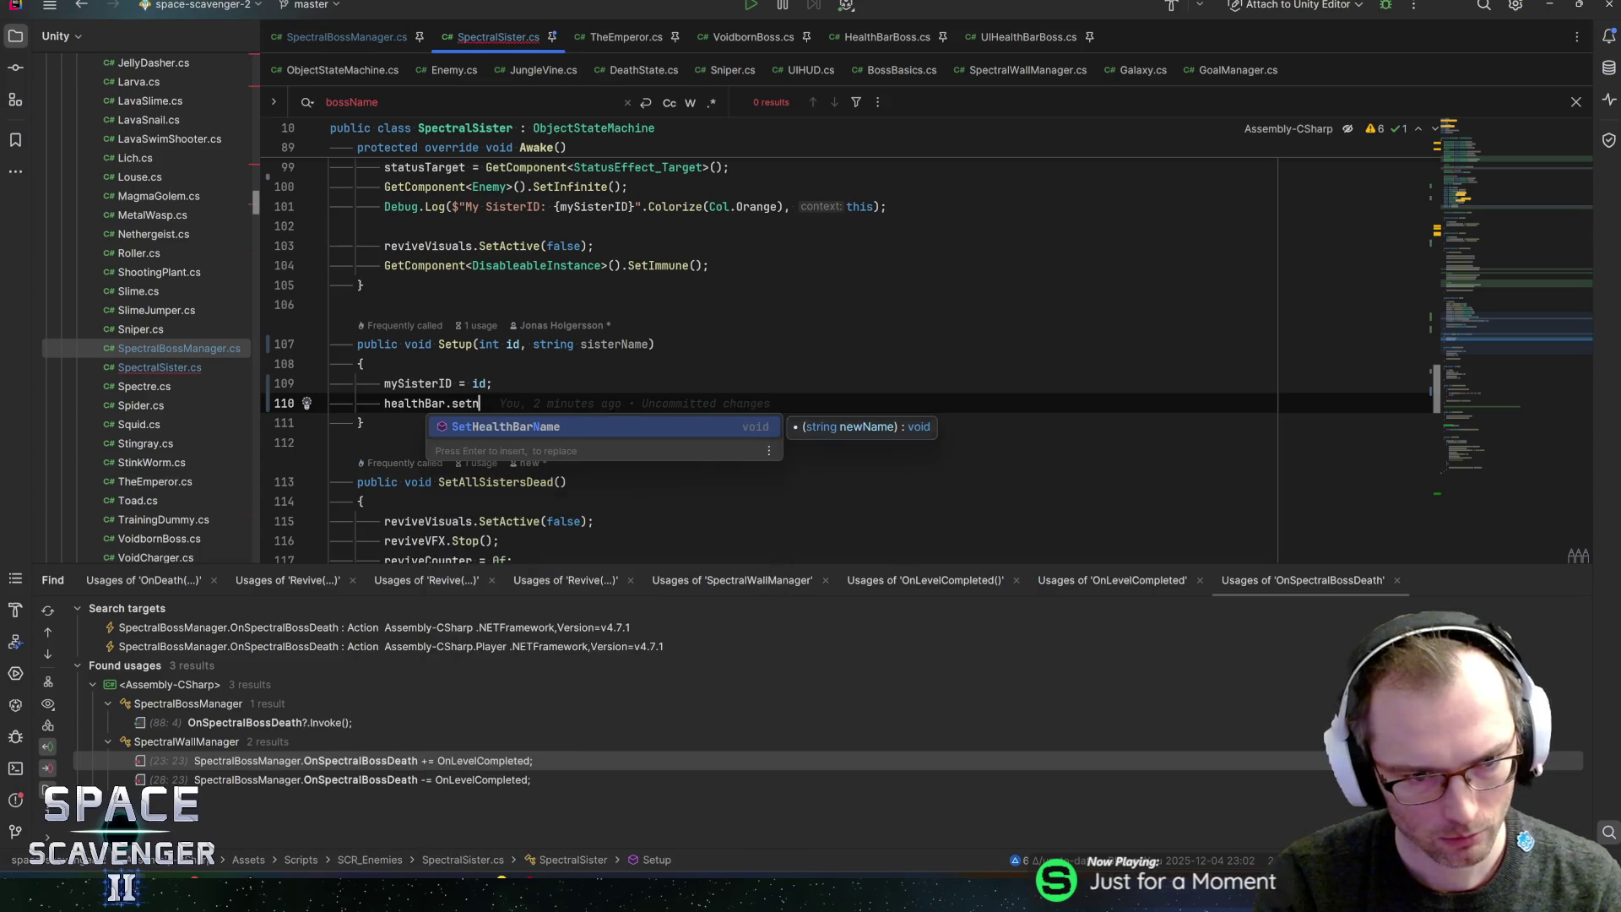
{"action": "key", "text": "Return"}
{"action": "type", "text": "sisterName"}
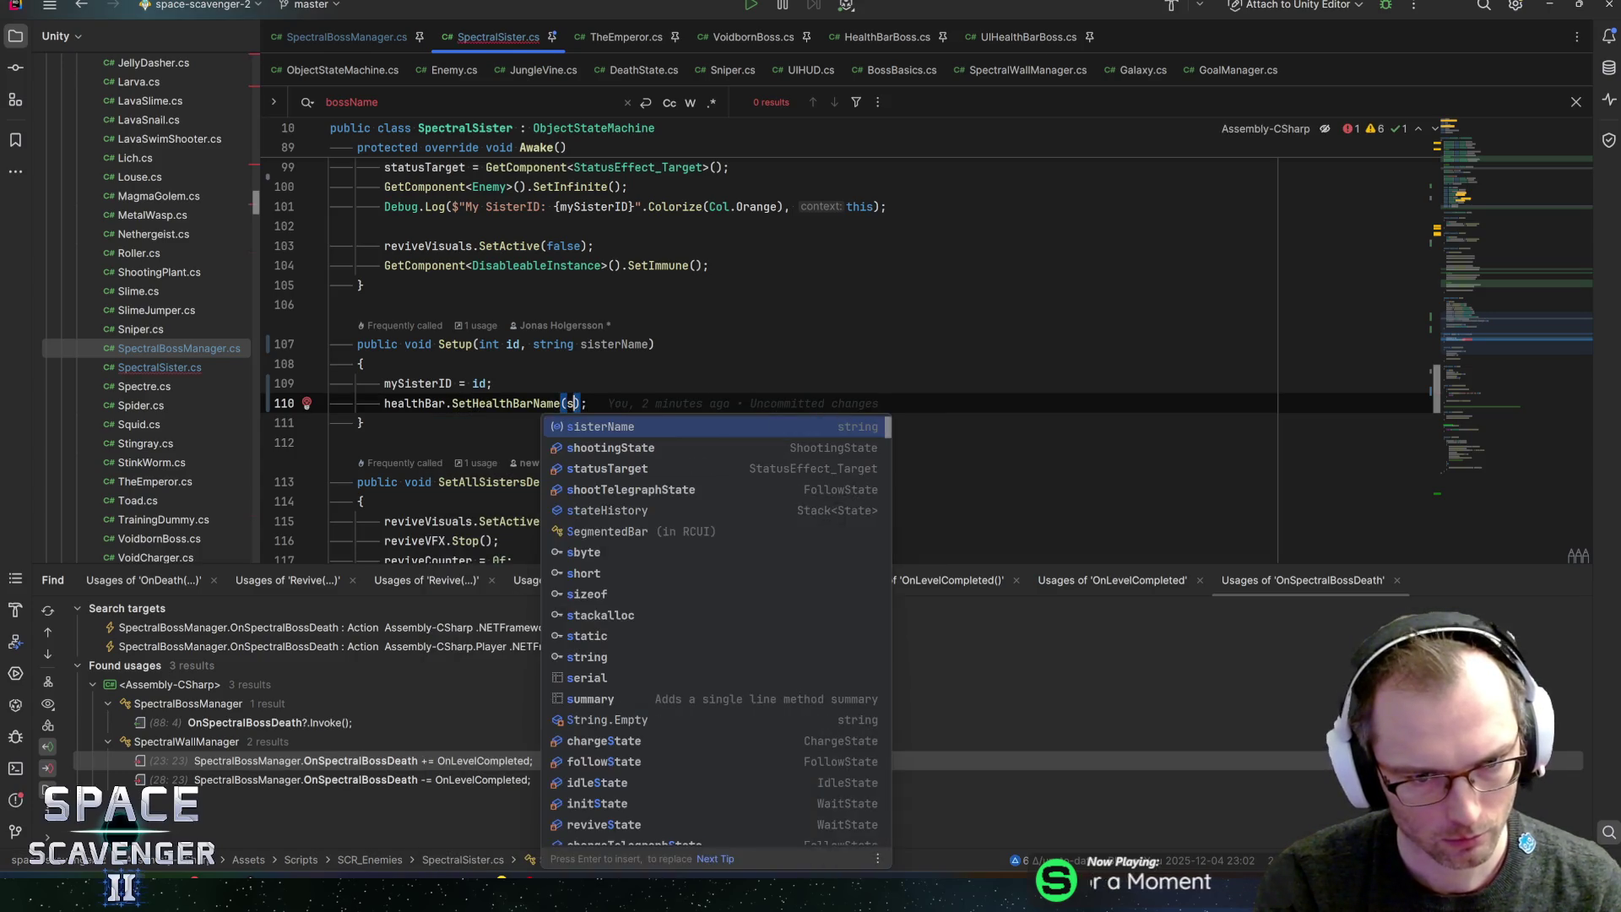
{"action": "type", "text": ")"}
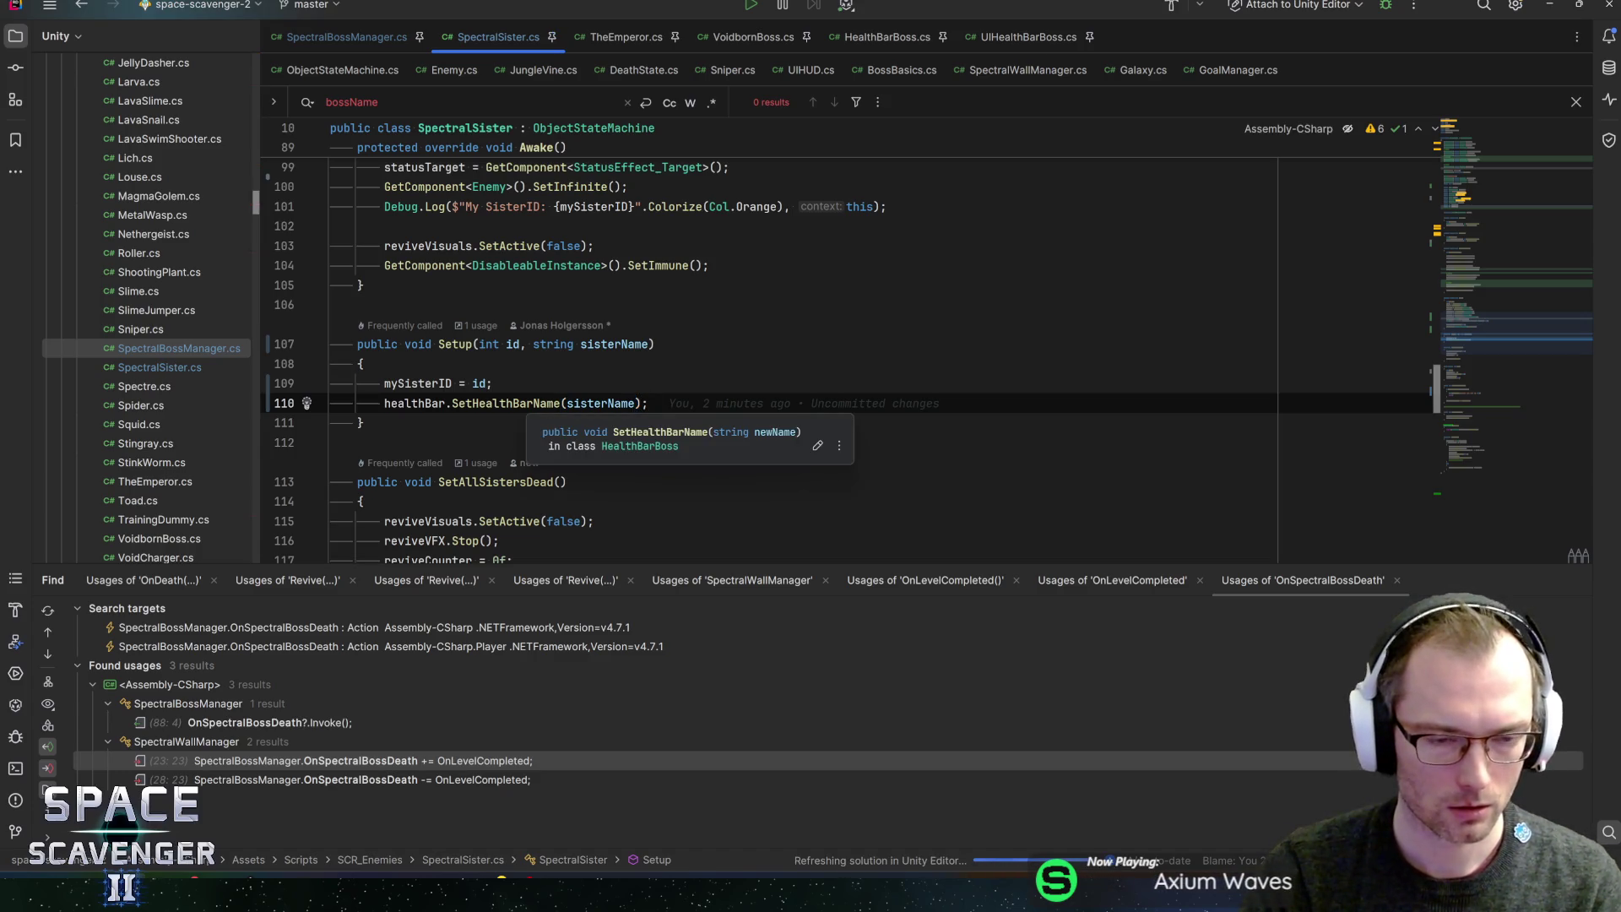
- Check where healthBar is declared, return to Setup, and switch back to Unity
{"action": "left_click", "coordinate": [415, 403], "text": "ctrl"}
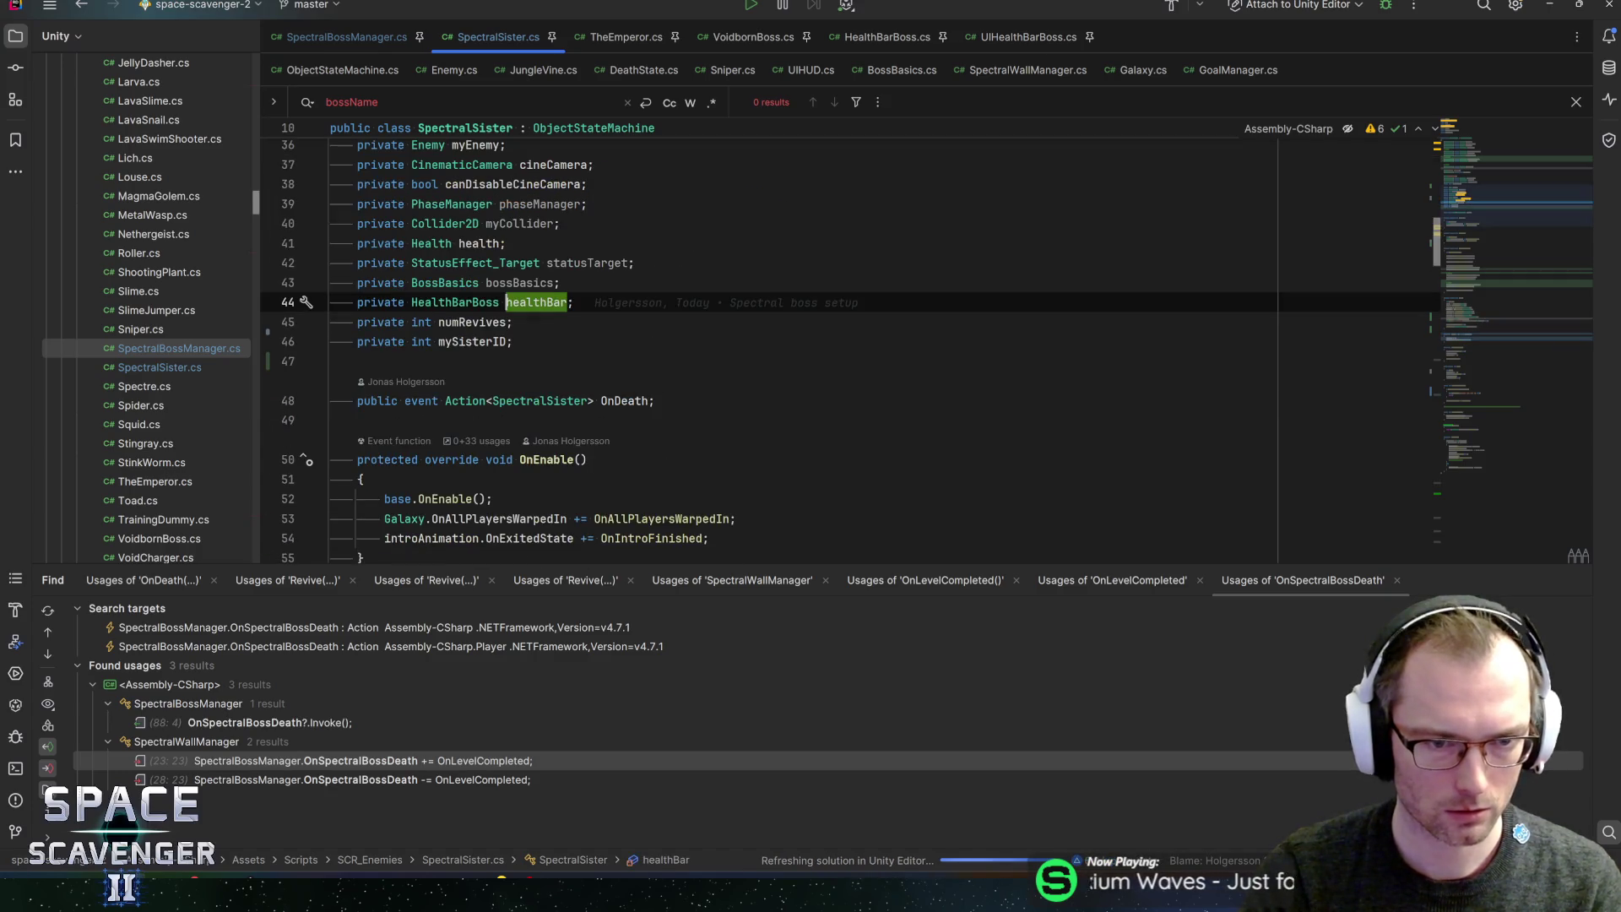
{"action": "scroll", "coordinate": [845, 338], "scroll_direction": "down", "scroll_amount": 5}
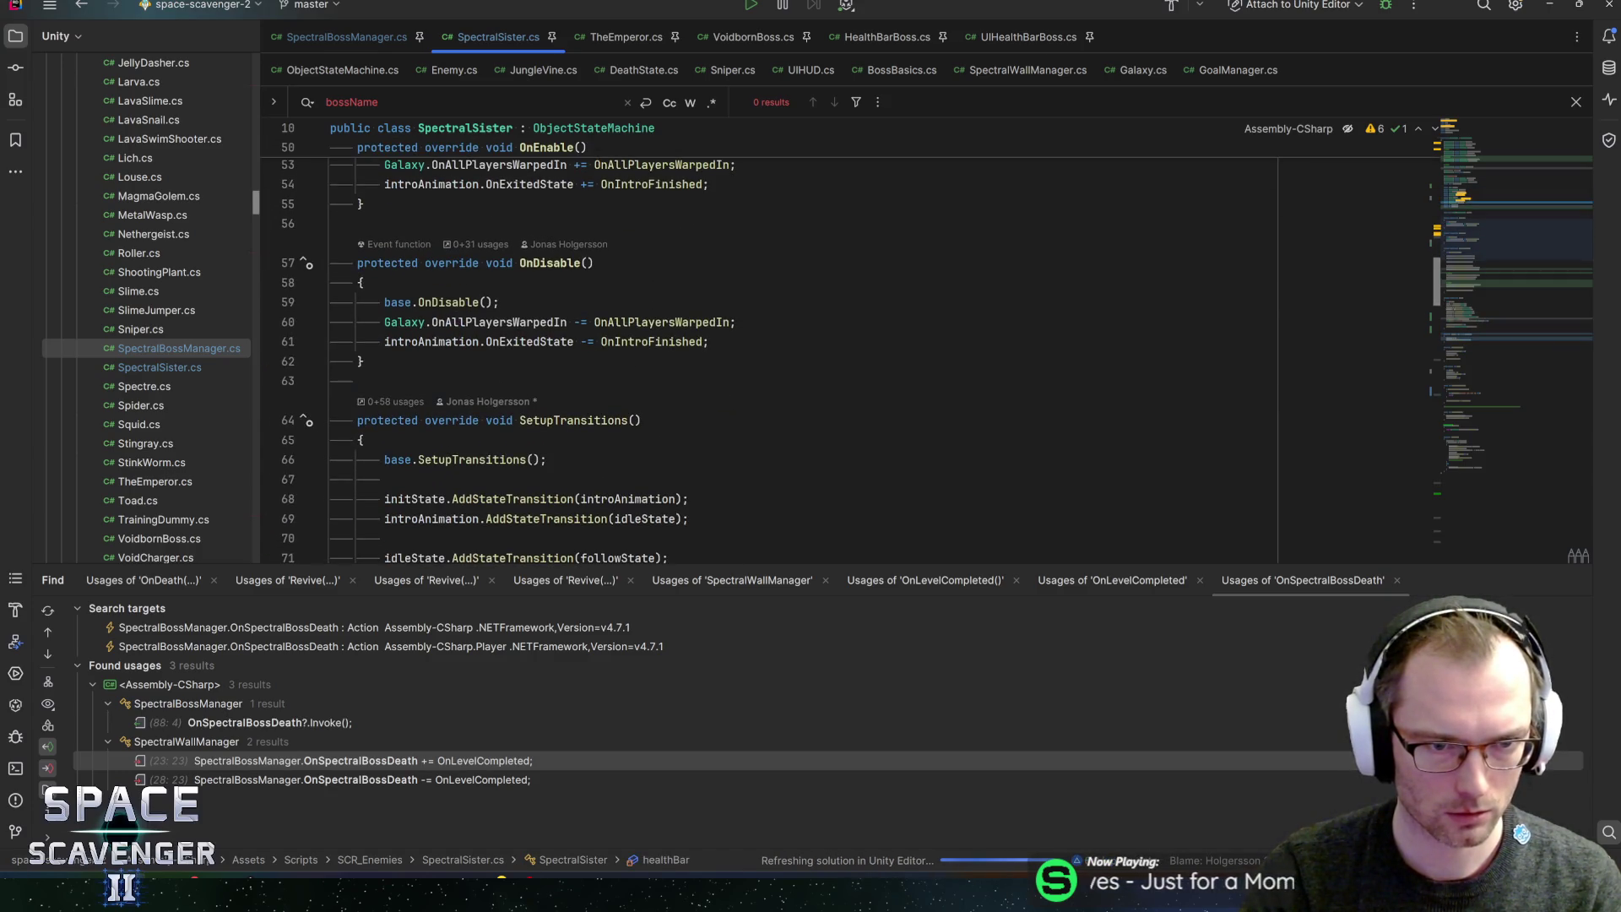
{"action": "key", "text": "ctrl+alt+Left"}
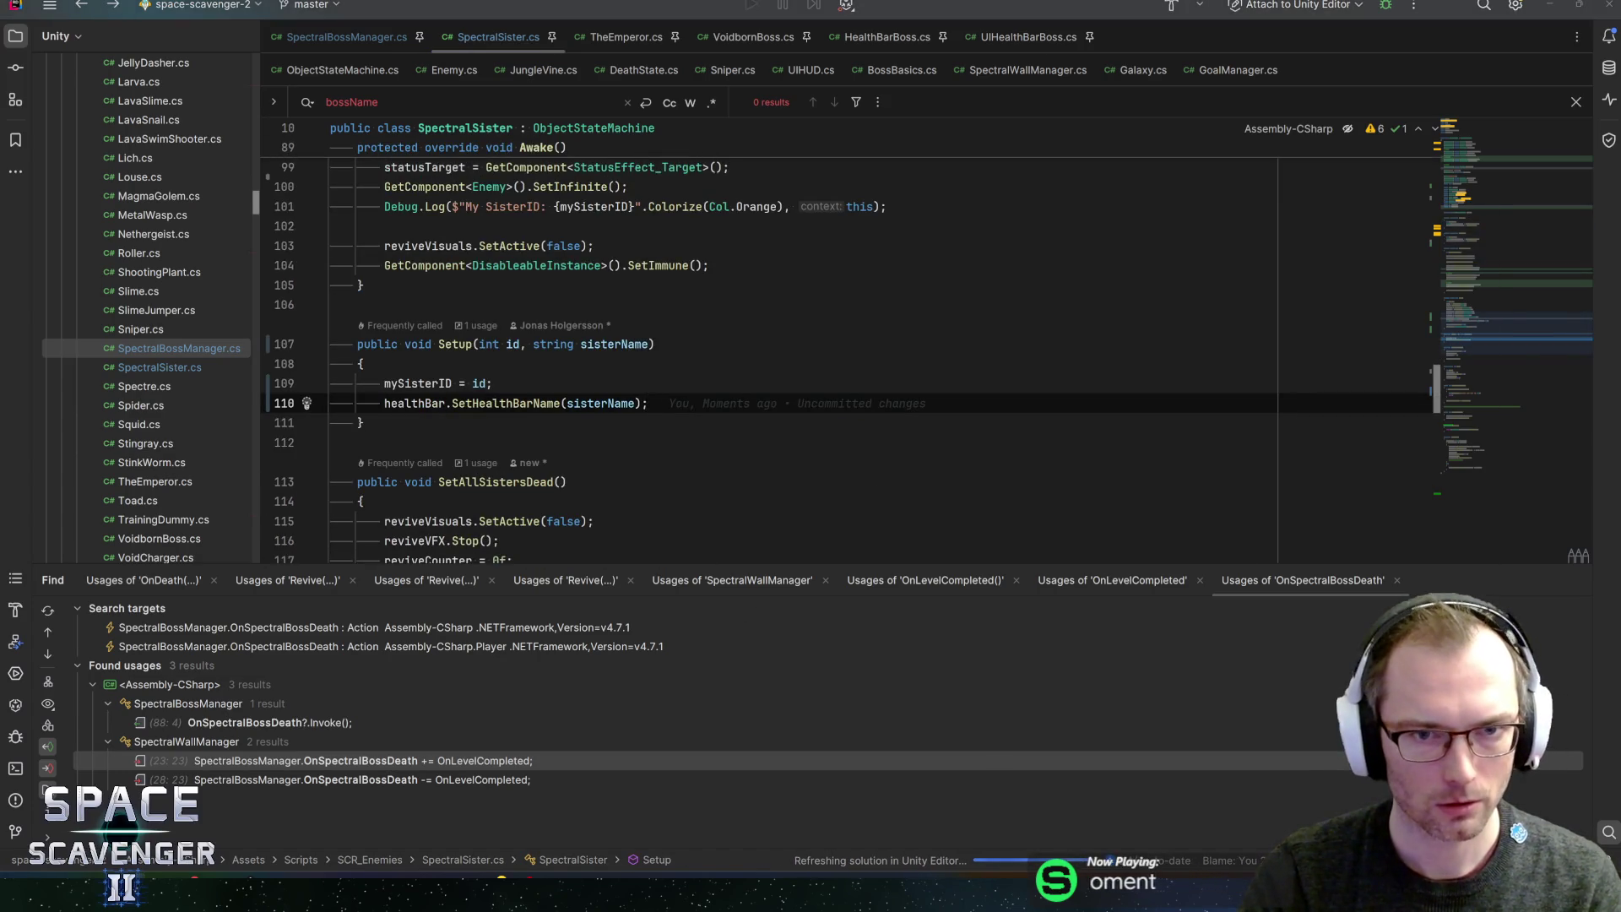
{"action": "key", "text": "alt+Tab"}
{"action": "key", "text": "alt+Tab"}
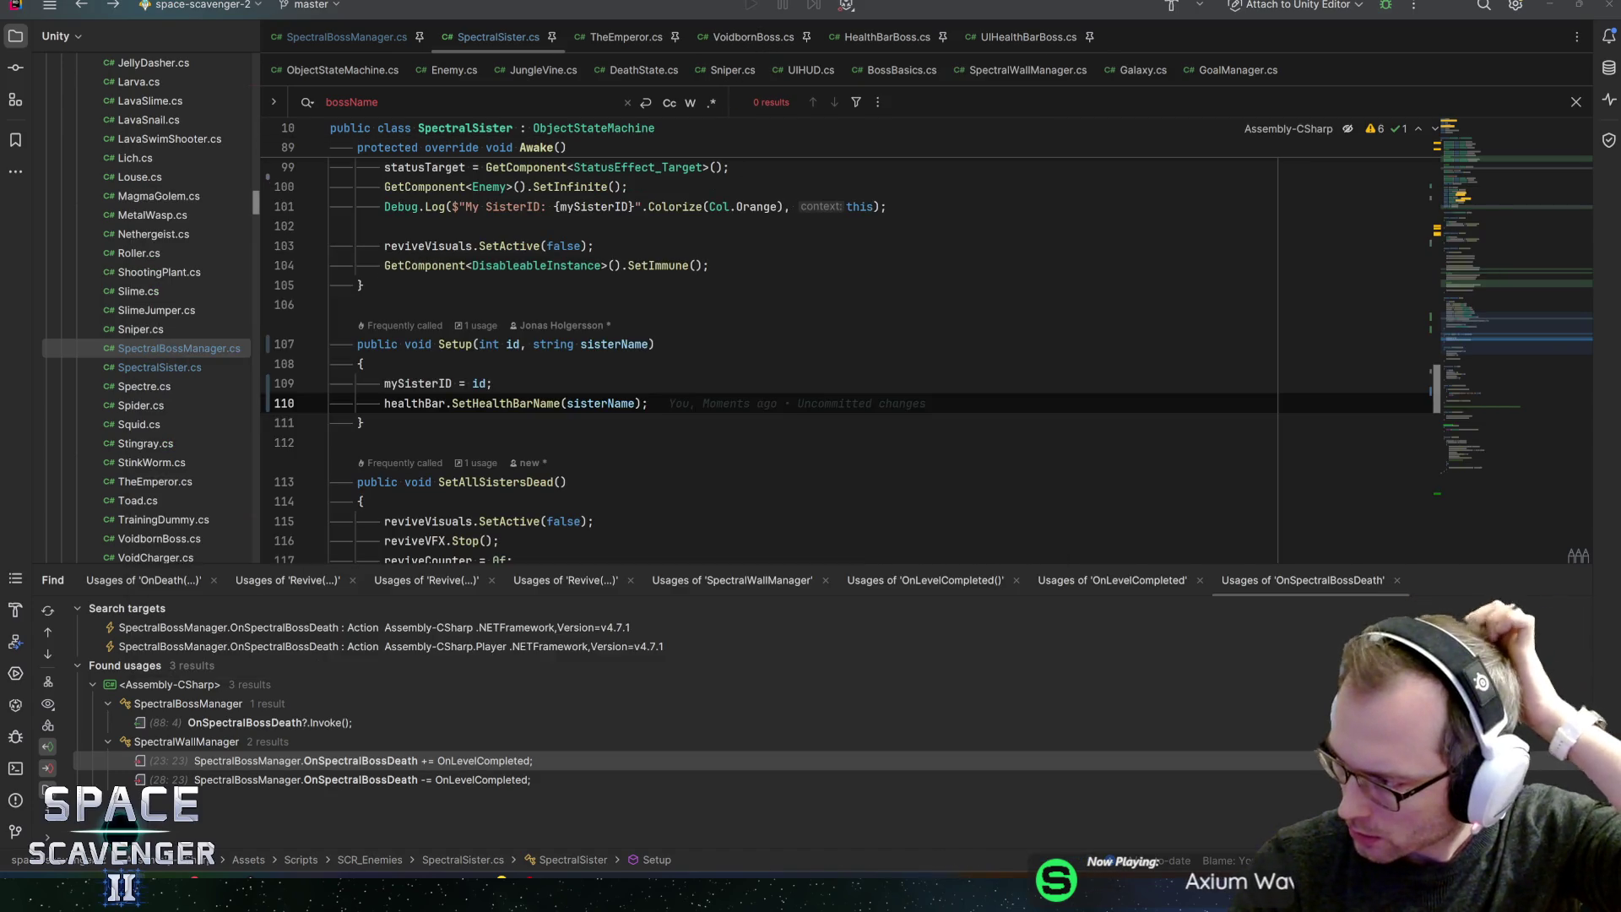
{"action": "key", "text": "alt+Tab"}
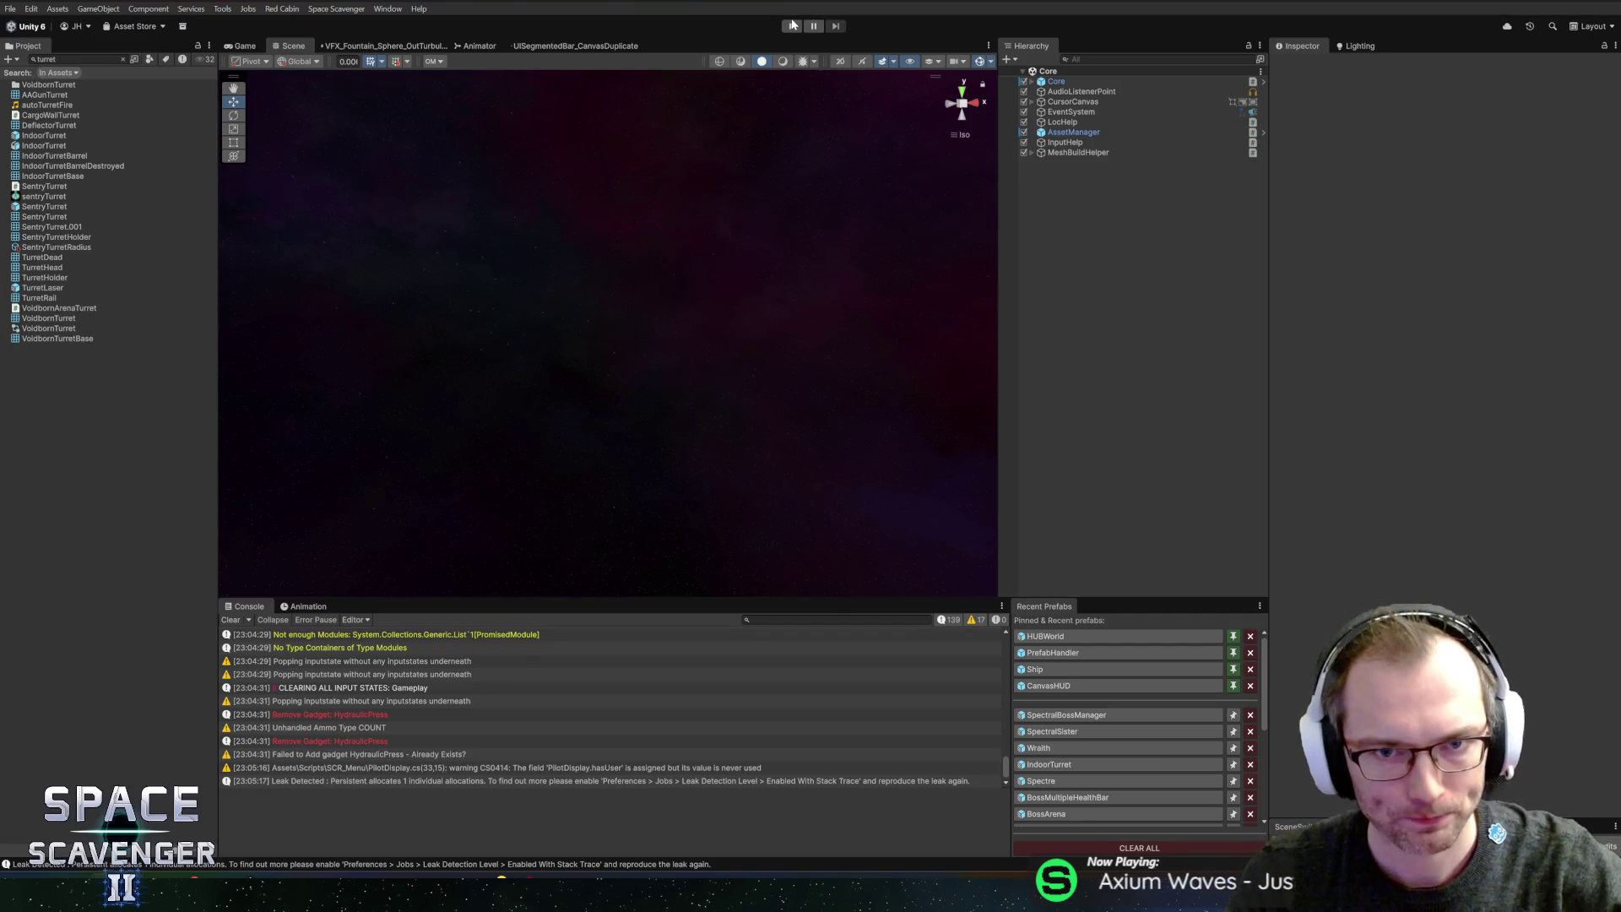
- Playtest to confirm the bars read Alnitak, Alnilam and Mintaka, then stop and return to Rider
{"action": "left_click", "coordinate": [792, 25]}
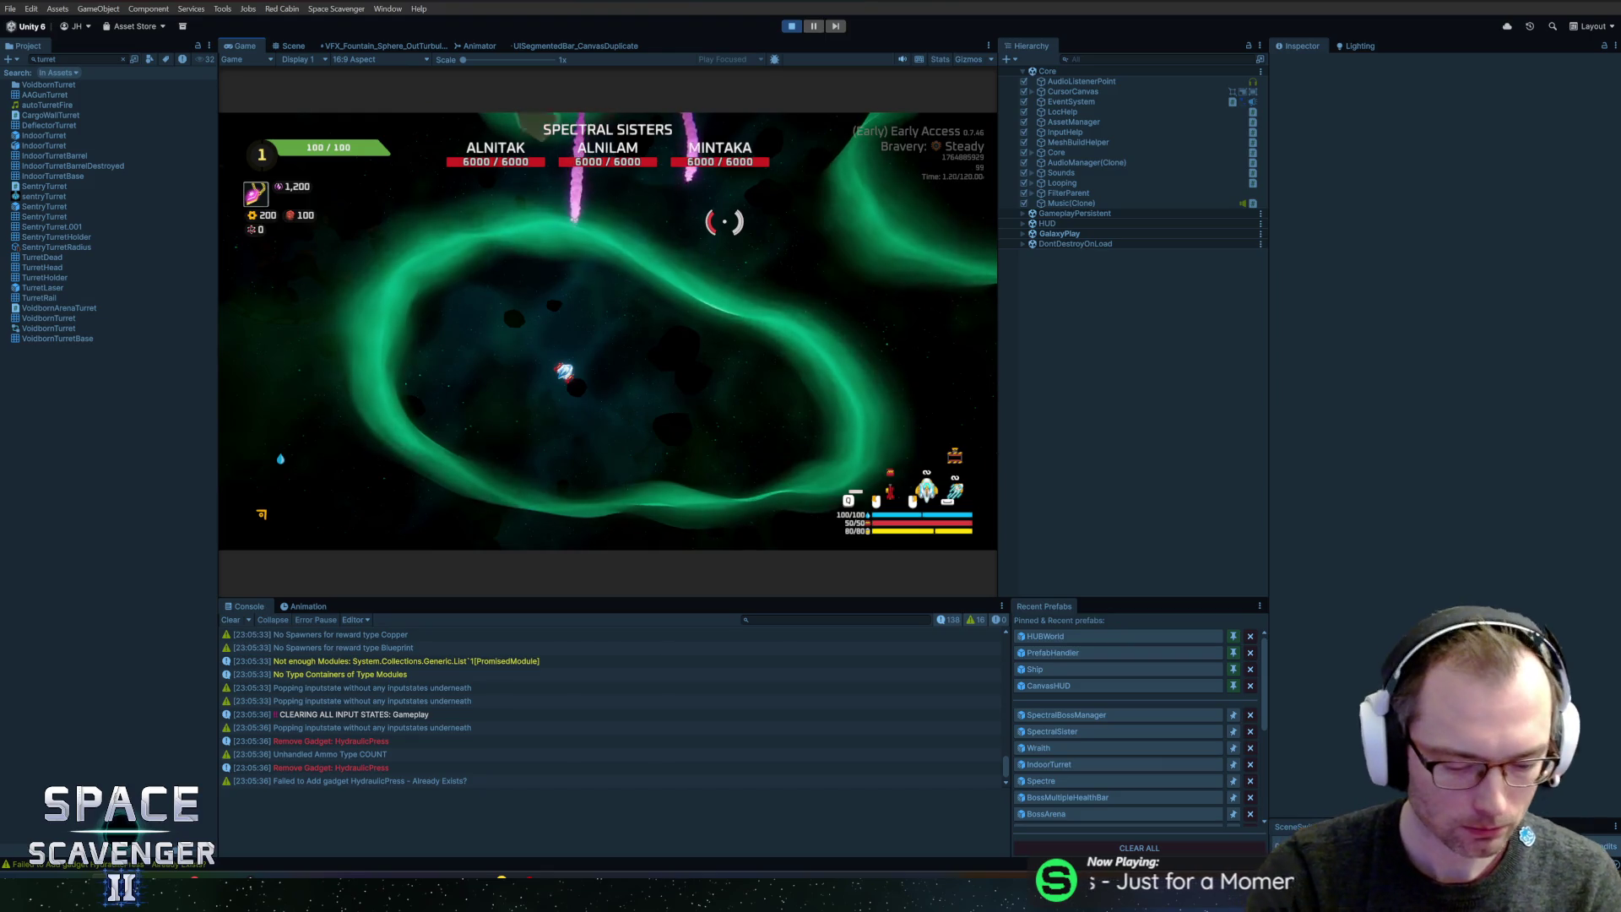
{"action": "key", "text": "ctrl+p"}
{"action": "key", "text": "alt+Tab"}
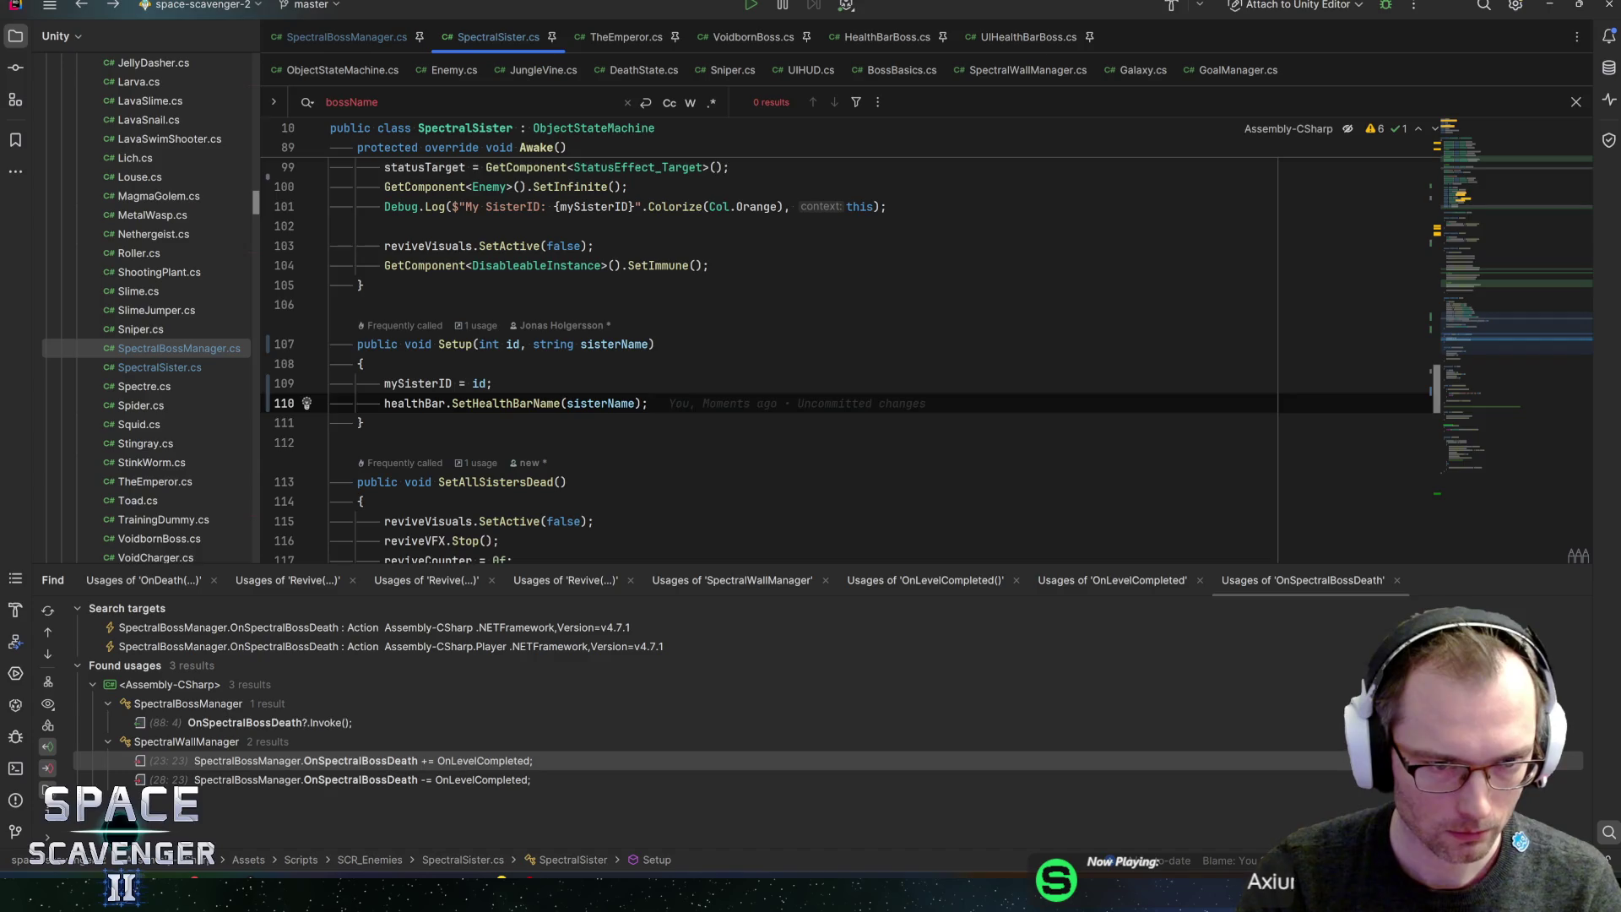
- Review the LateStart loop calling ss.Setup with each sister's name, then switch back to Unity
{"action": "key", "text": "ctrl+alt+Left"}
{"action": "scroll", "coordinate": [453, 380], "scroll_direction": "up", "scroll_amount": 5}
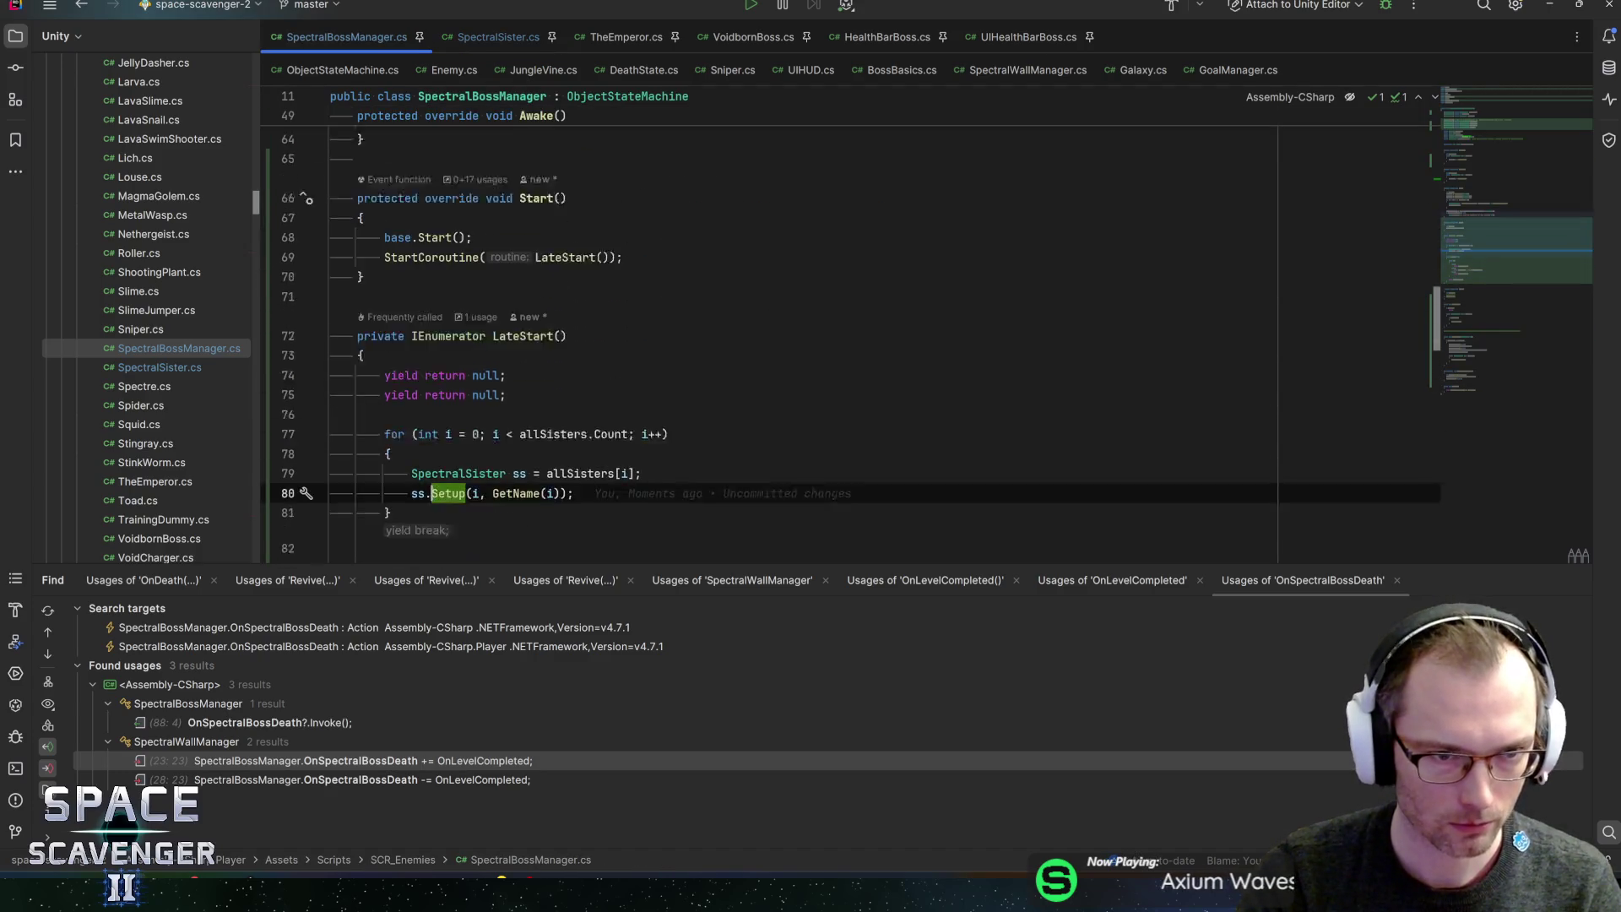
{"action": "left_click", "coordinate": [453, 415]}
{"action": "key", "text": "alt+Tab"}
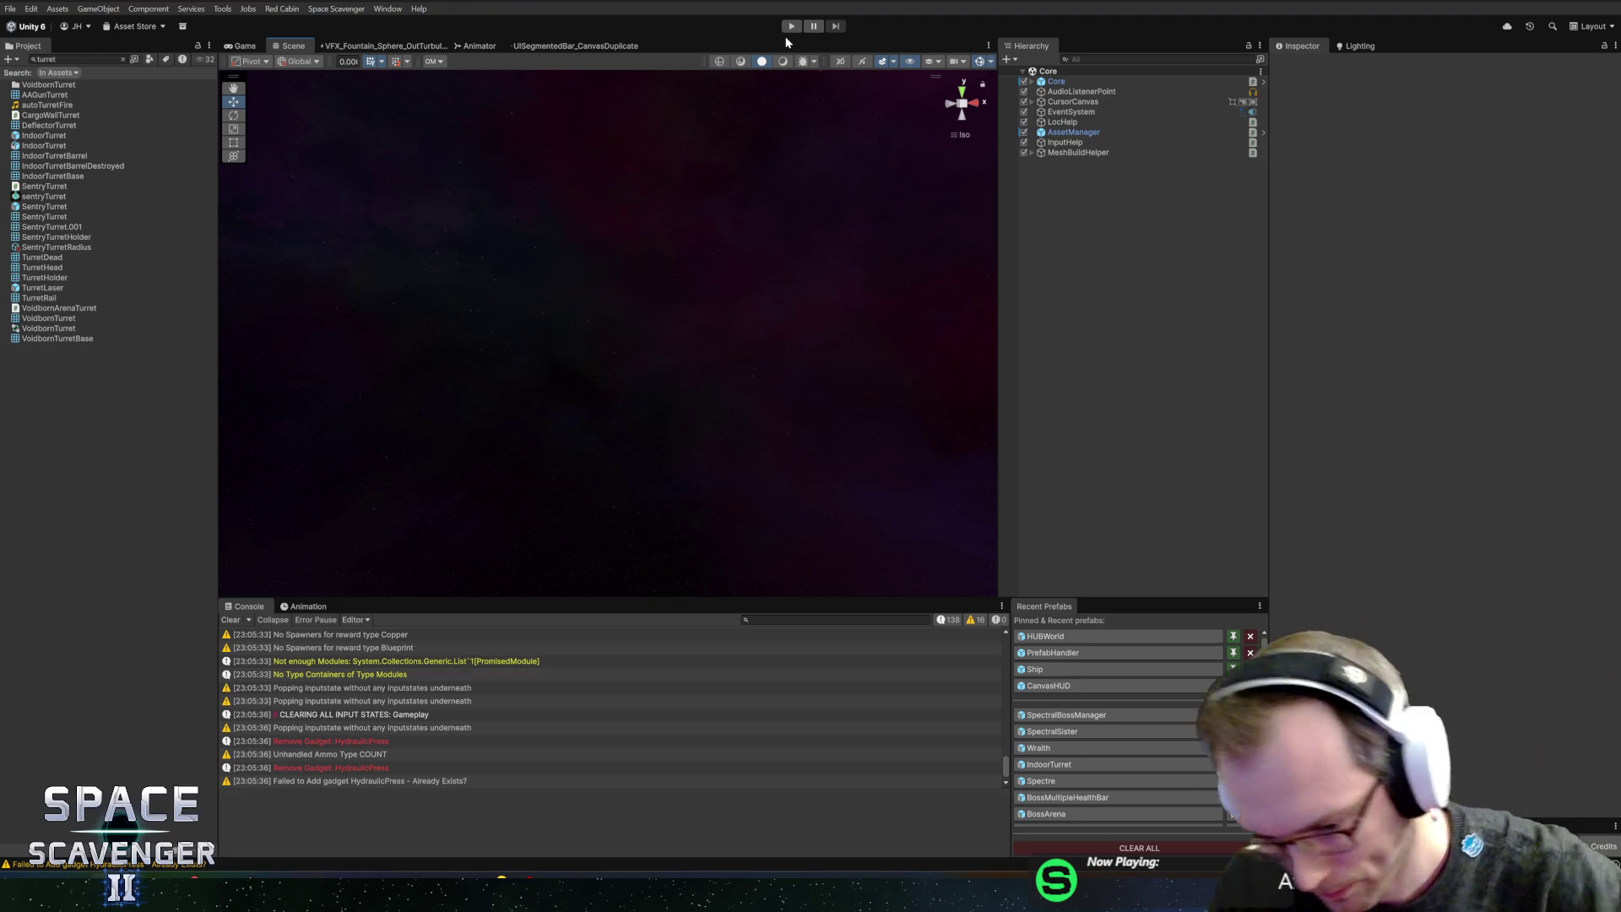
- Start another playtest with the Game view maximized to watch the Alnitak, Alnilam and Mintaka bars
{"action": "left_click", "coordinate": [792, 26]}
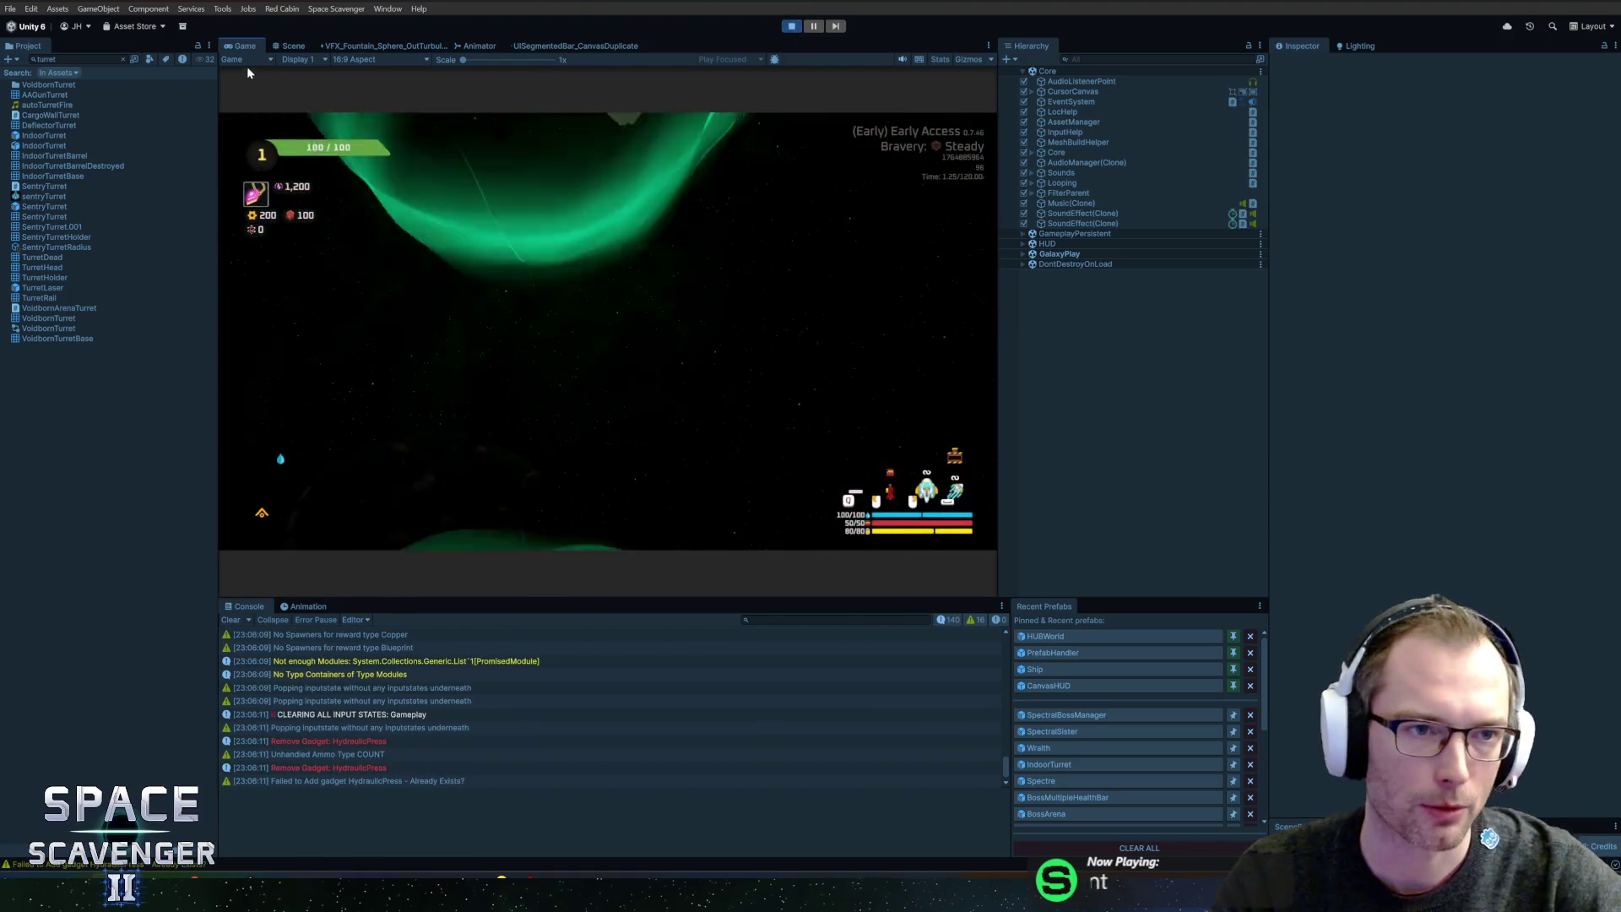
{"action": "double_click", "coordinate": [250, 48]}
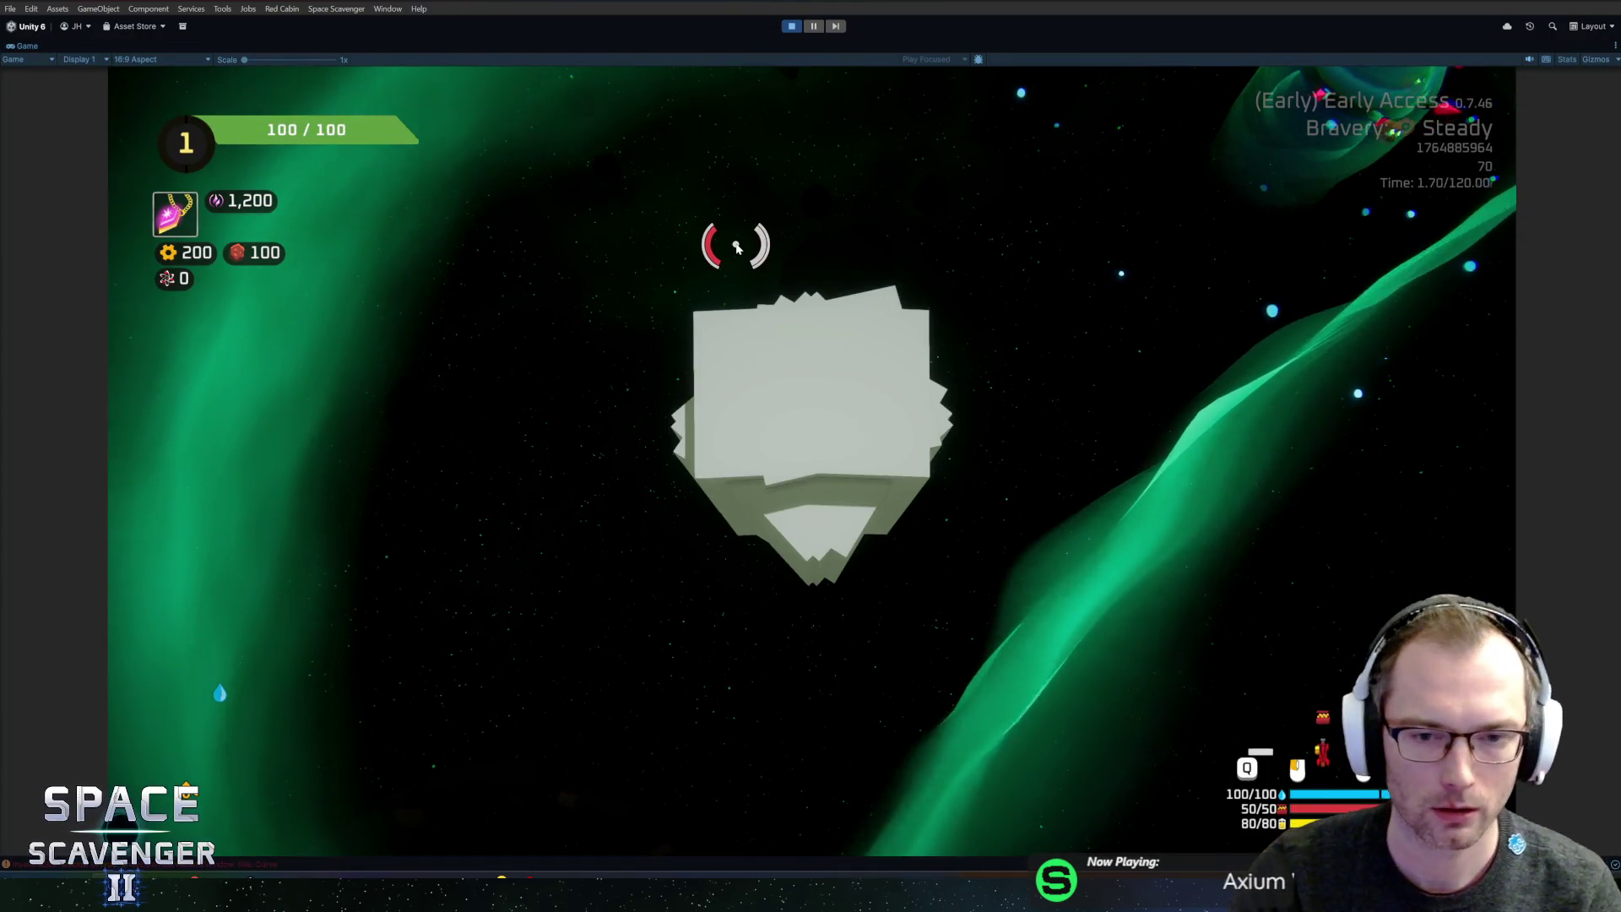
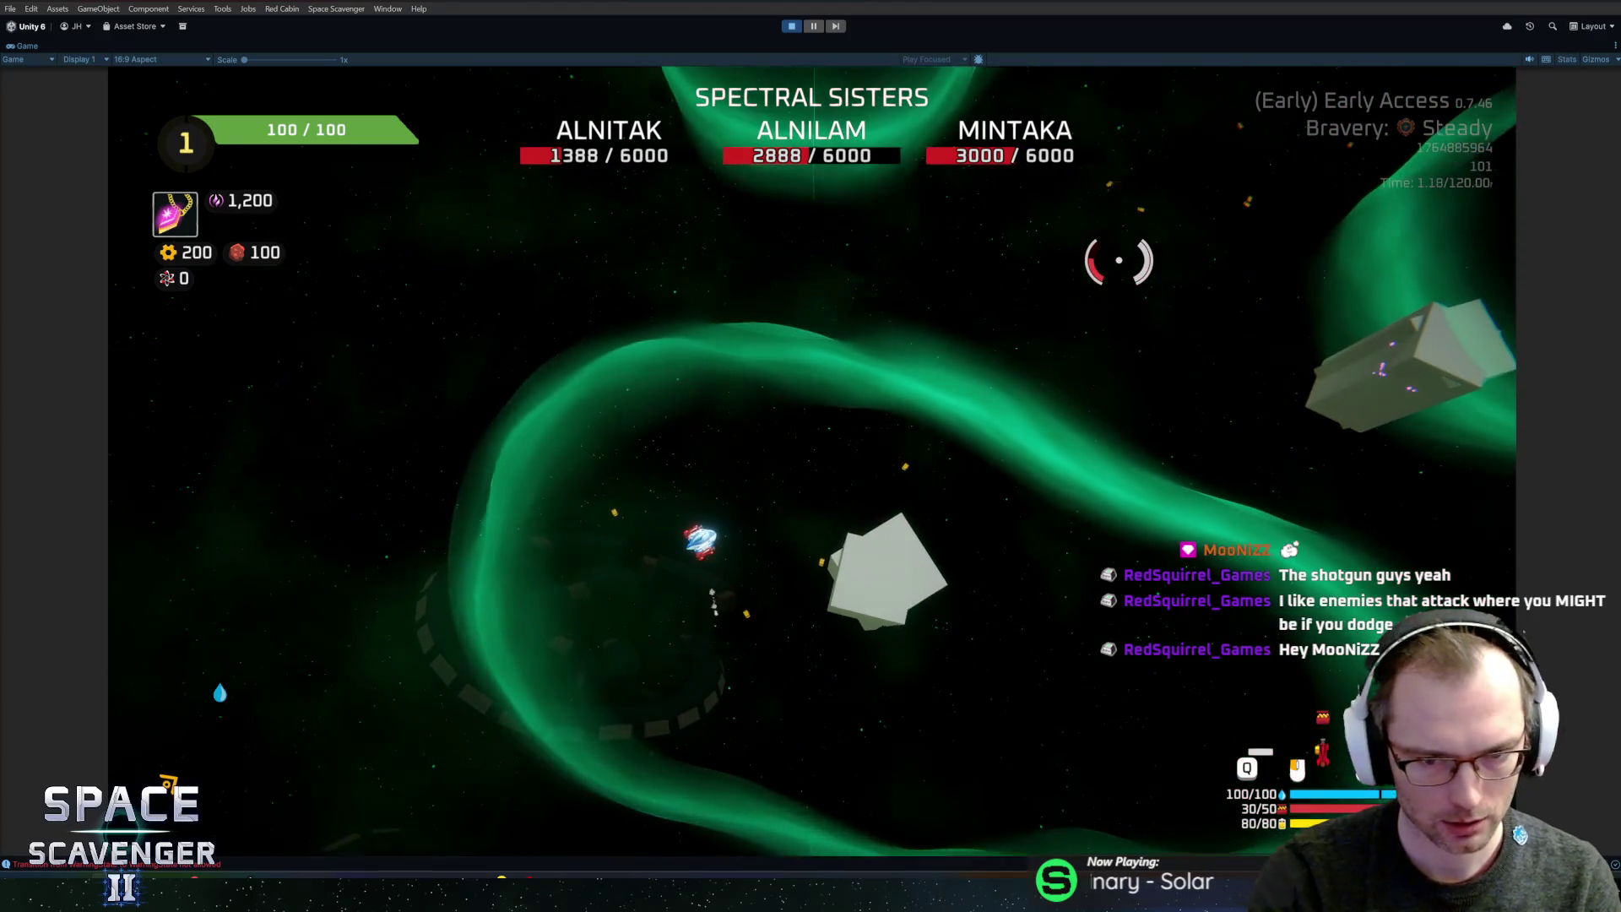
- Stop the playtest and inspect the boss's Following, ShootPositioning and ChargeTelegraph states
{"action": "key", "text": "ctrl+p"}
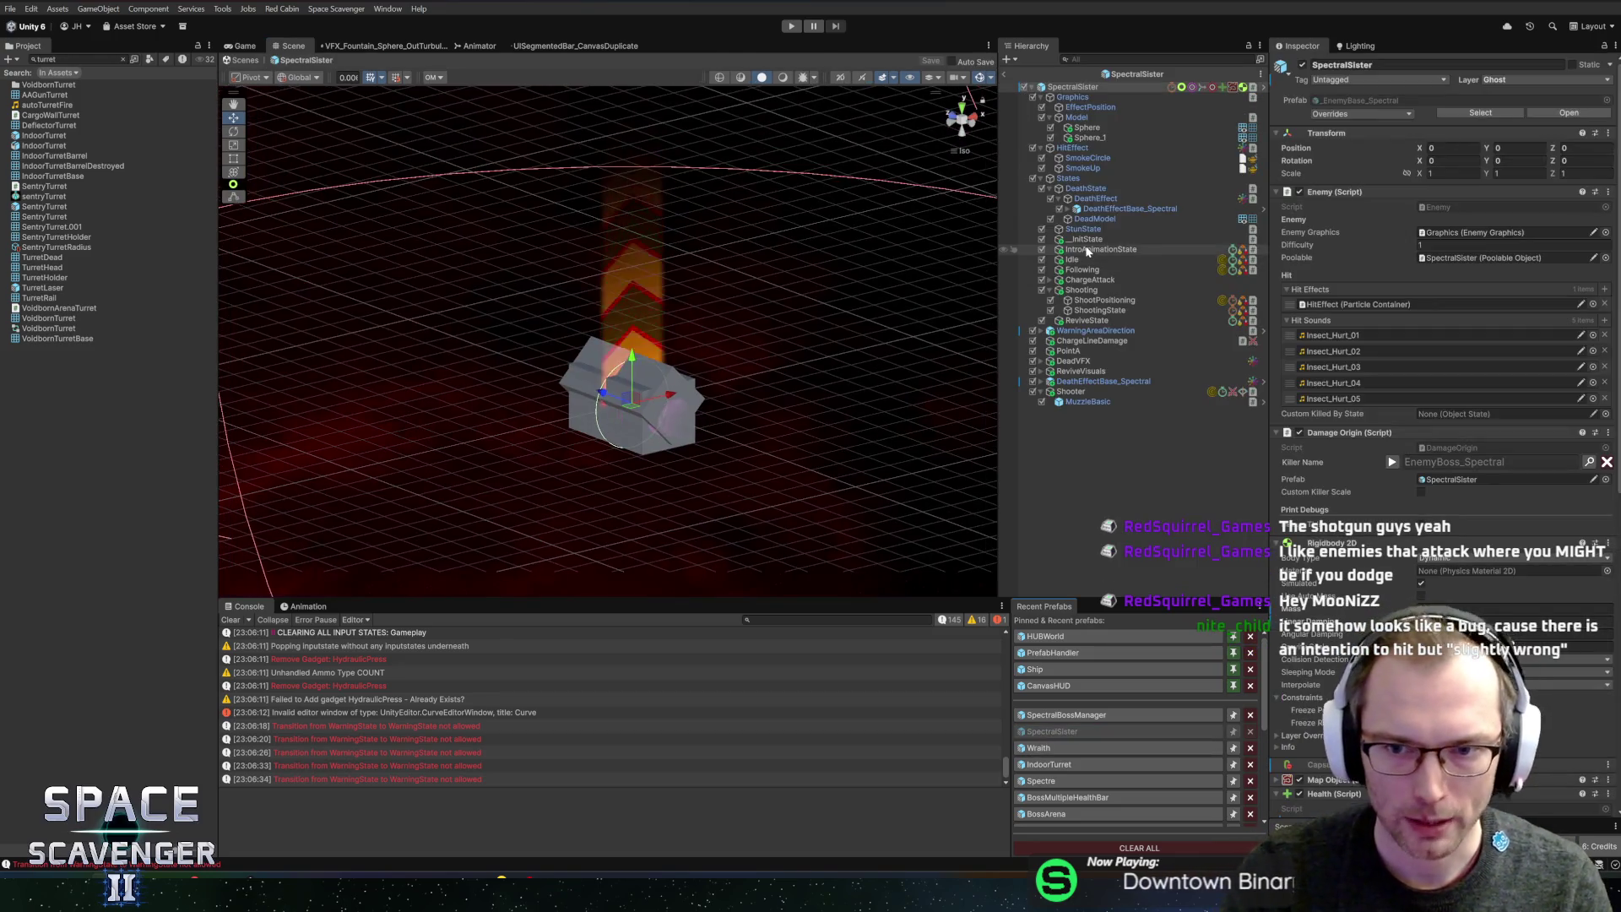
{"action": "left_click", "coordinate": [1092, 268]}
{"action": "left_click", "coordinate": [1115, 299]}
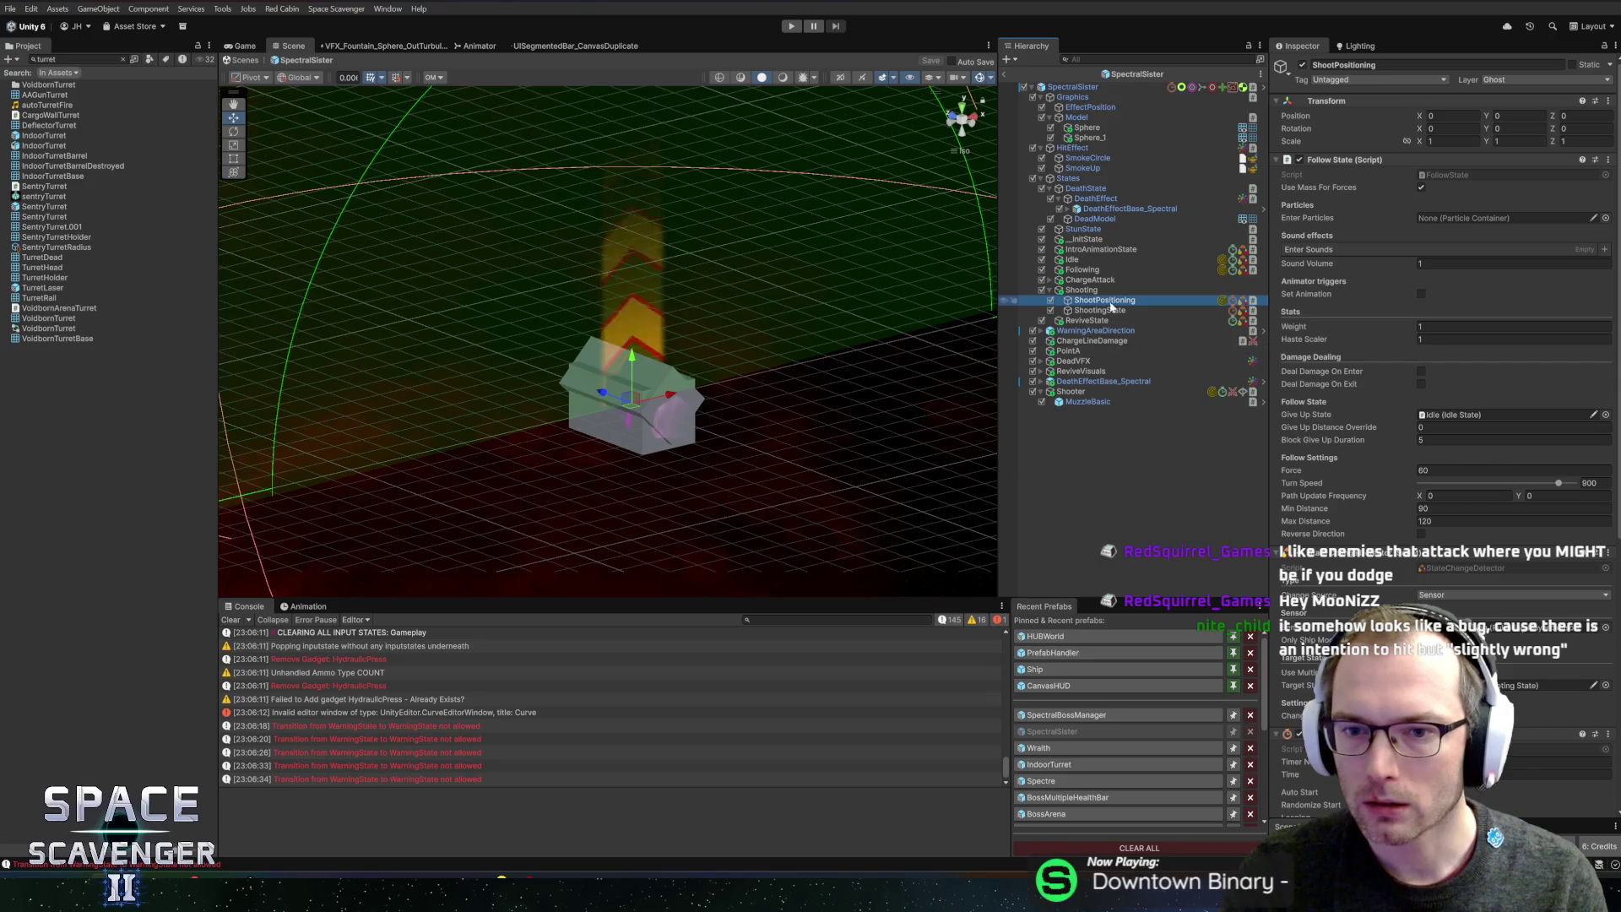
{"action": "left_click", "coordinate": [1110, 292]}
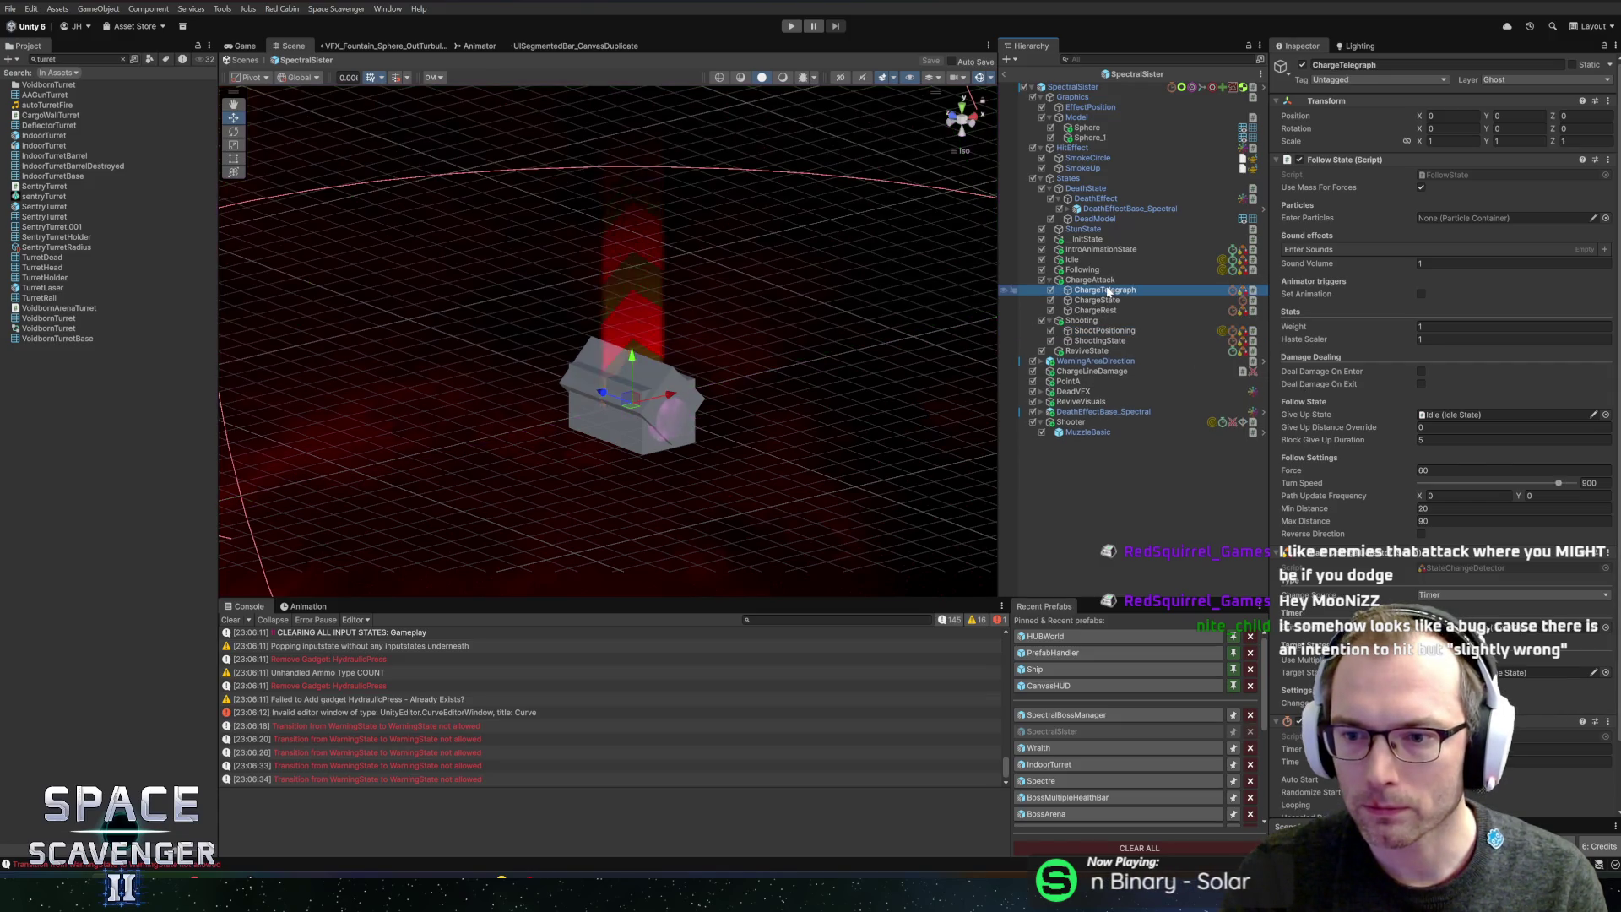
- Return to ShootPositioning and open its Follow State script in the code editor
{"action": "left_click", "coordinate": [1109, 331]}
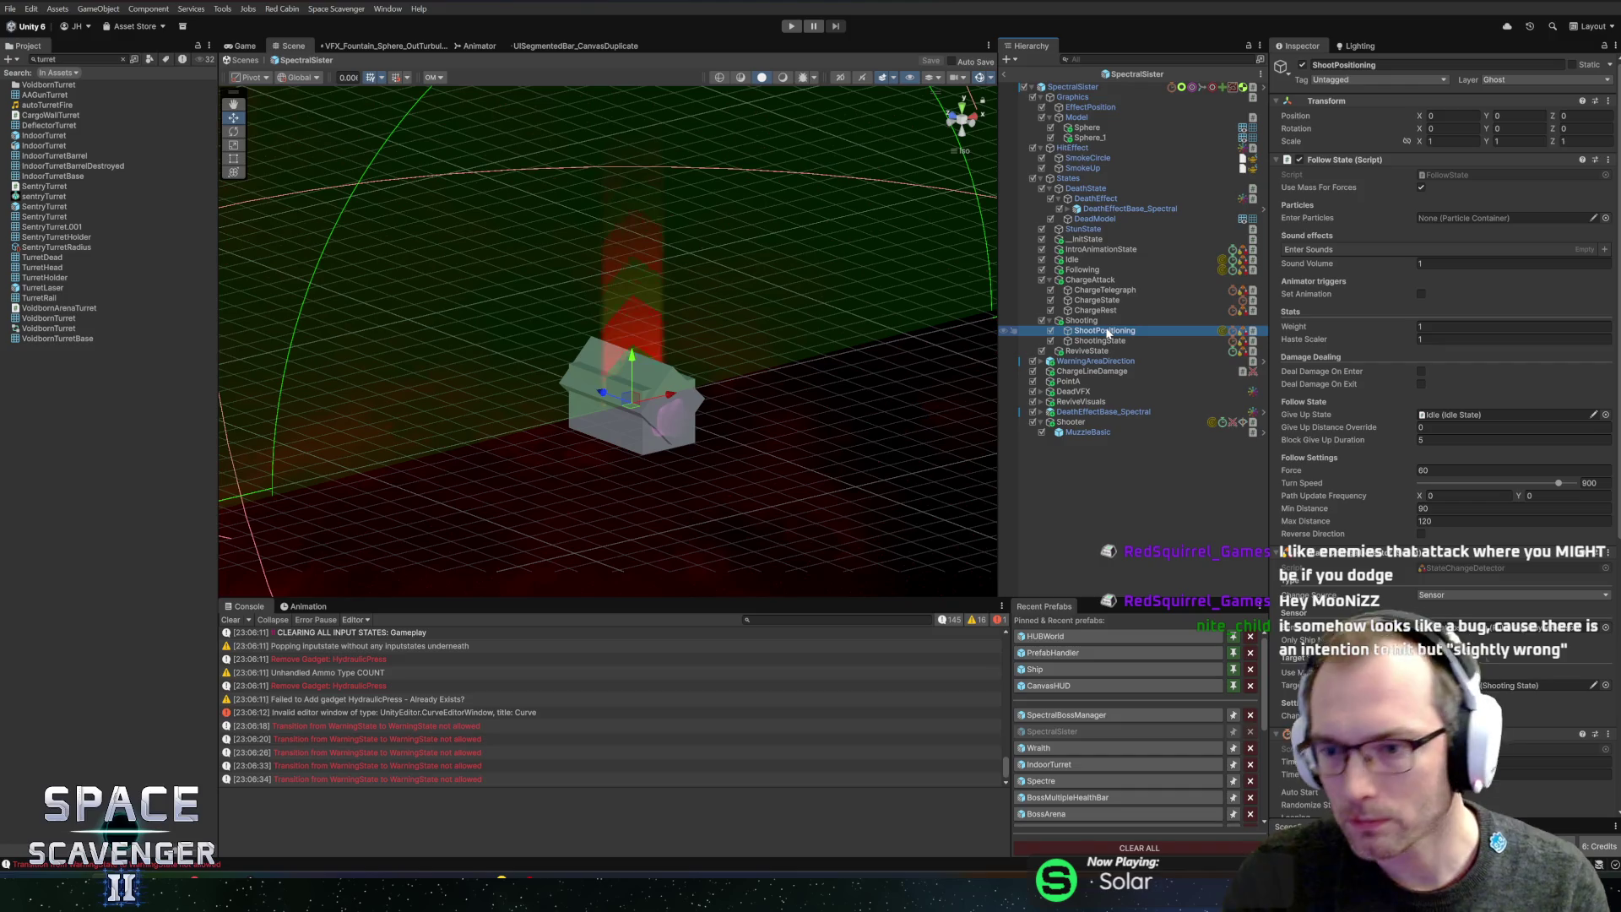
{"action": "right_click", "coordinate": [1362, 160]}
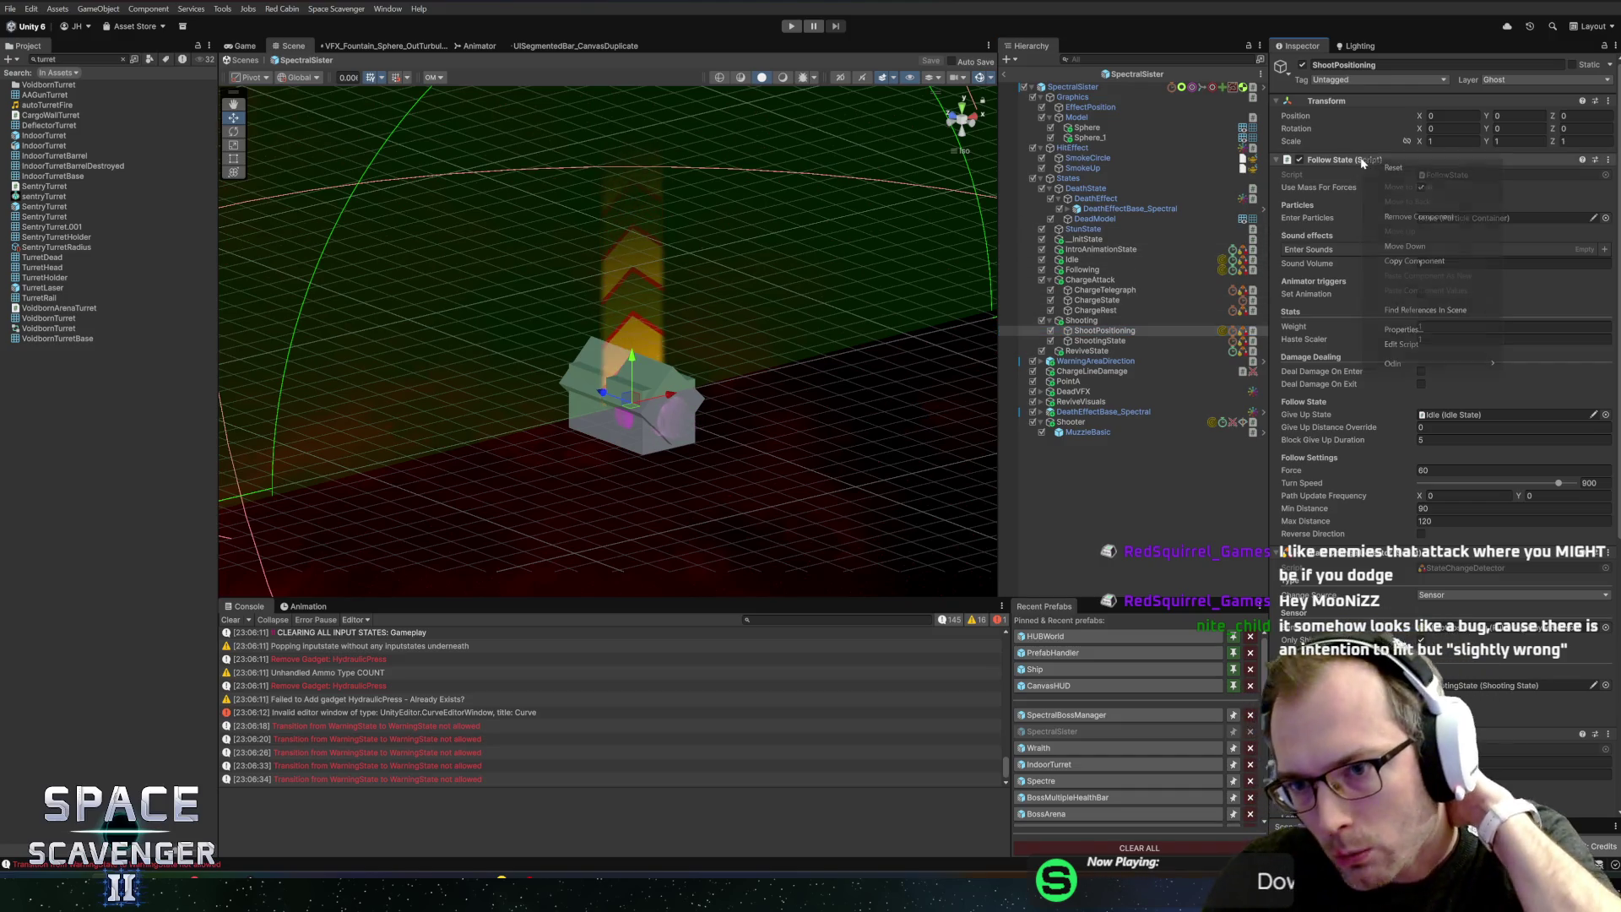
{"action": "left_click", "coordinate": [1402, 344]}
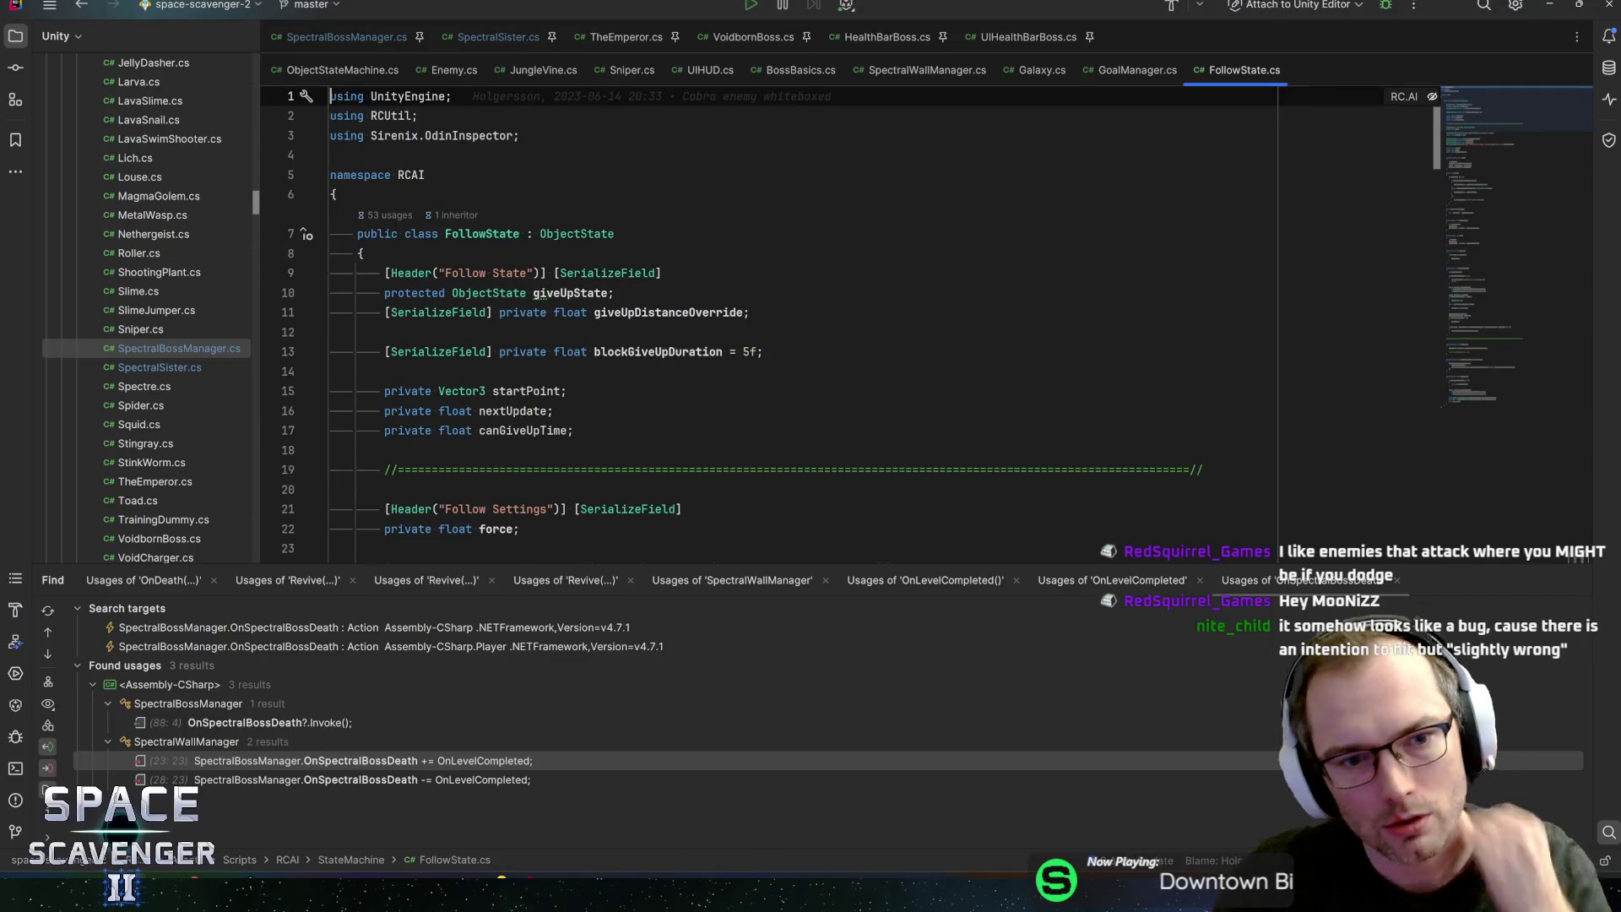
- Read FollowState.cs and jump to the MoveInDirection declaration to see how force is applied
{"action": "scroll", "coordinate": [760, 321], "scroll_direction": "down", "scroll_amount": 2}
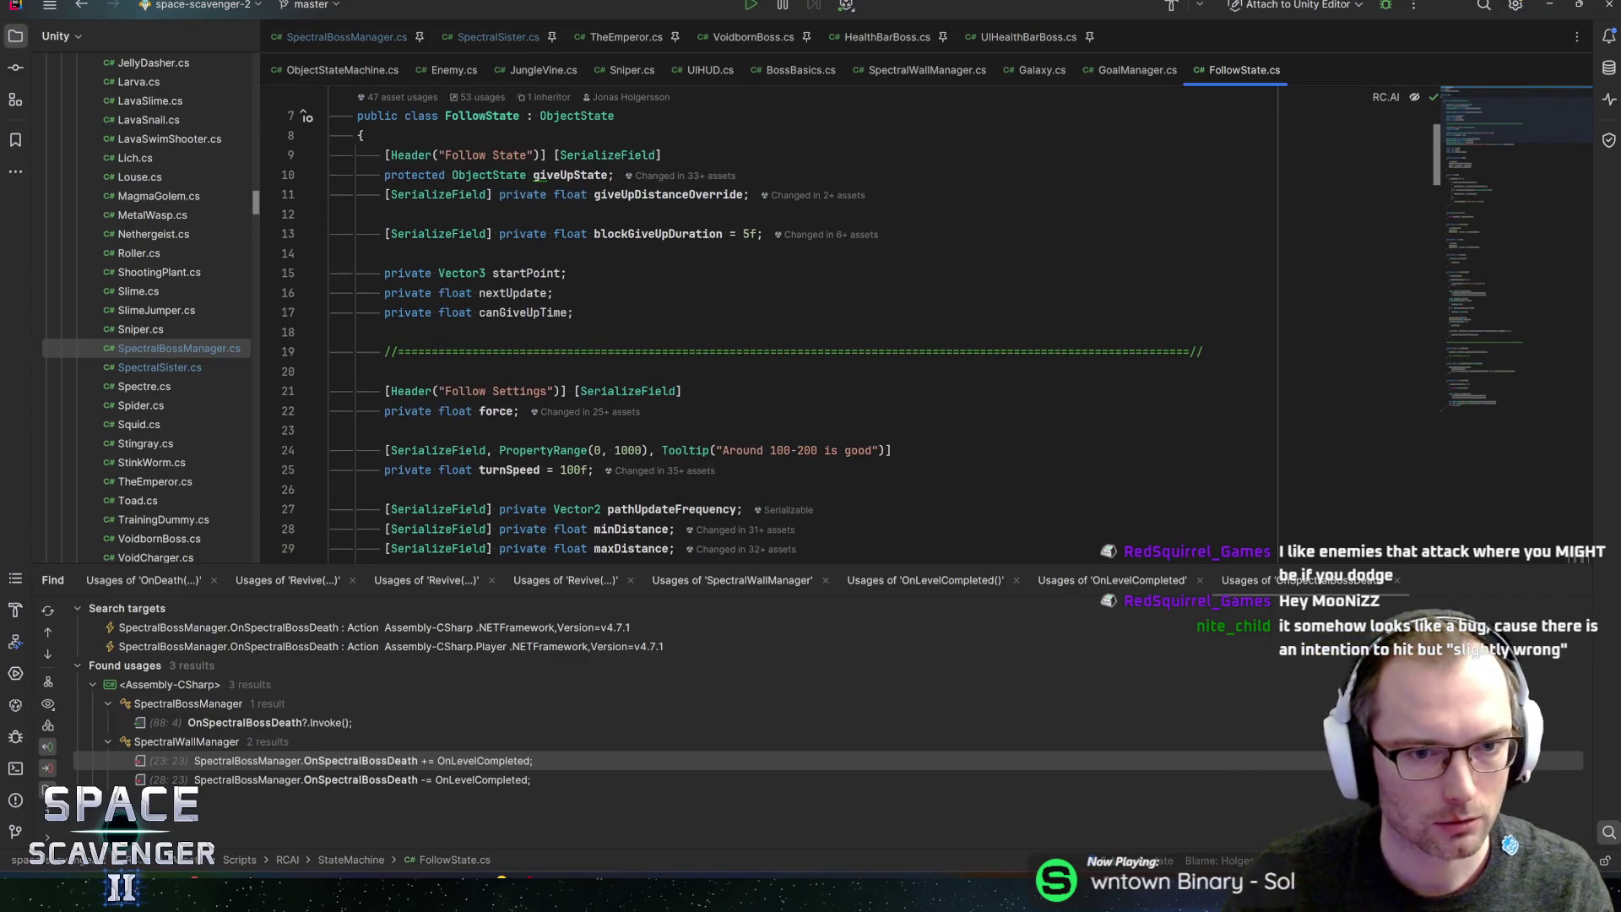
{"action": "scroll", "coordinate": [760, 321], "scroll_direction": "down", "scroll_amount": 3}
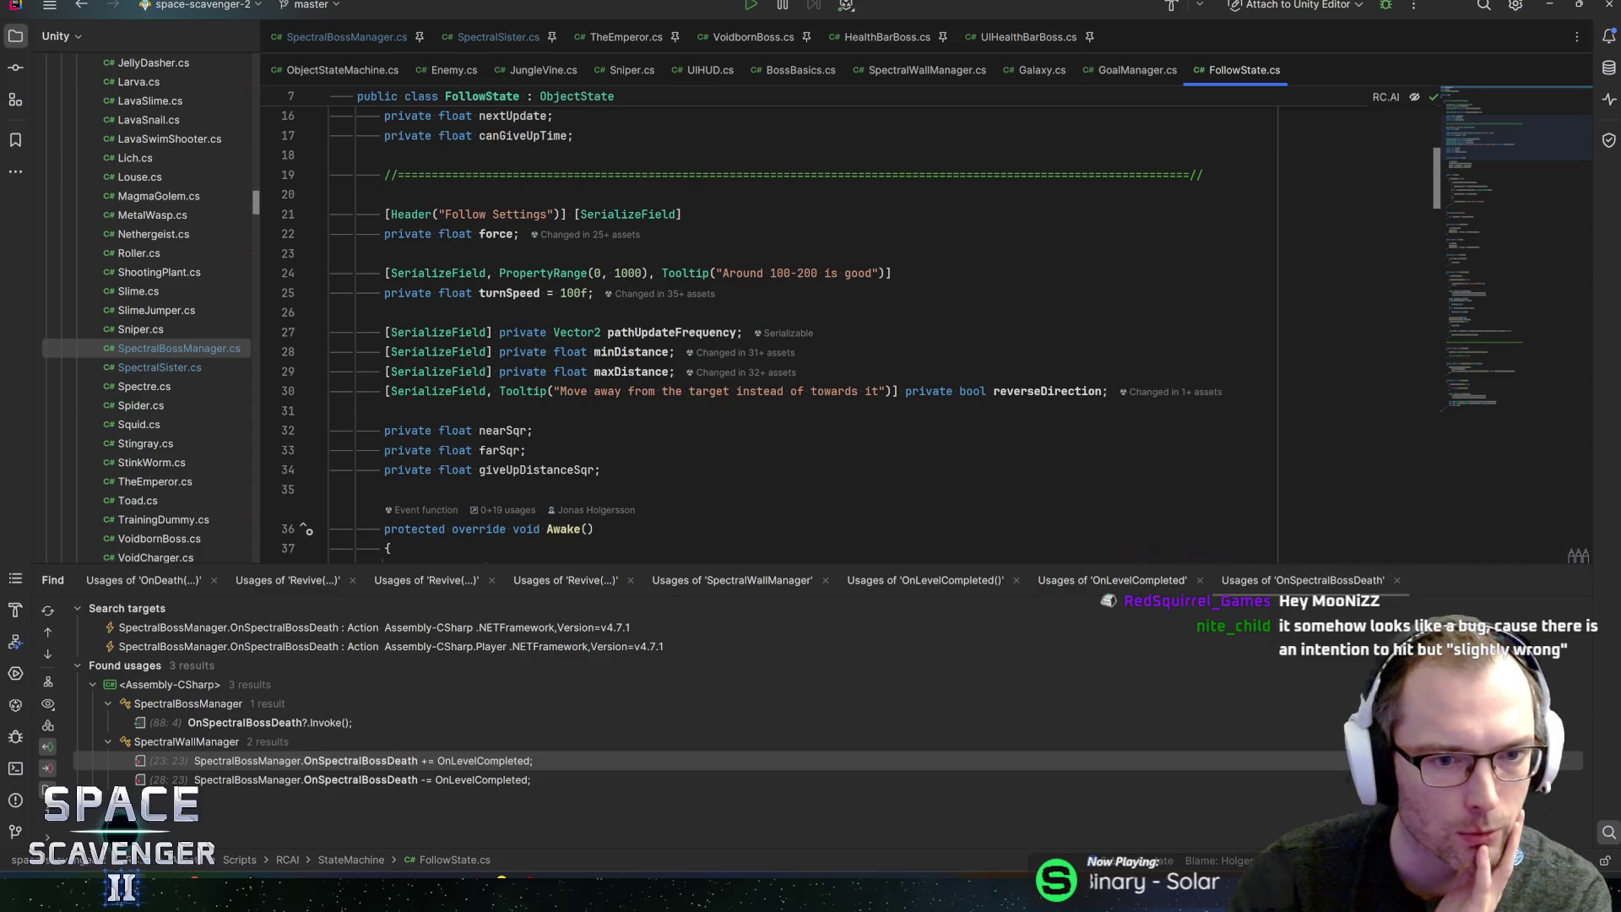
{"action": "scroll", "coordinate": [760, 321], "scroll_direction": "down", "scroll_amount": 6}
{"action": "key", "text": "ctrl+alt+Left"}
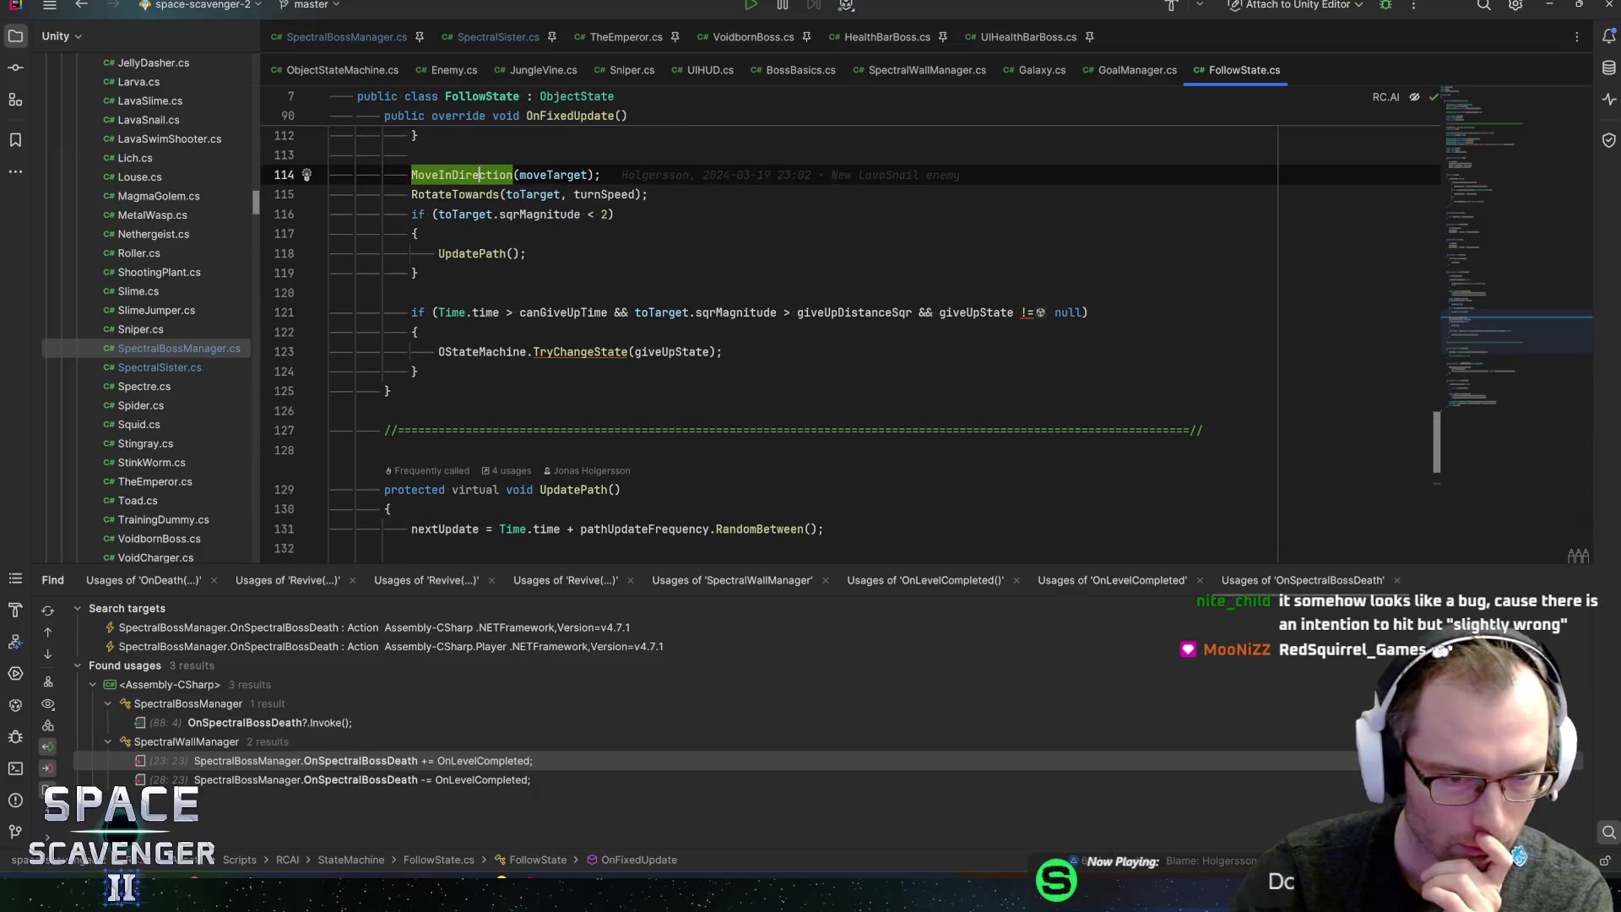
{"action": "scroll", "coordinate": [760, 338], "scroll_direction": "up", "scroll_amount": 2}
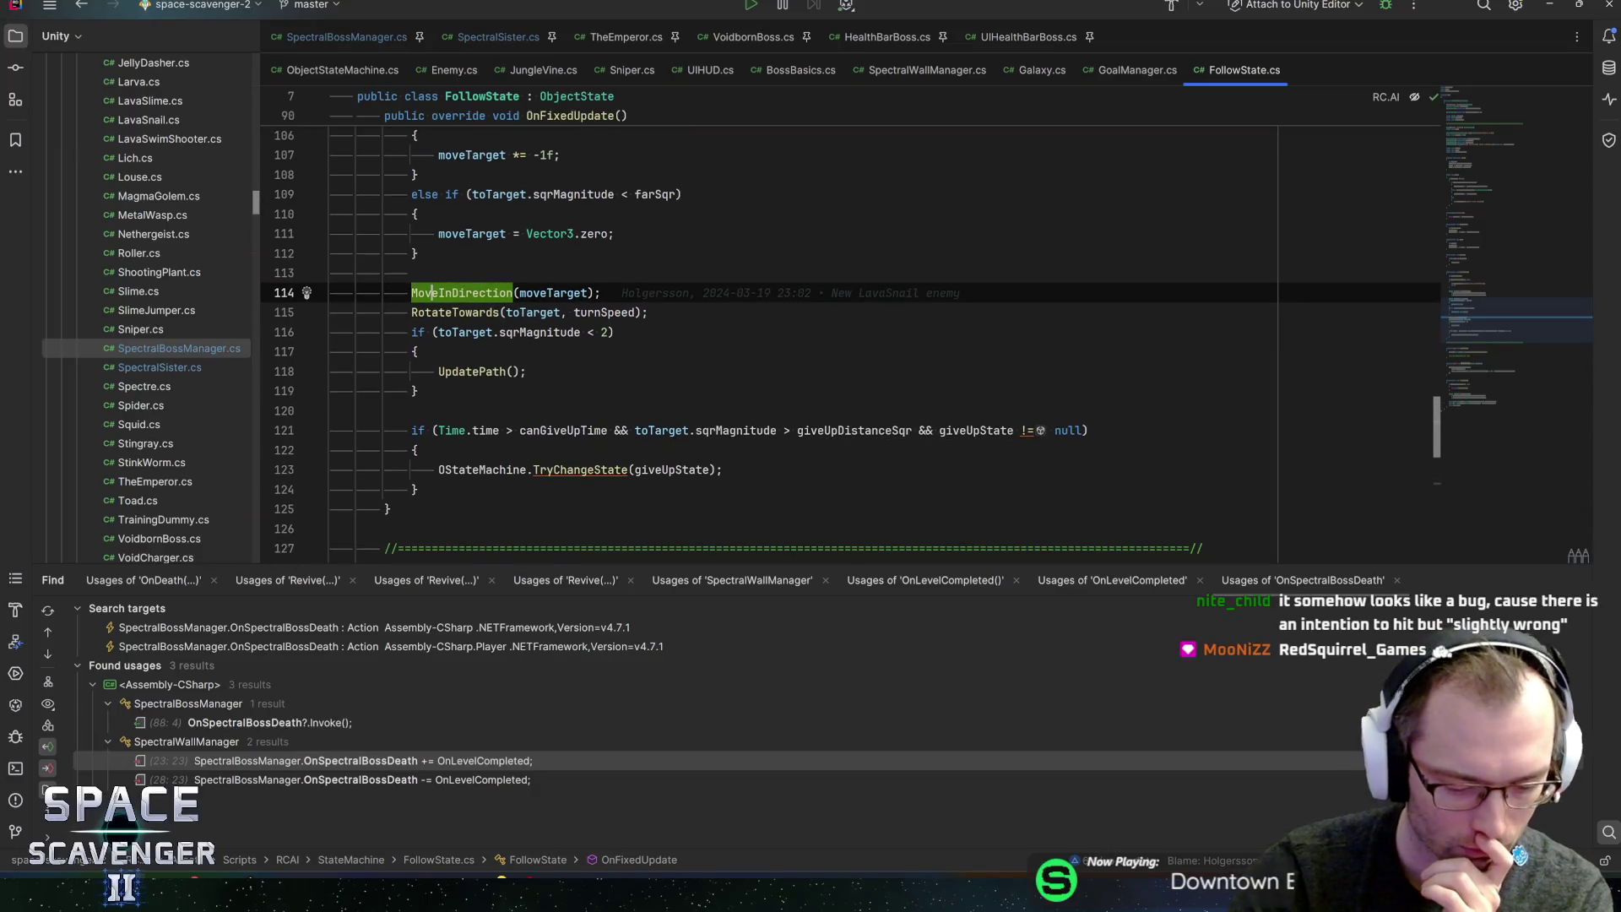
{"action": "key", "text": "ctrl+b"}
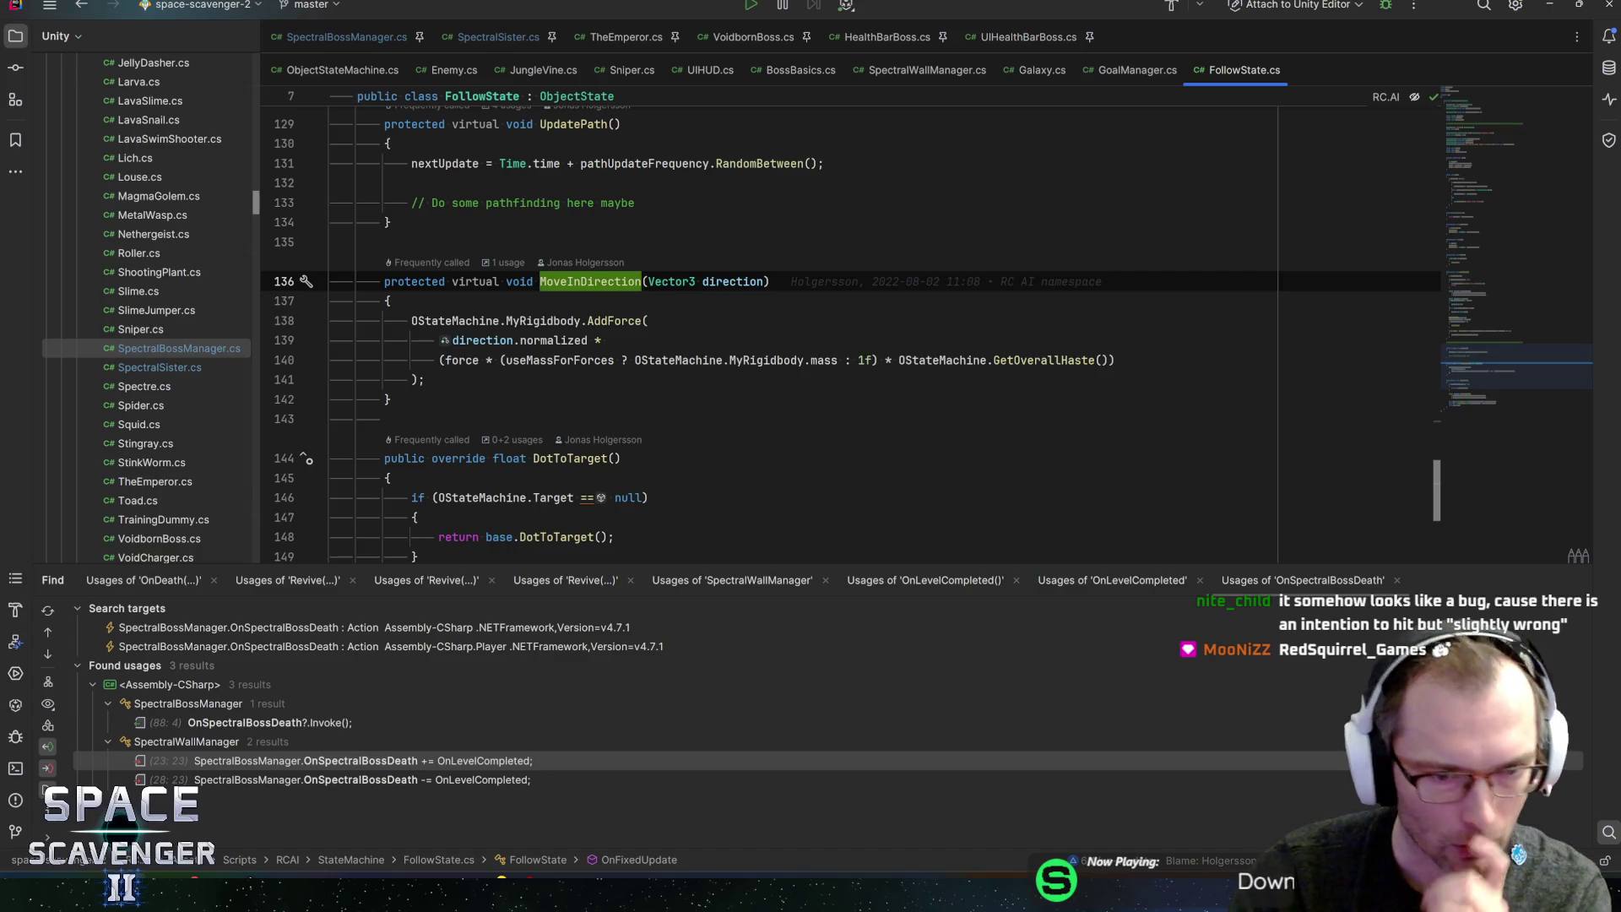
{"action": "key", "text": "alt+Tab"}
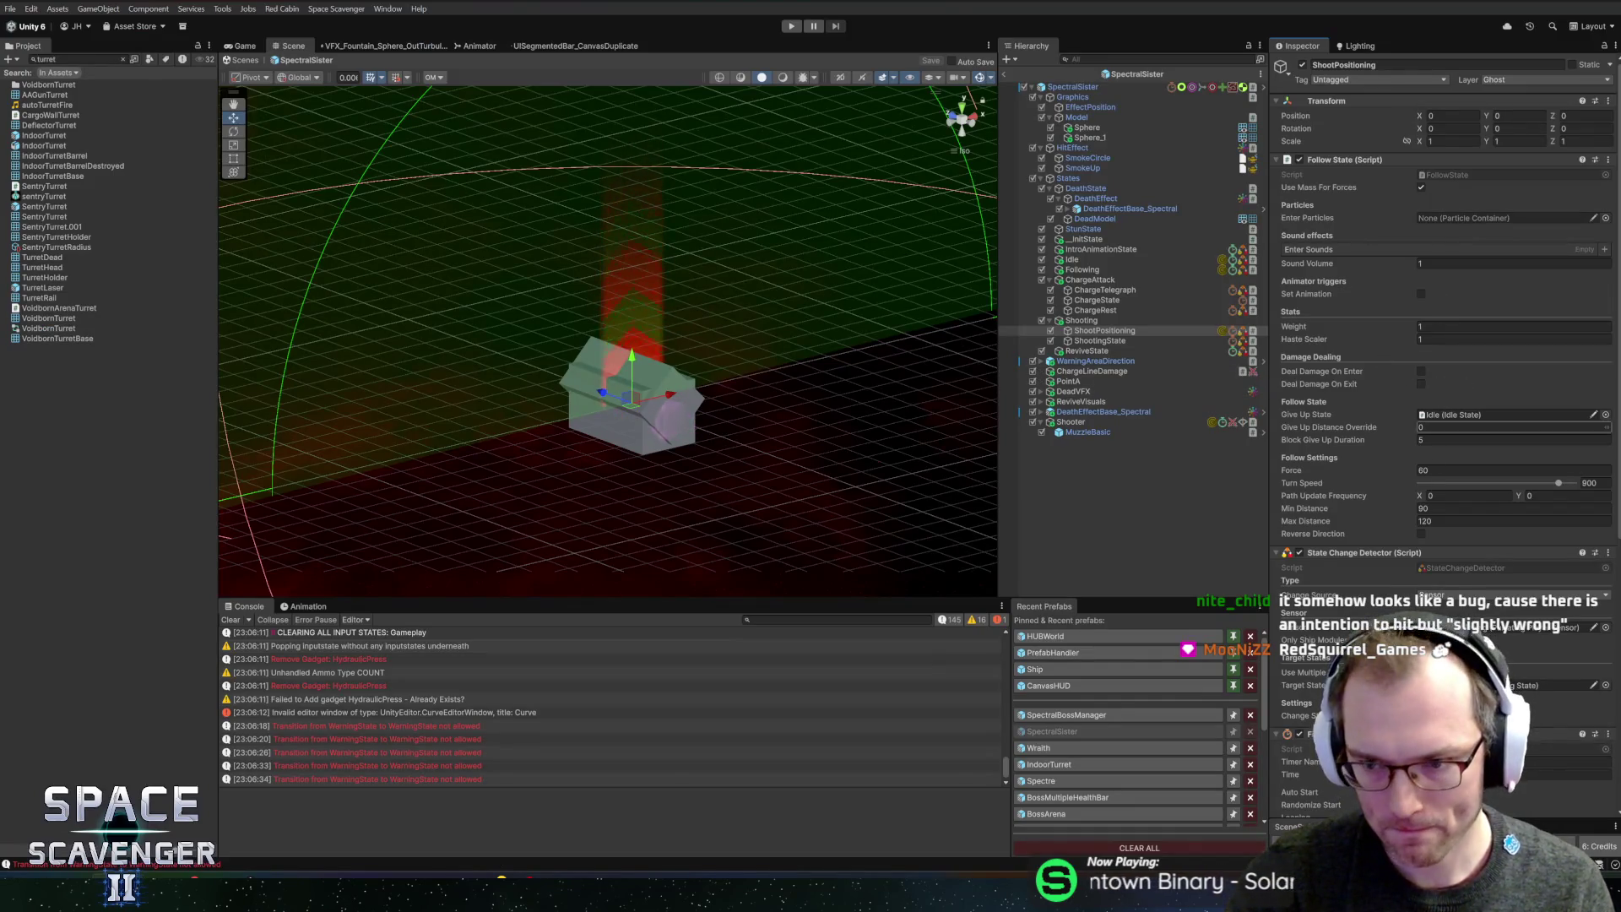
- Set ShootPositioning's Force to 200, raise ChargeTelegraph's Force, and start Play mode
{"action": "type", "text": "200"}
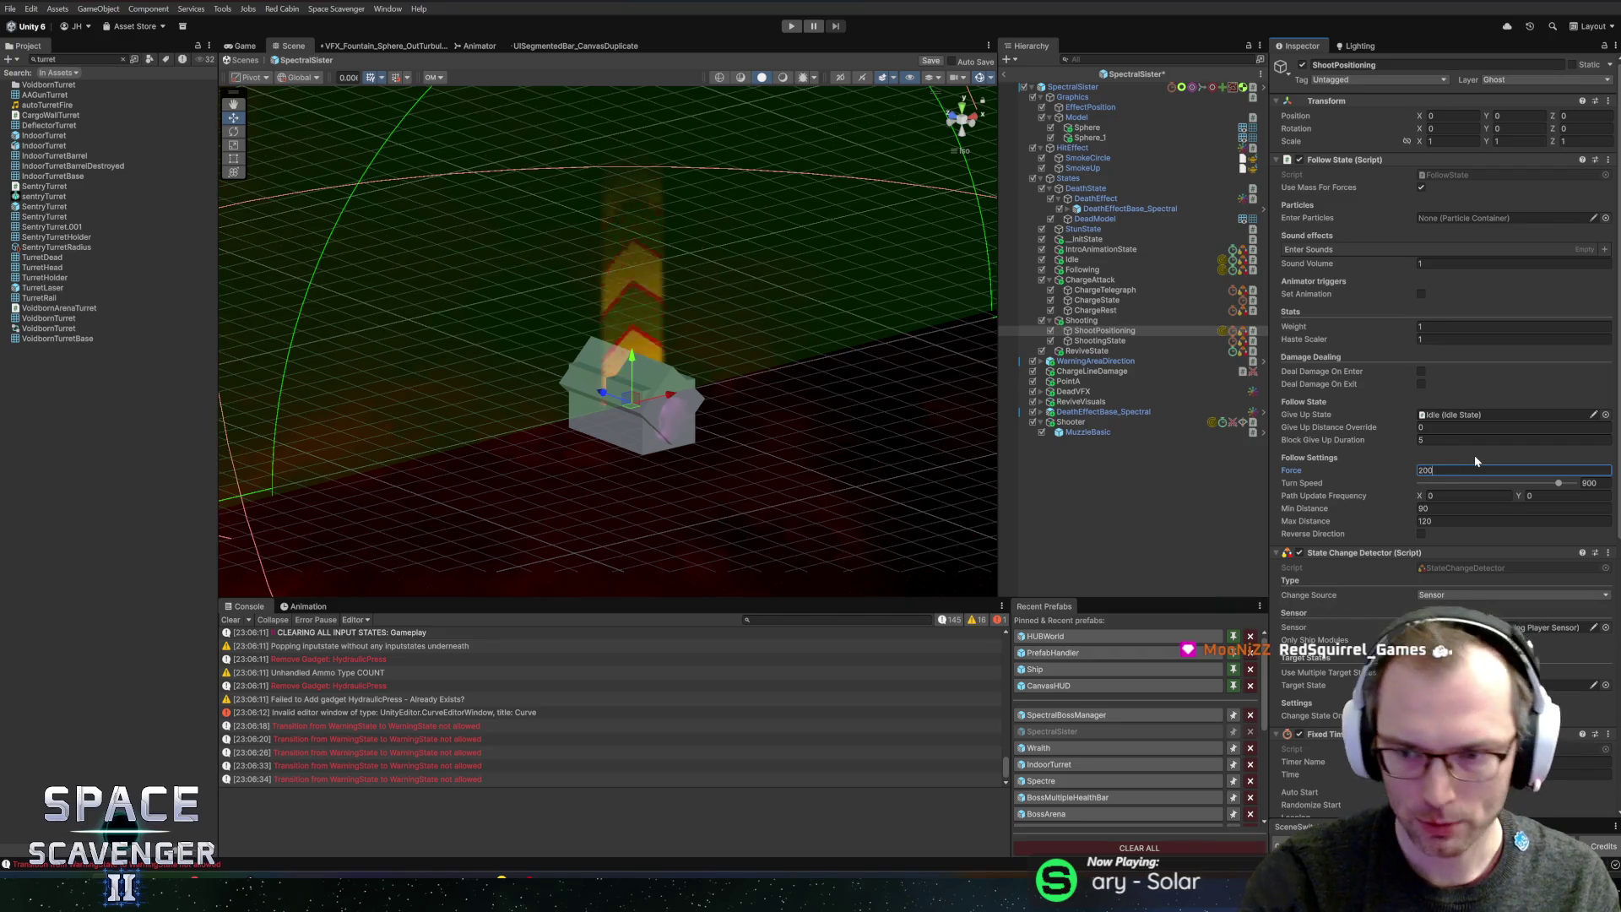
{"action": "left_click", "coordinate": [1093, 293]}
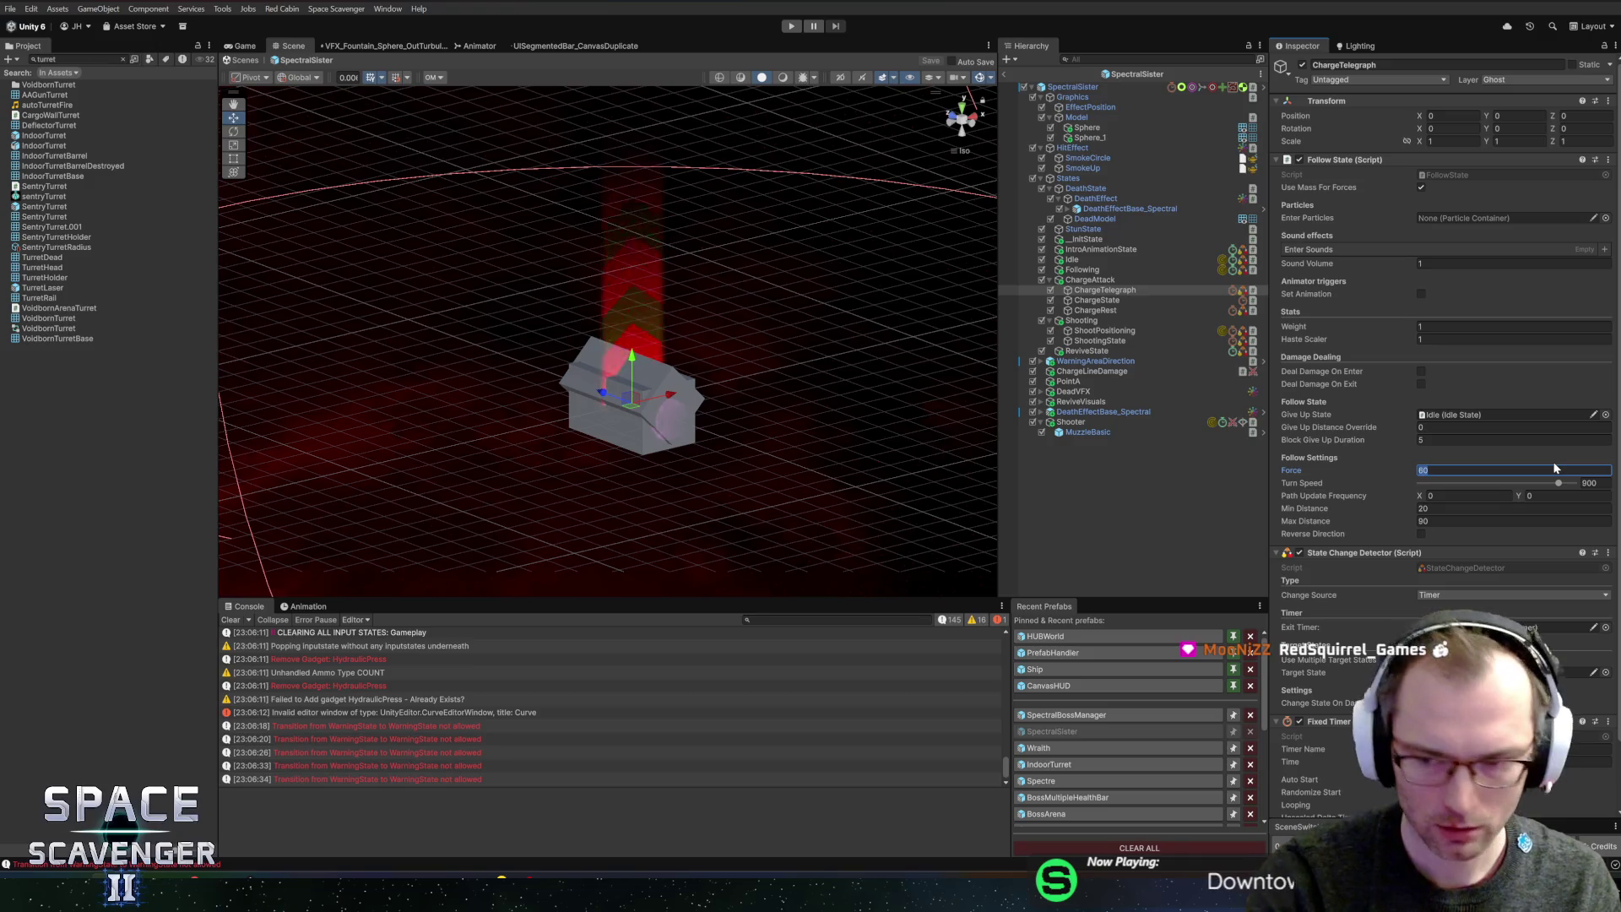
{"action": "type", "text": "90"}
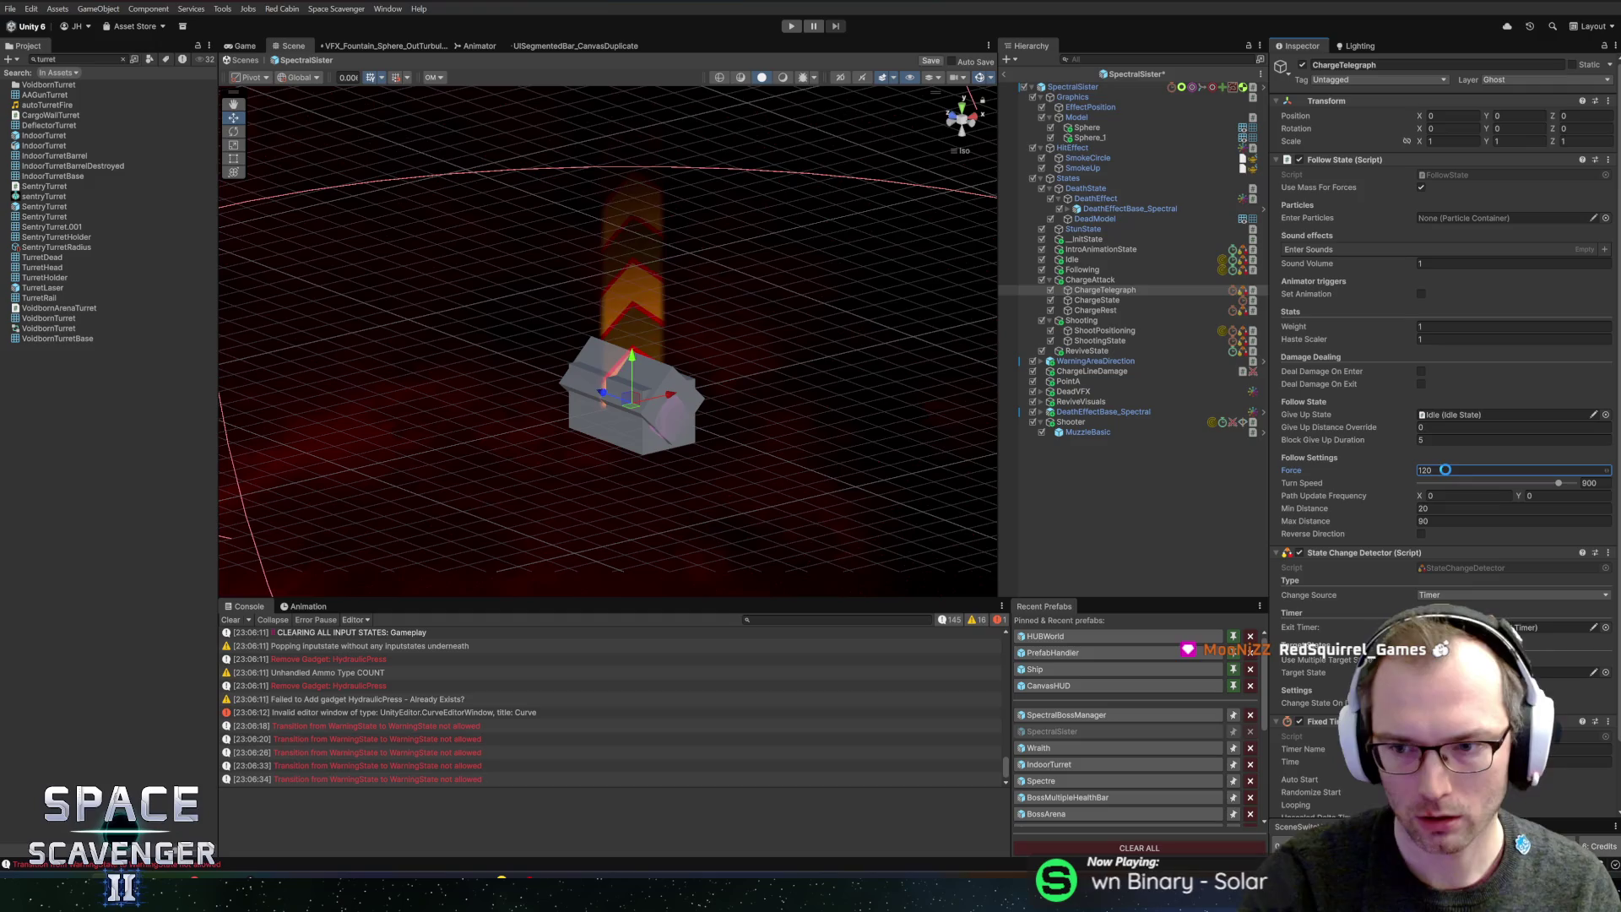
{"action": "key", "text": "ctrl+p"}
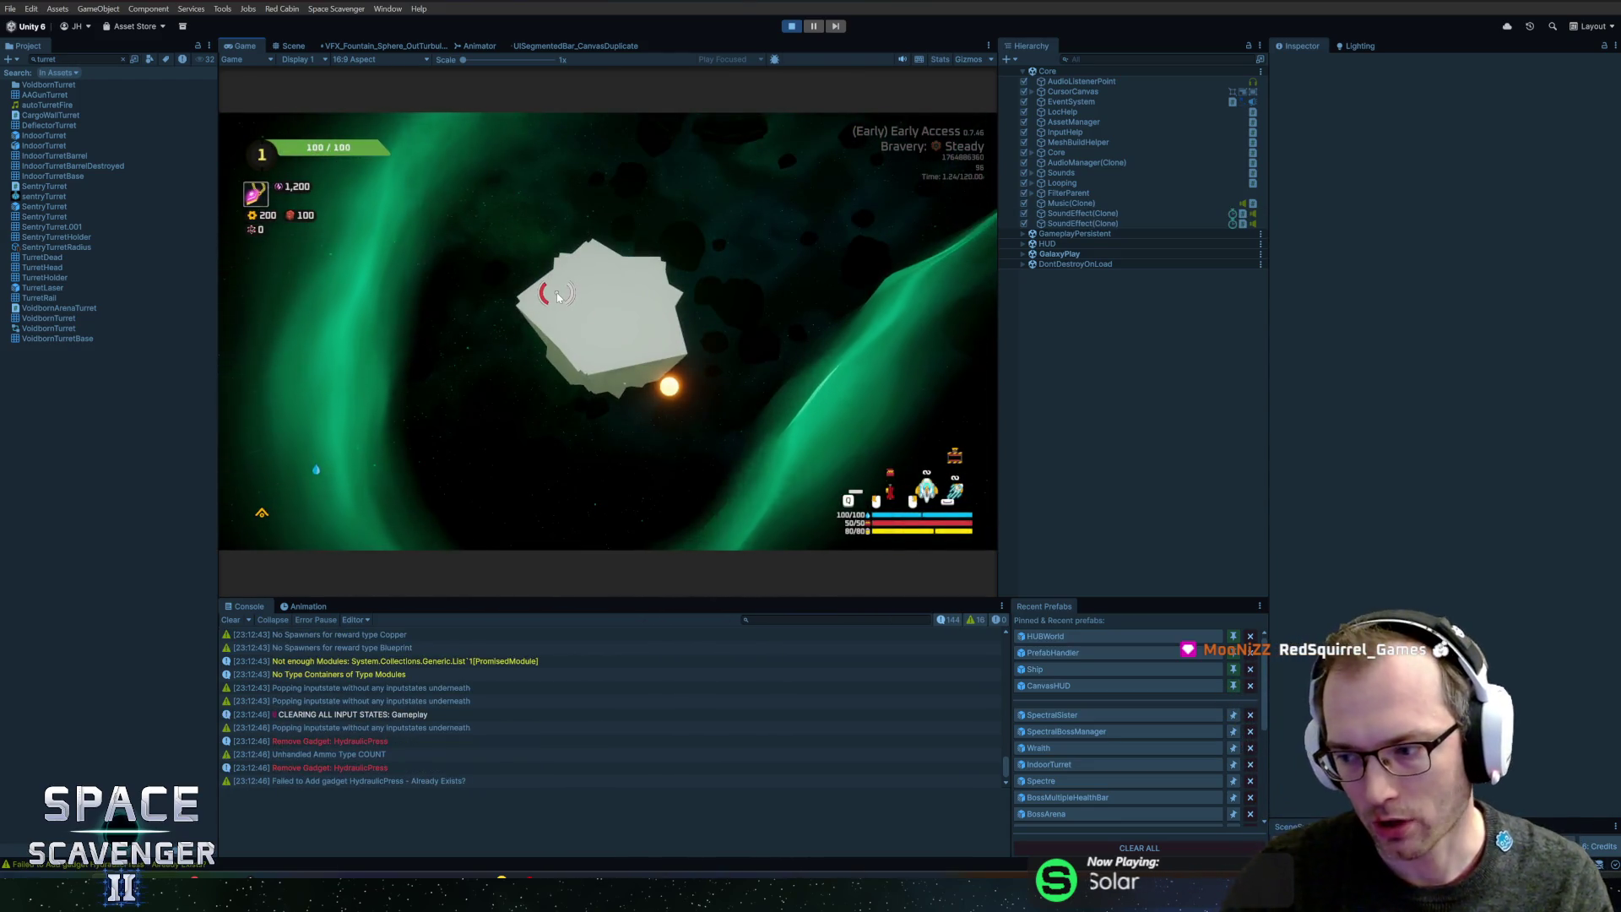
- Maximize the Game view, fight the Spectral Sisters, and bring up the in-game debug console
{"action": "double_click", "coordinate": [241, 44]}
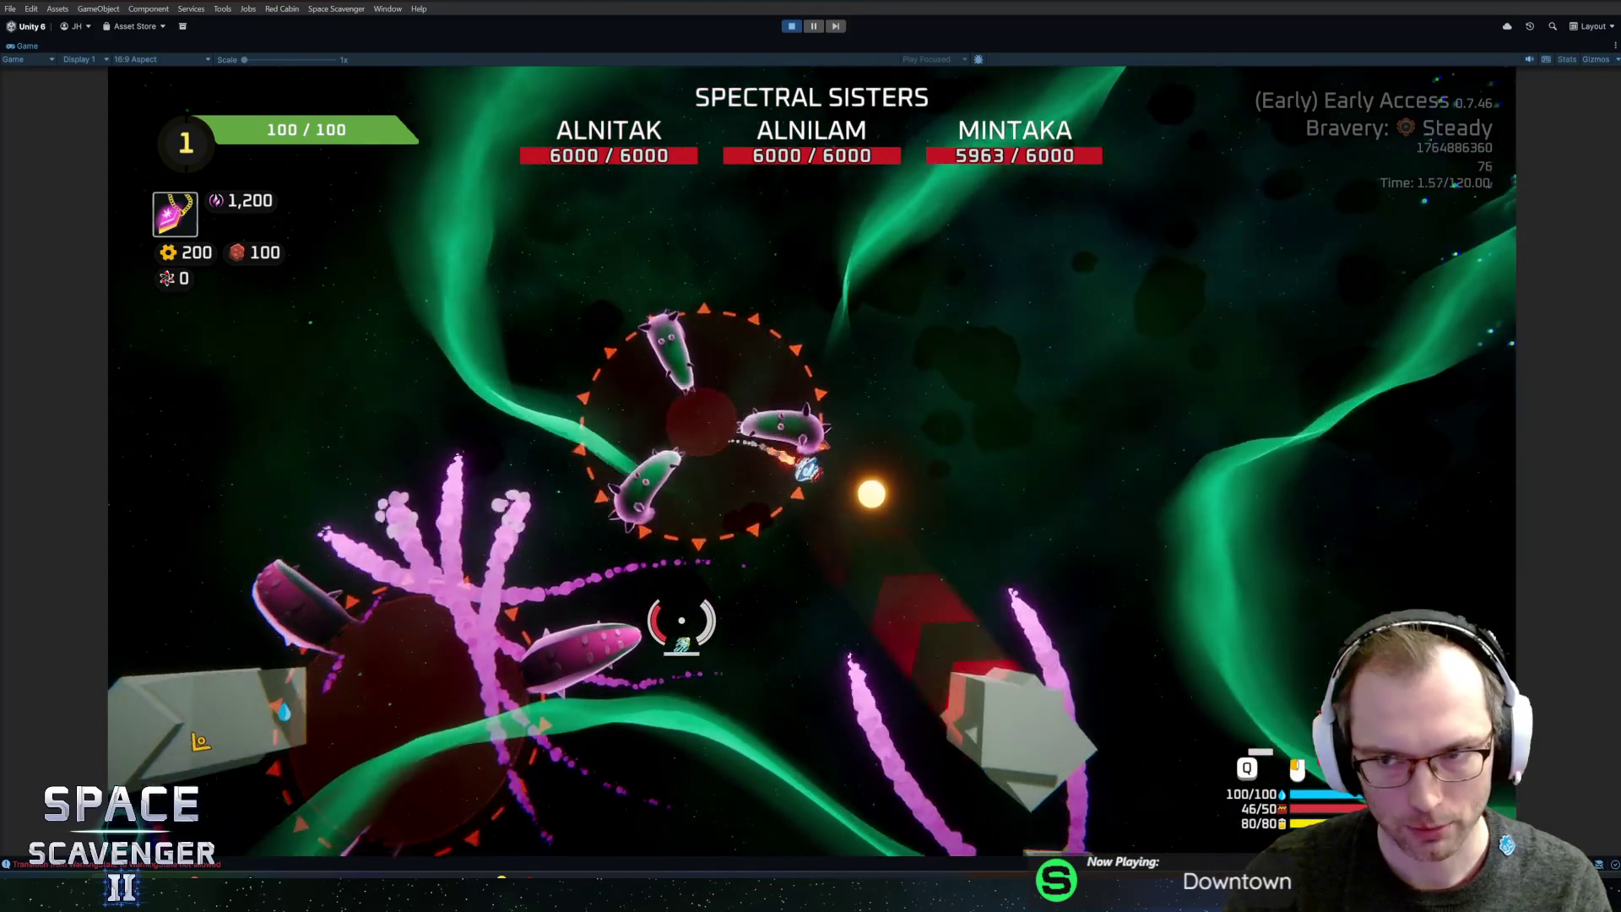
{"action": "key", "text": "grave"}
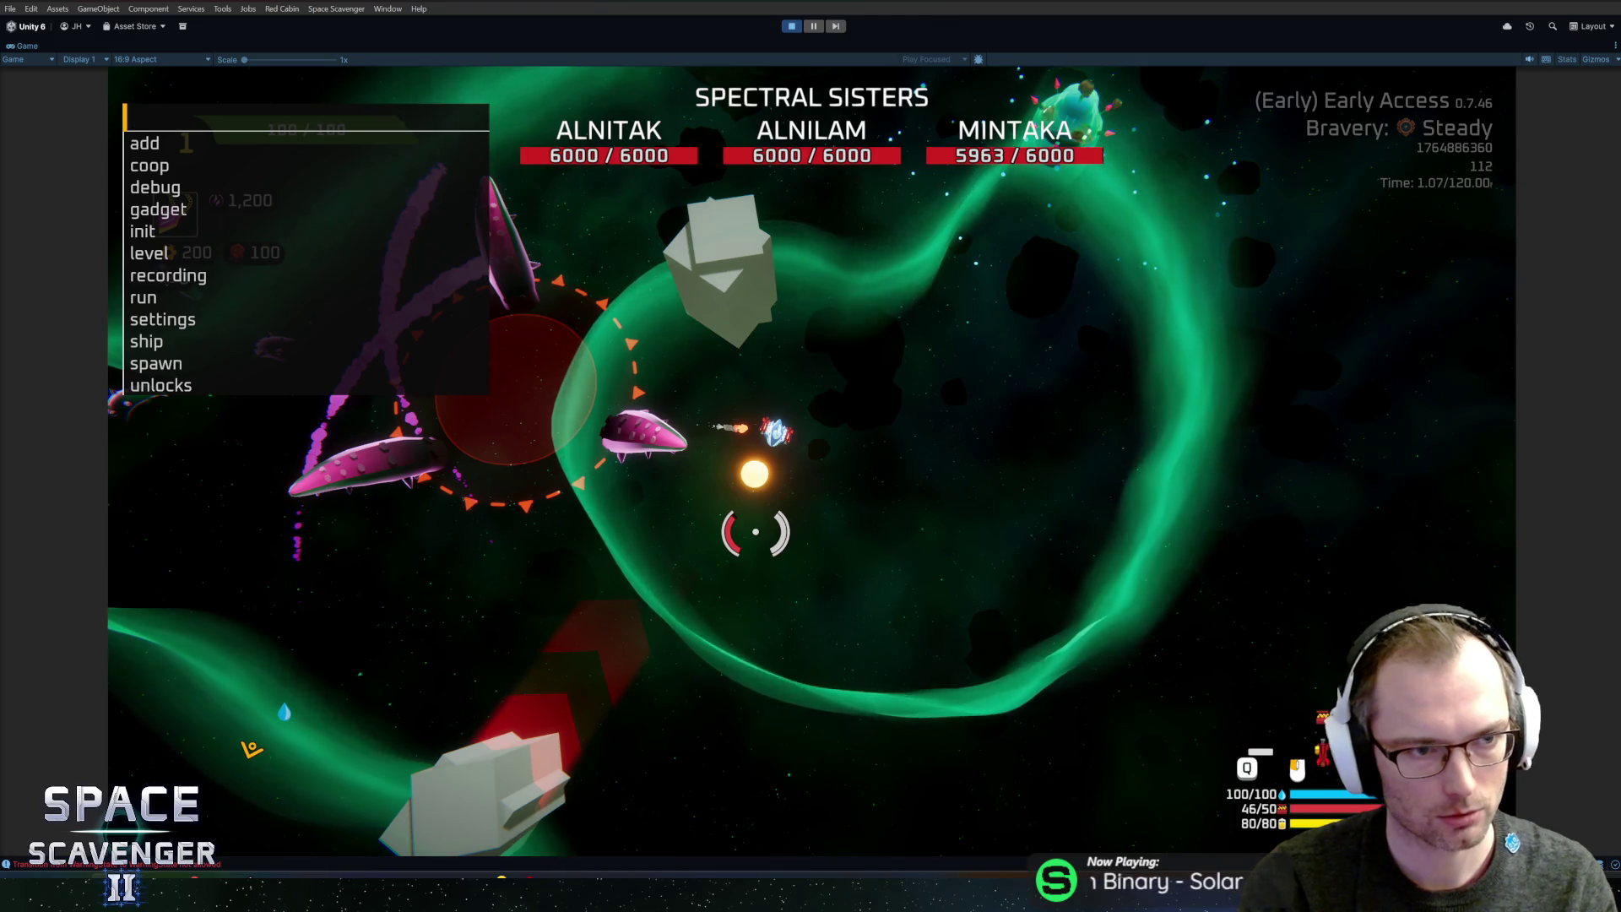
- Run the console command 'init difficulty 10' so Bravery reads Legendary +5
{"action": "type", "text": "debug s"}
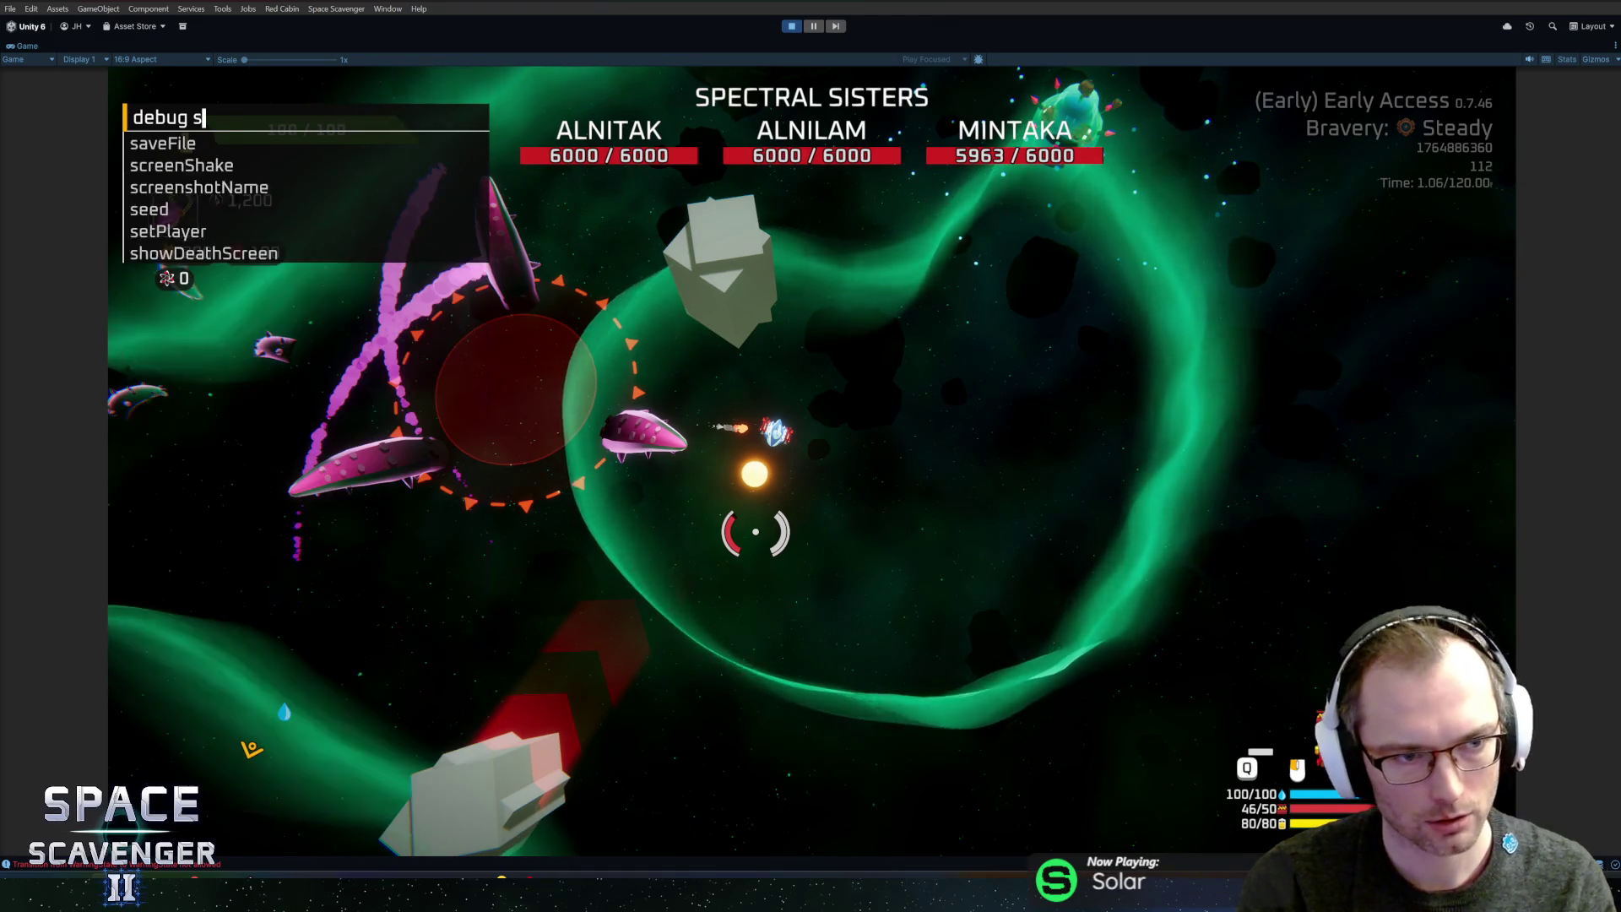
{"action": "key", "text": "BackSpace"}
{"action": "type", "text": "d"}
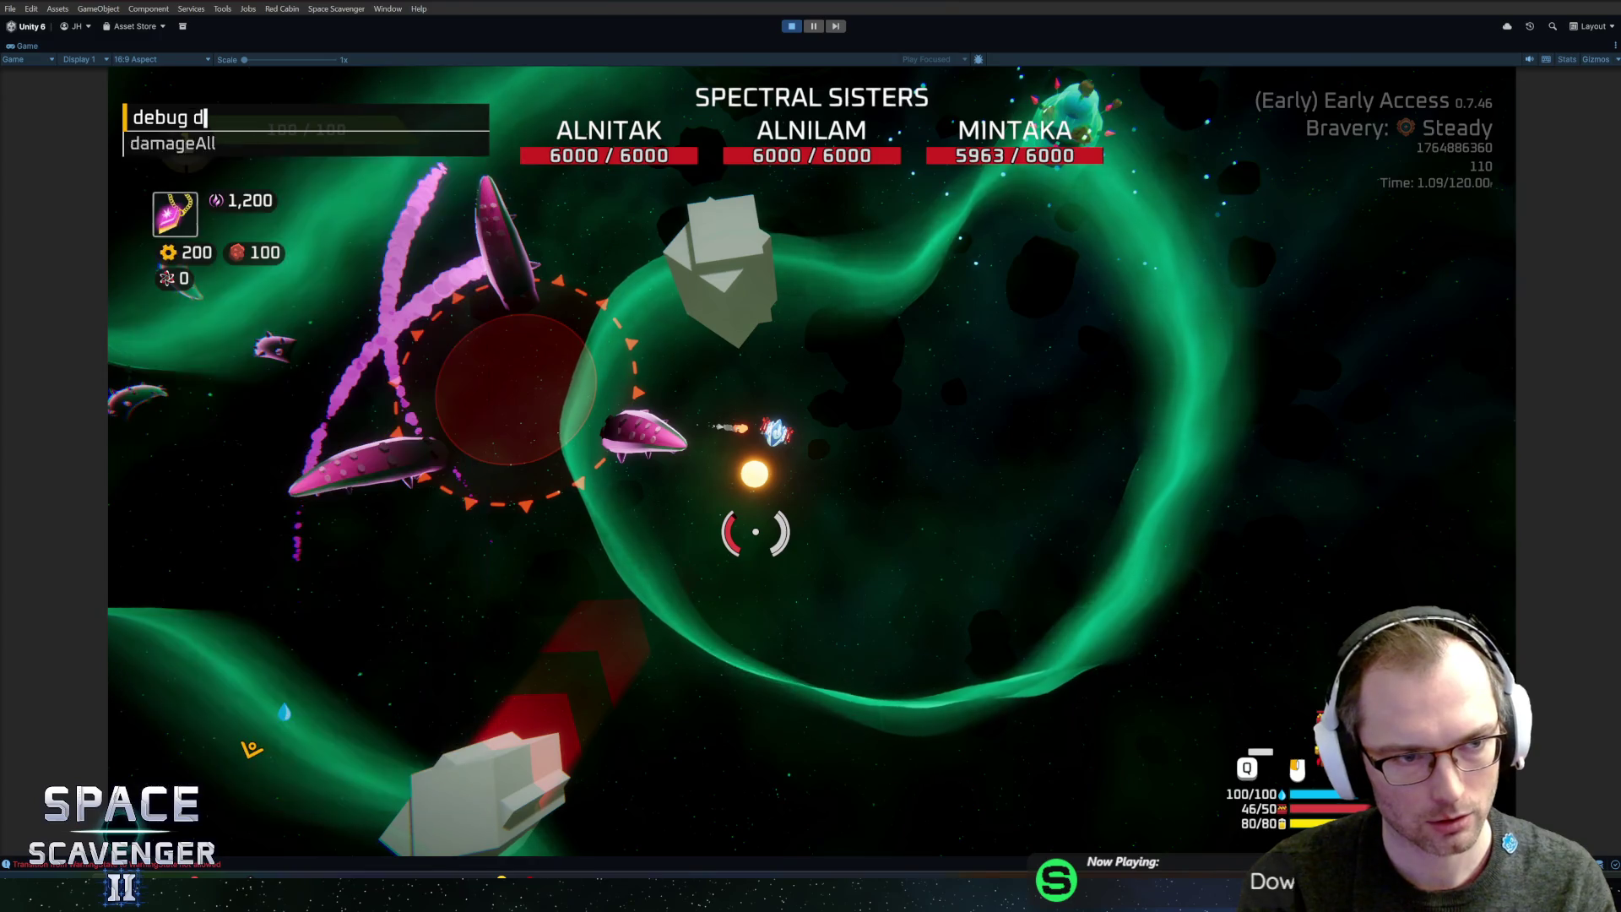
{"action": "key", "text": "BackSpace"}
{"action": "type", "text": "s"}
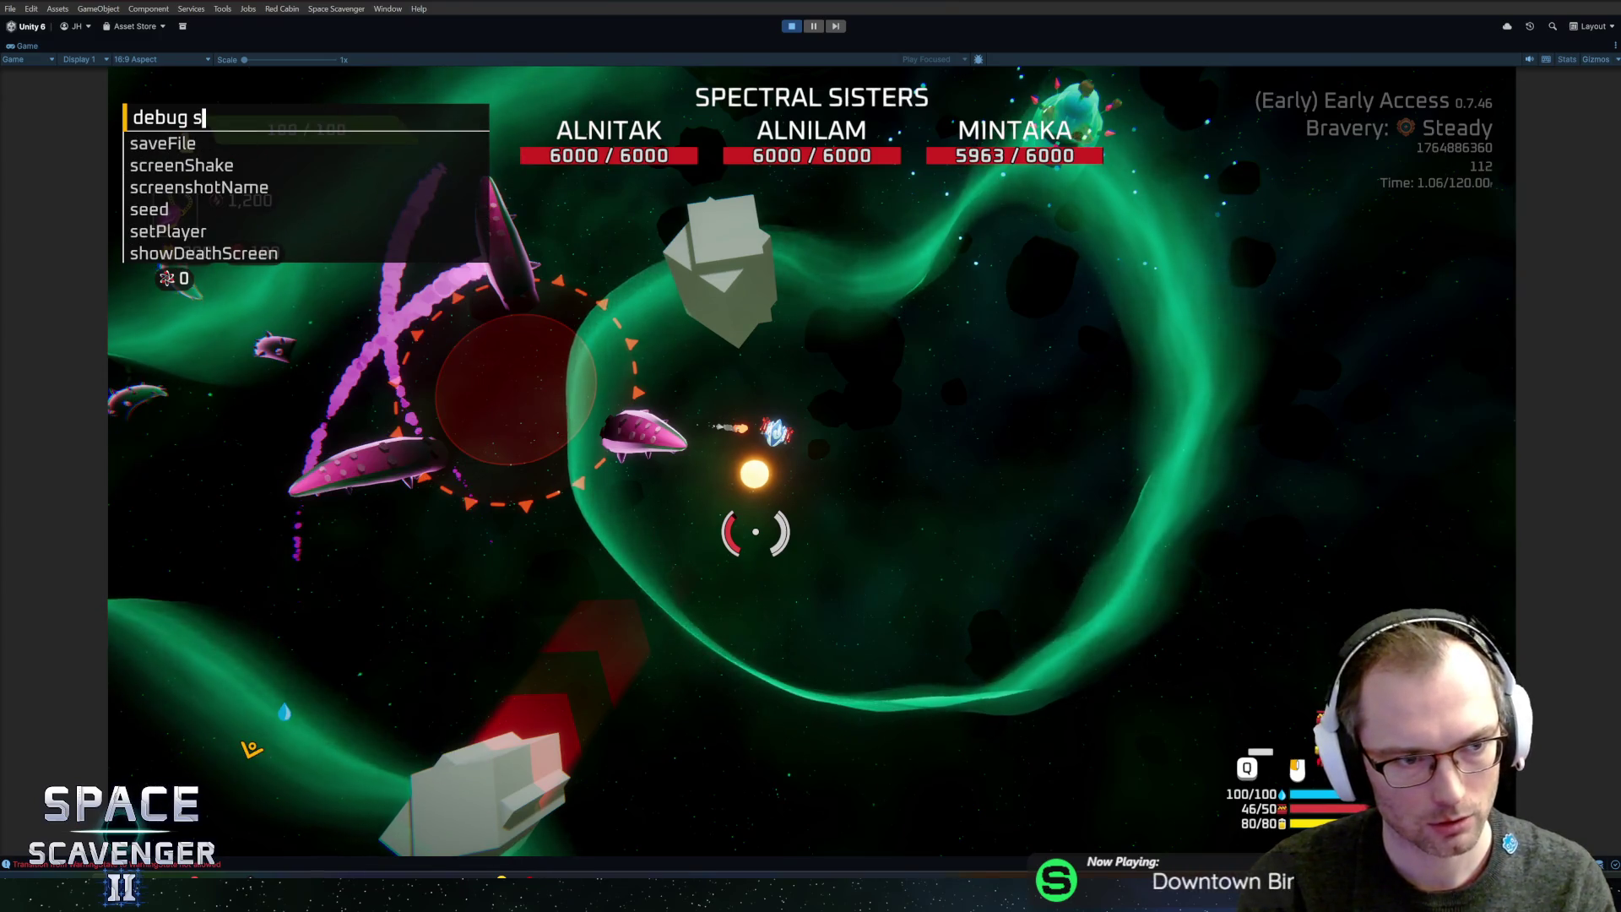
{"action": "key", "text": "BackSpace"}
{"action": "key", "text": "BackSpace"}
{"action": "key", "text": "BackSpace"}
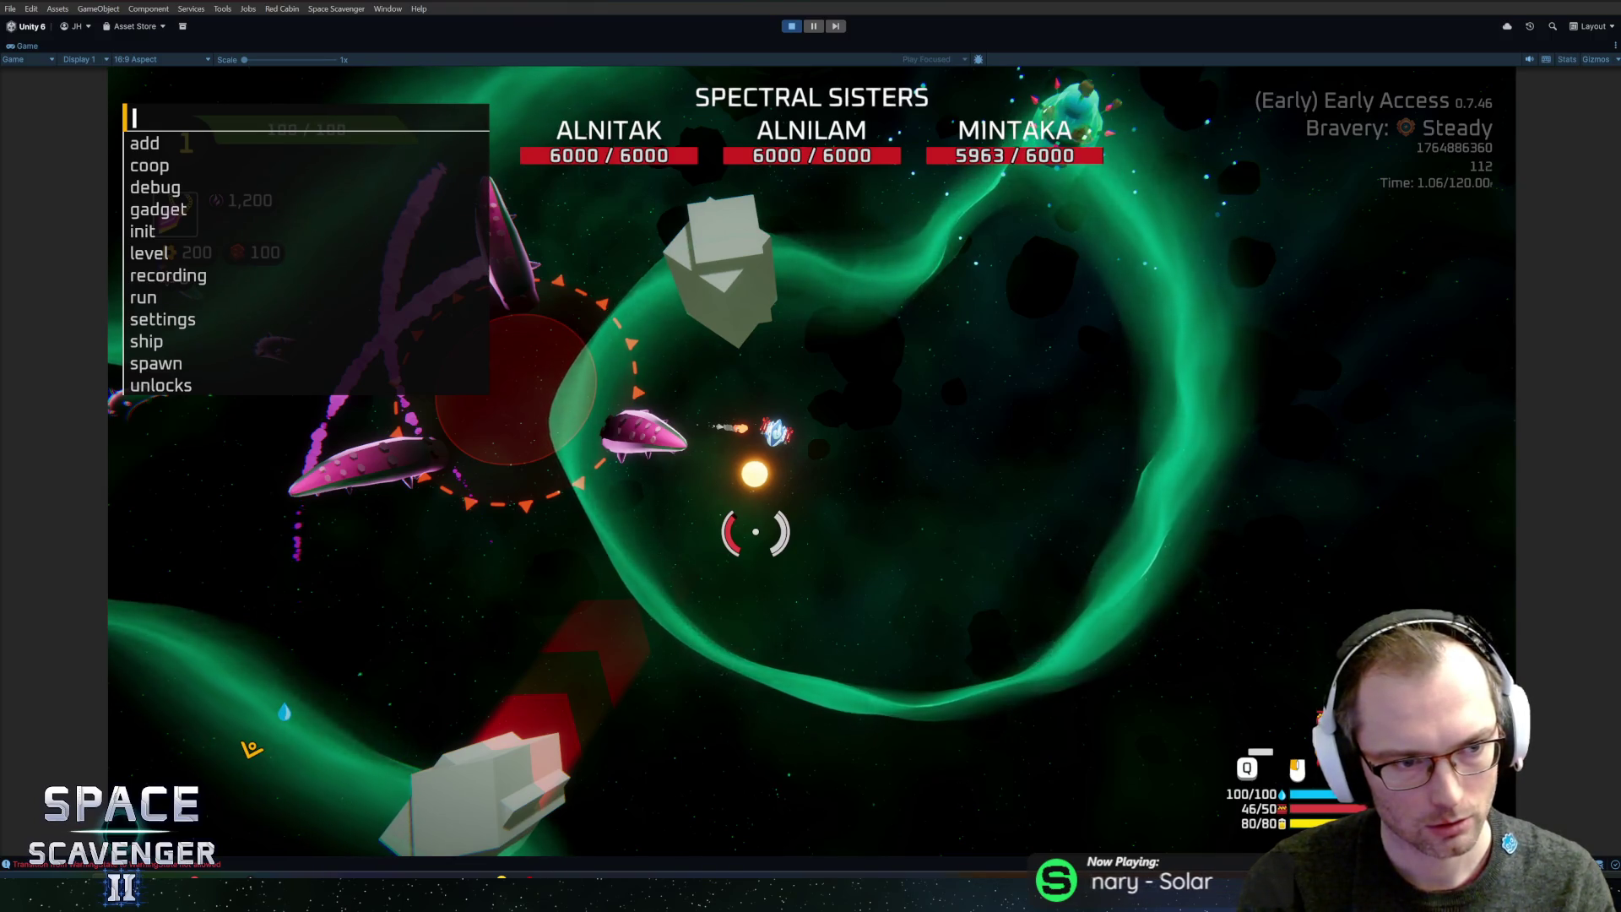
{"action": "type", "text": "settings"}
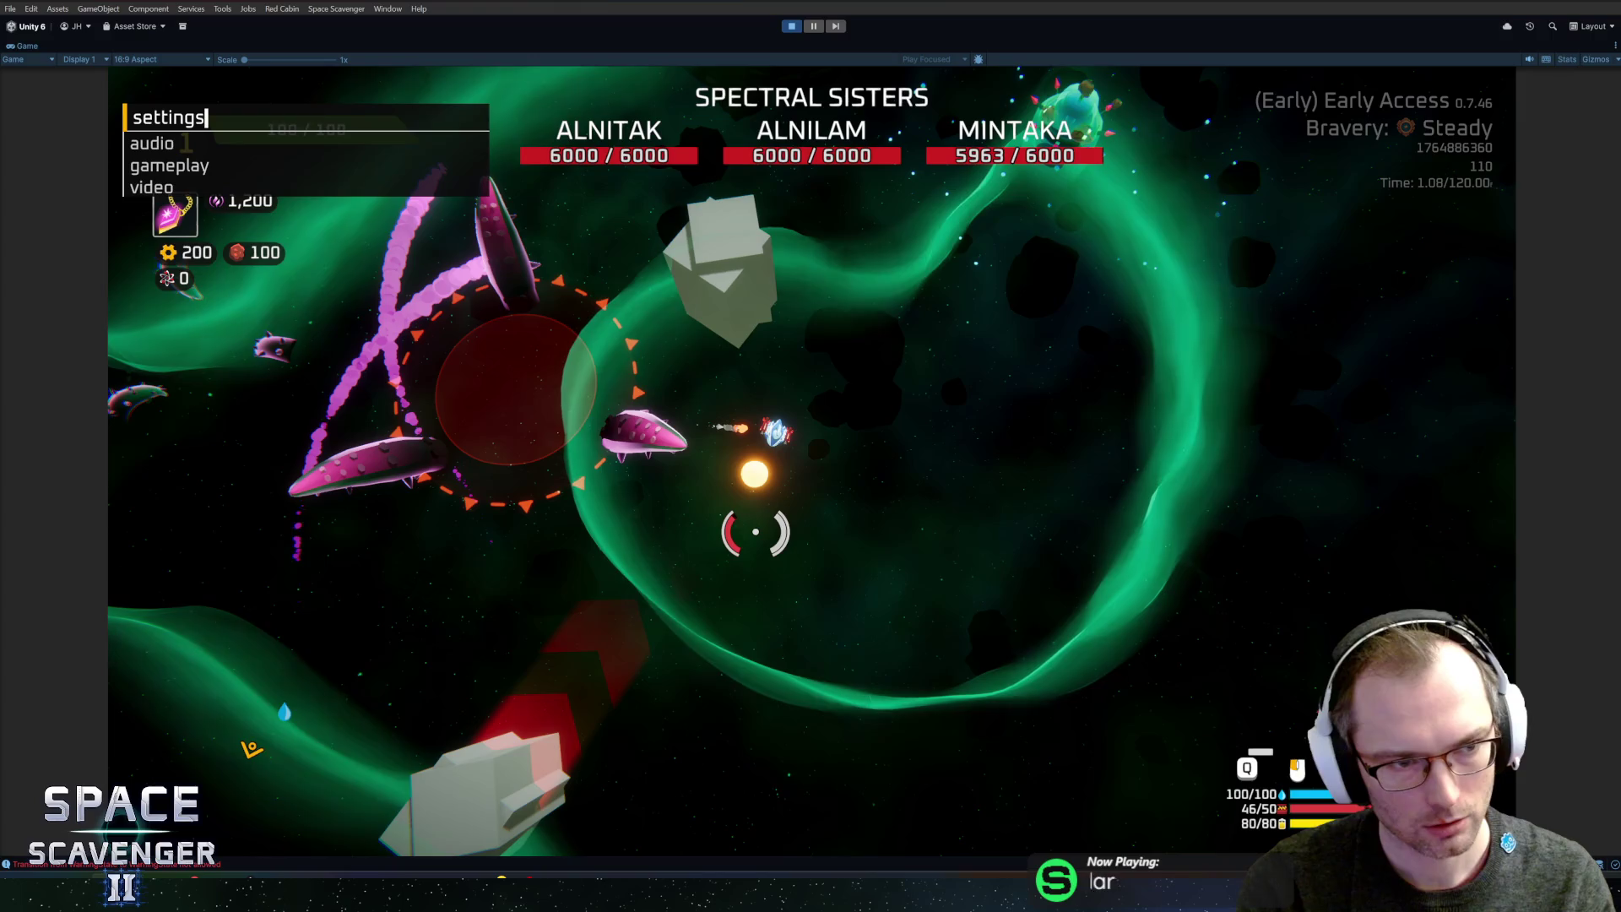
{"action": "key", "text": "BackSpace"}
{"action": "key", "text": "BackSpace"}
{"action": "key", "text": "BackSpace"}
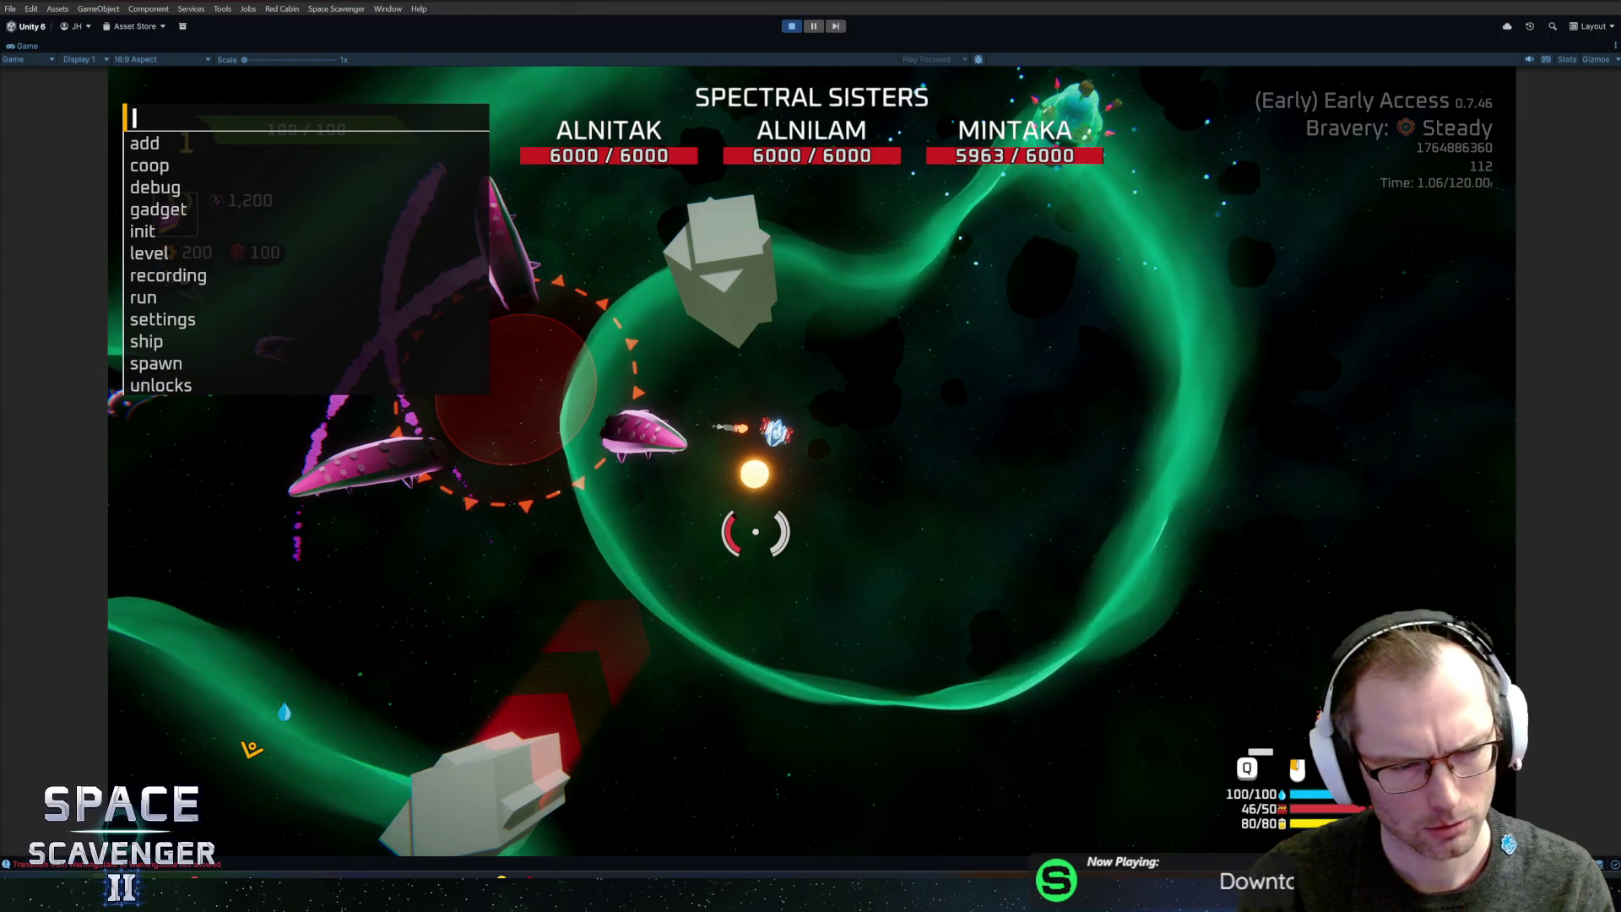
{"action": "type", "text": "init difficulty 10"}
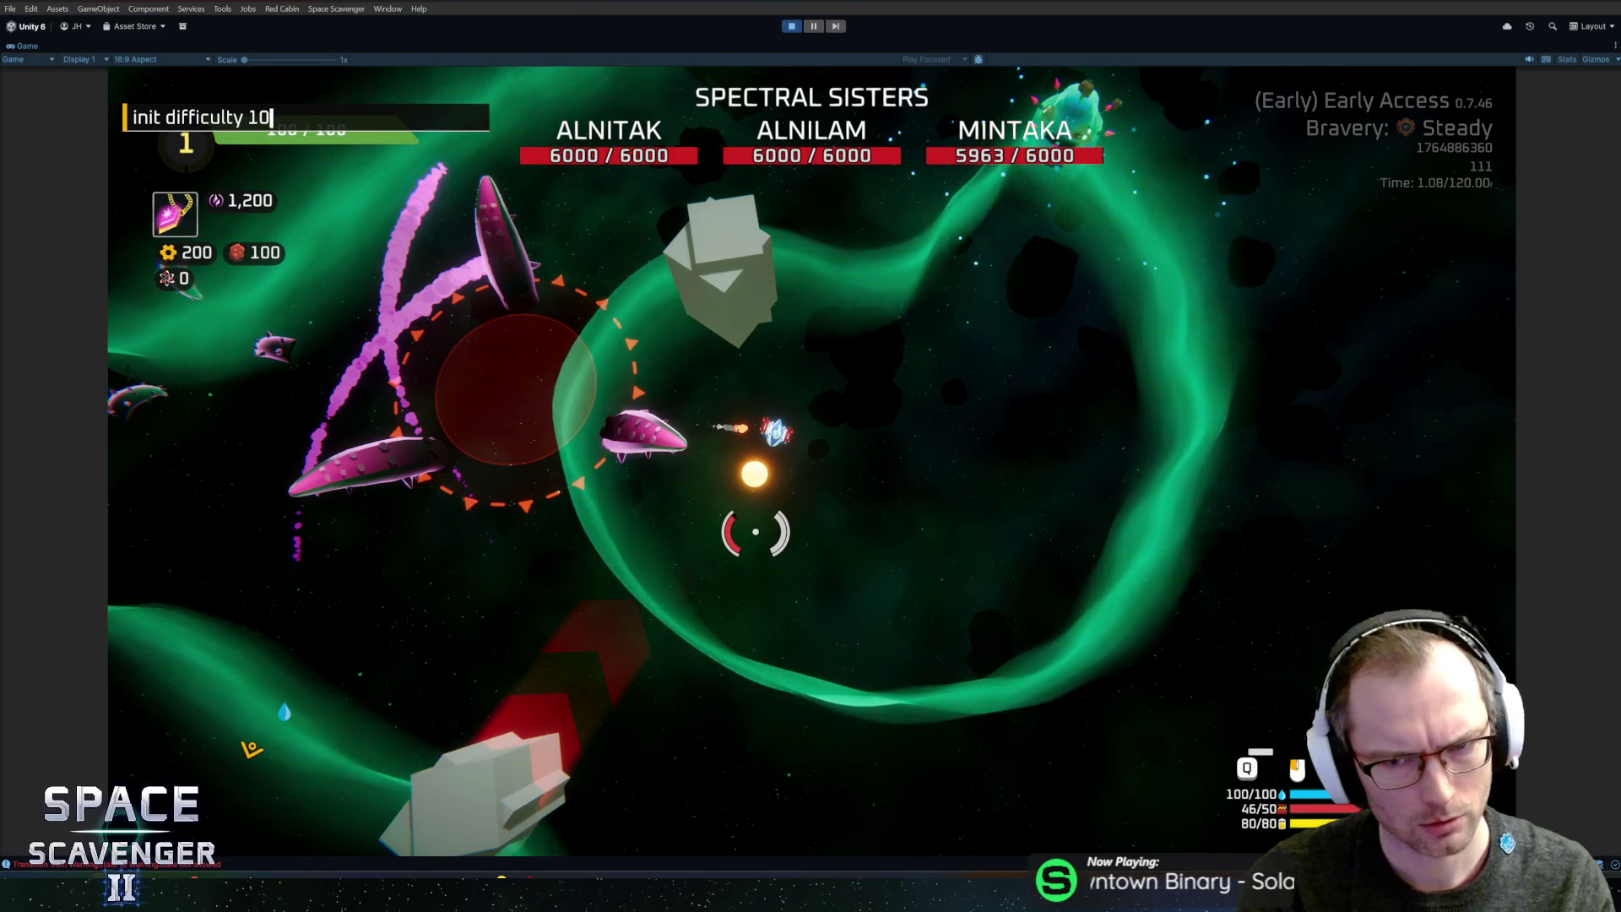
{"action": "key", "text": "Return"}
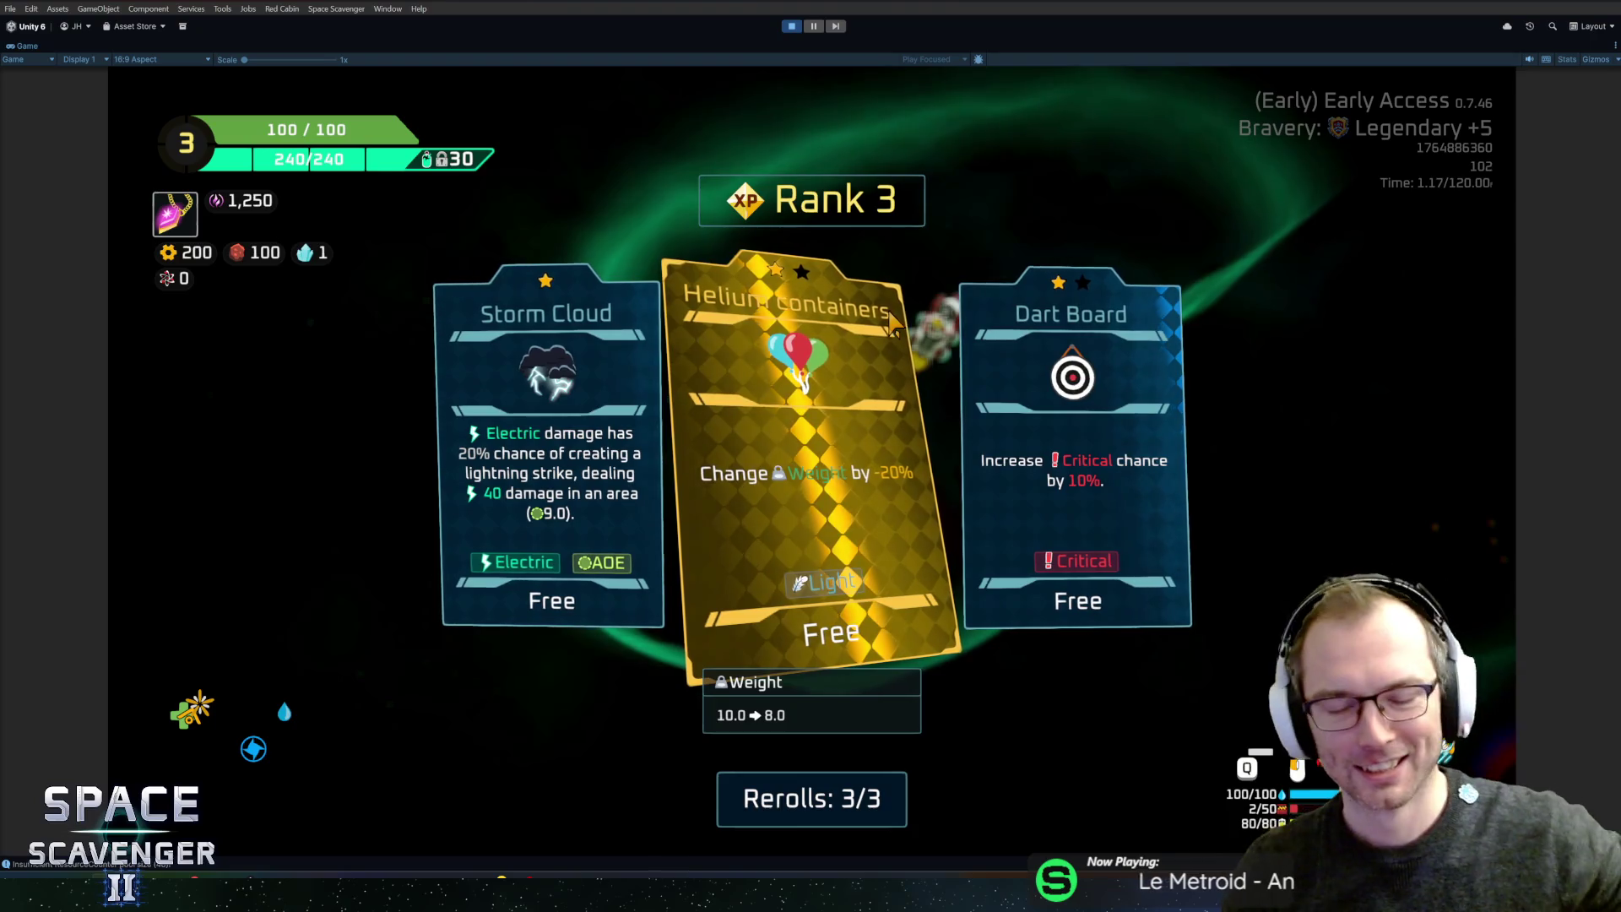
- Take the Dart Board and Ruler upgrades, then fly the ship into the warp portal
{"action": "left_click", "coordinate": [1056, 380]}
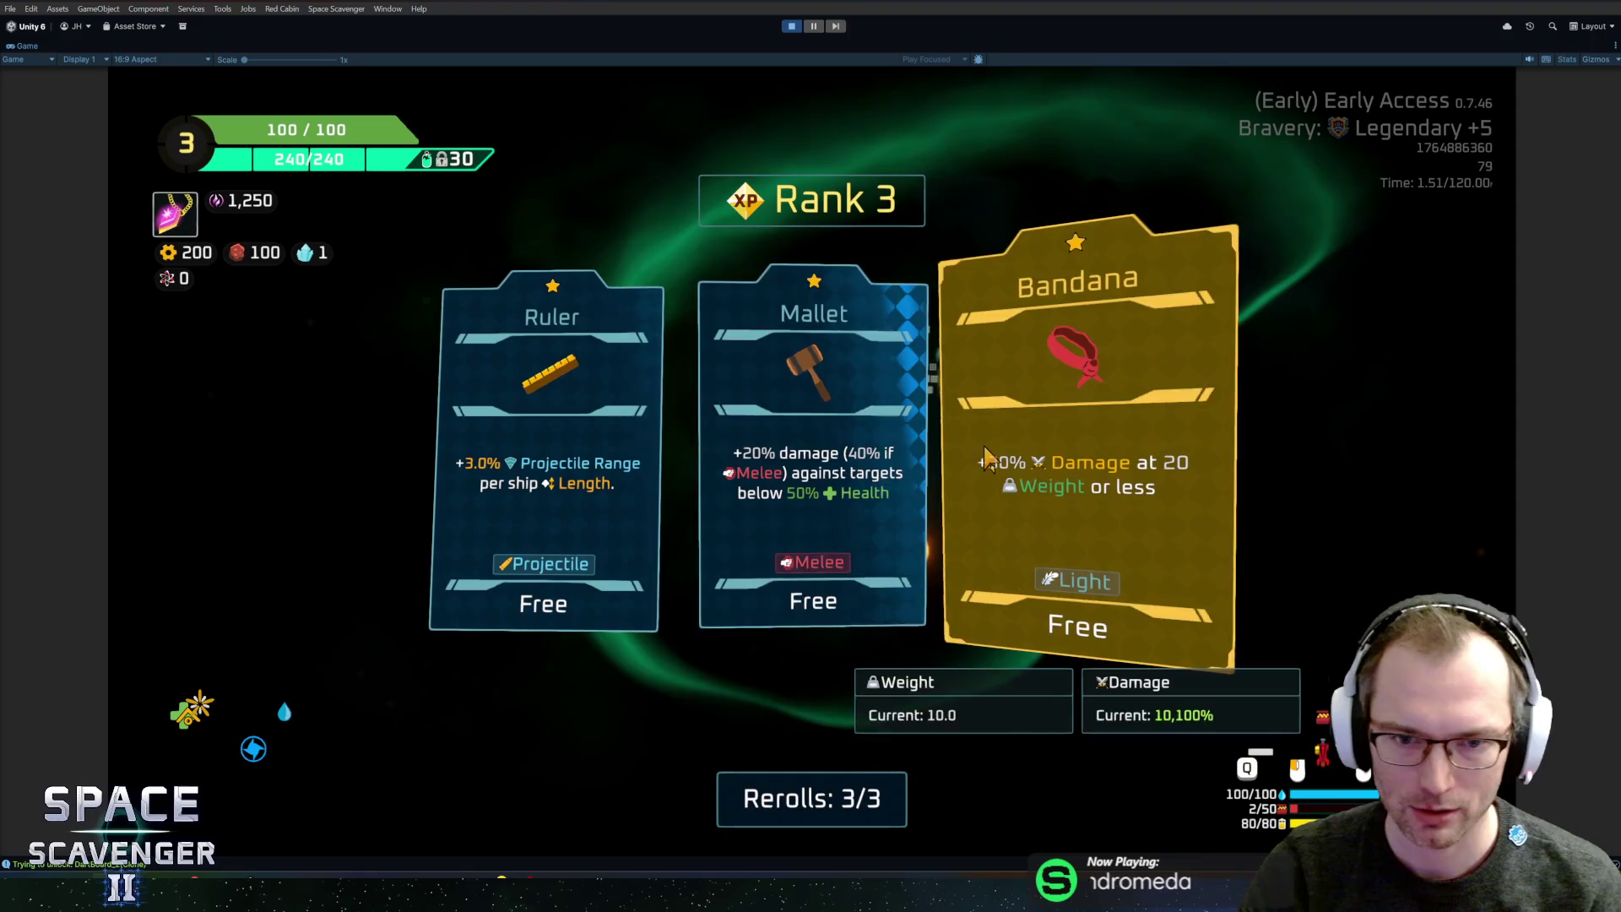
{"action": "left_click", "coordinate": [477, 416]}
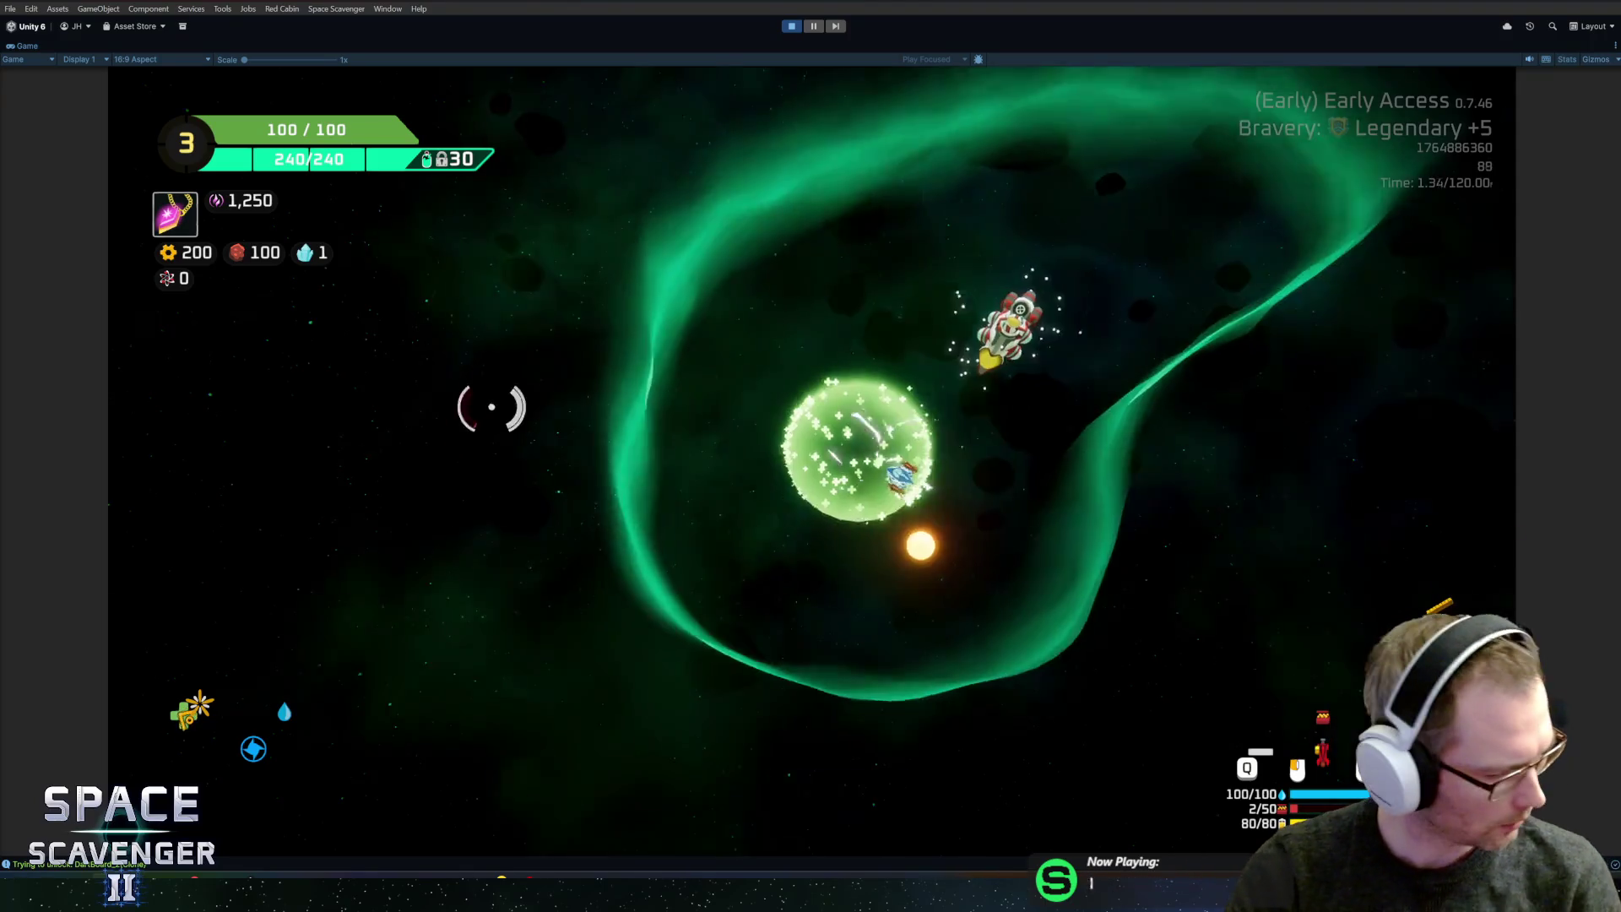
{"action": "key", "text": "w"}
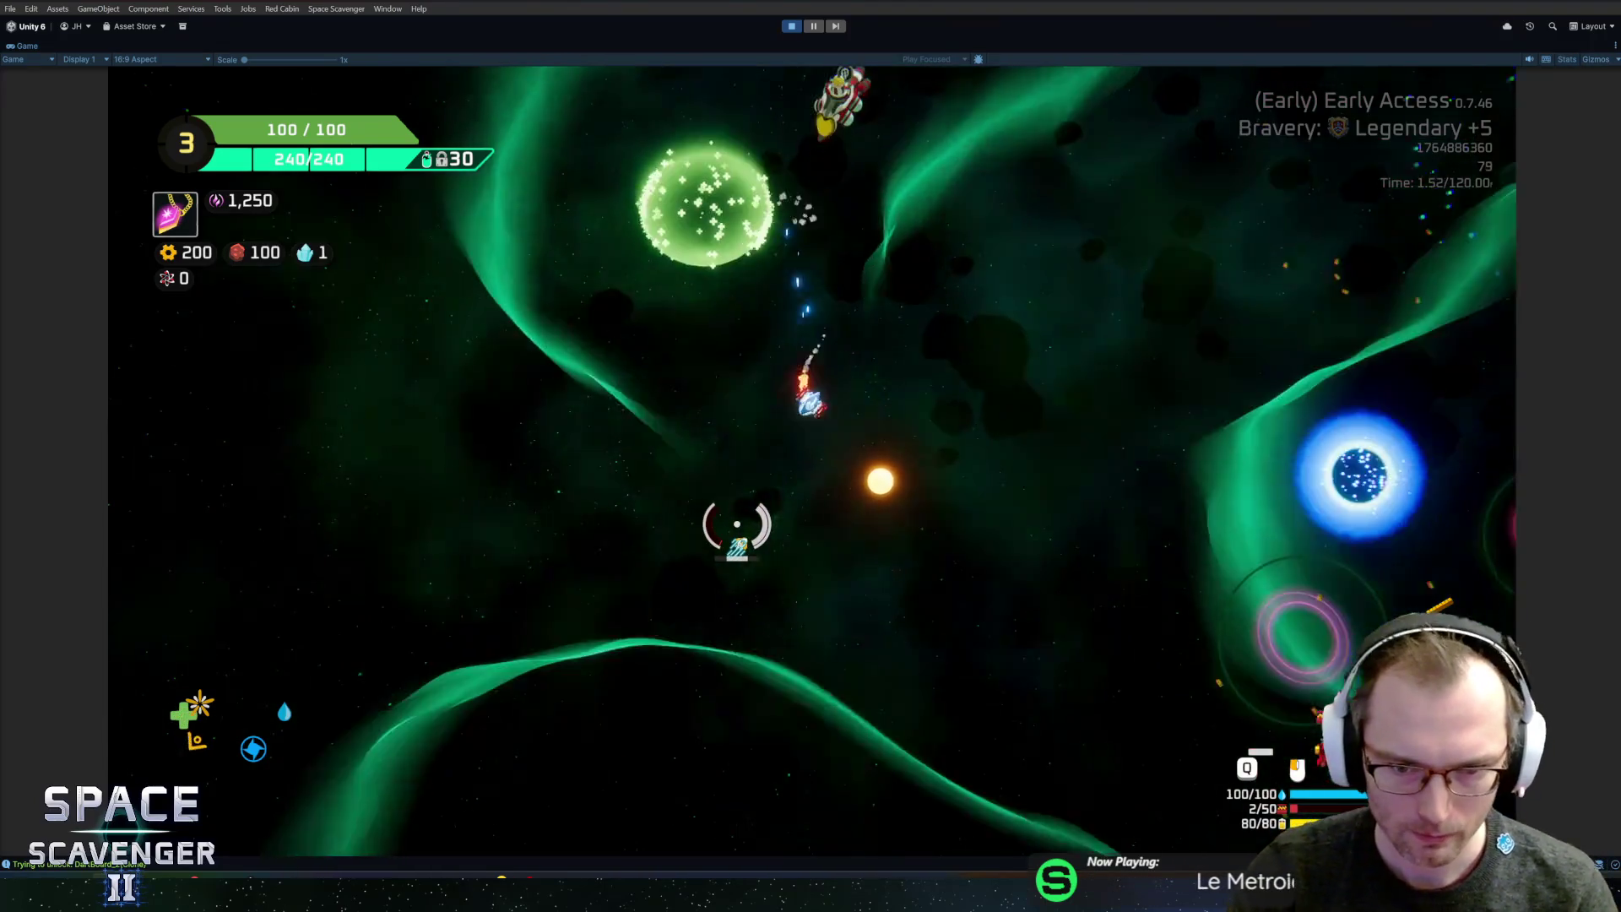
{"action": "key", "text": "w"}
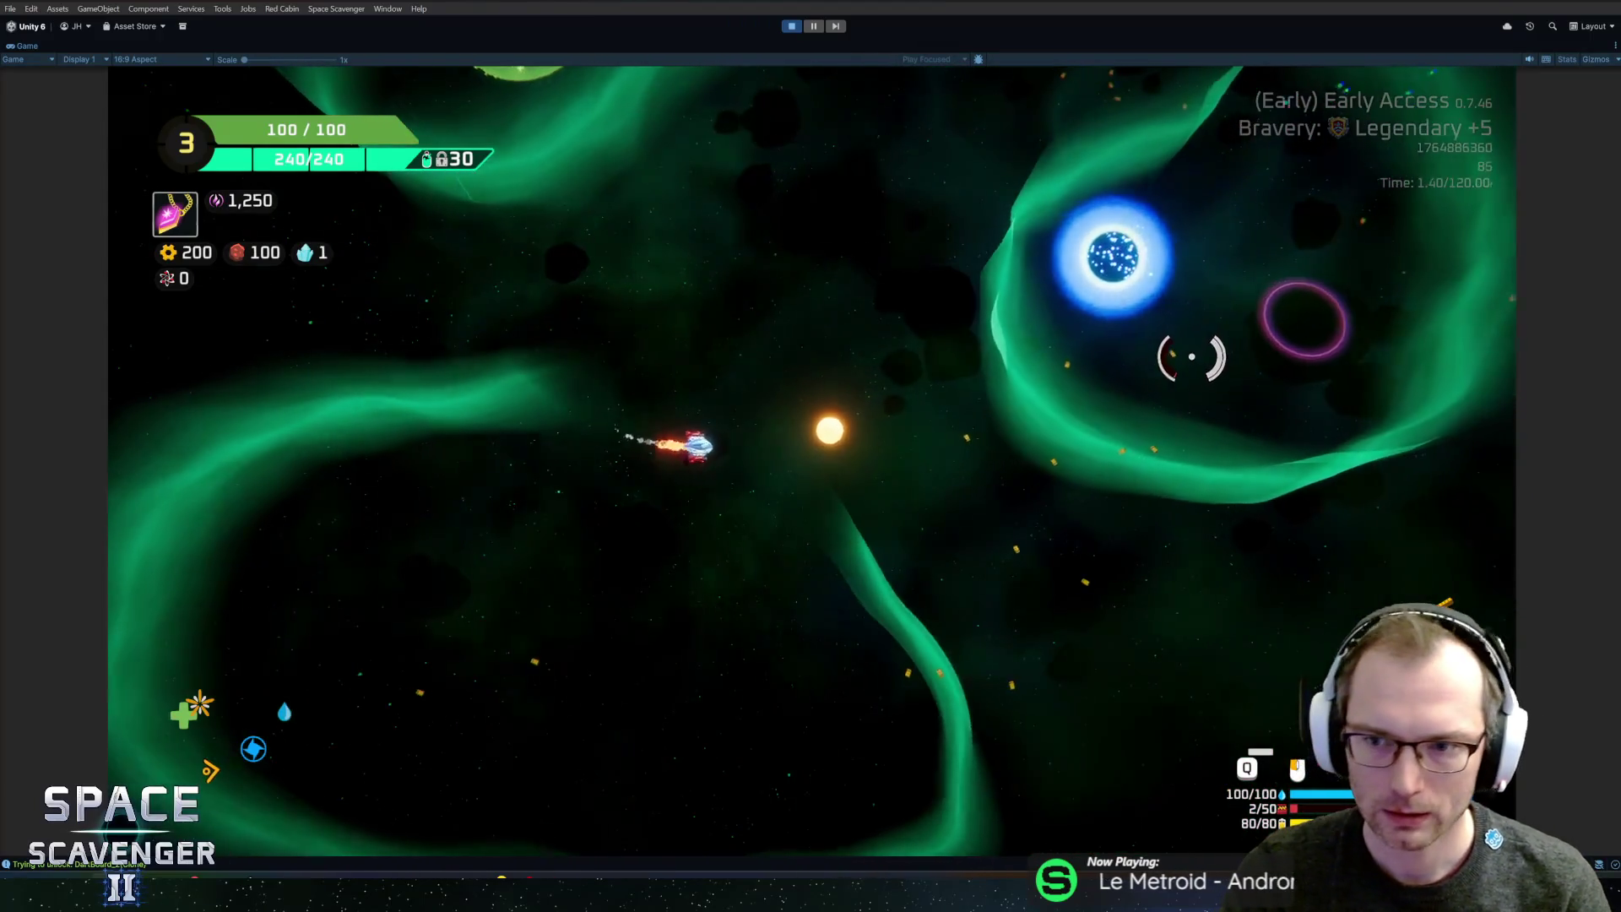
{"action": "key", "text": "w"}
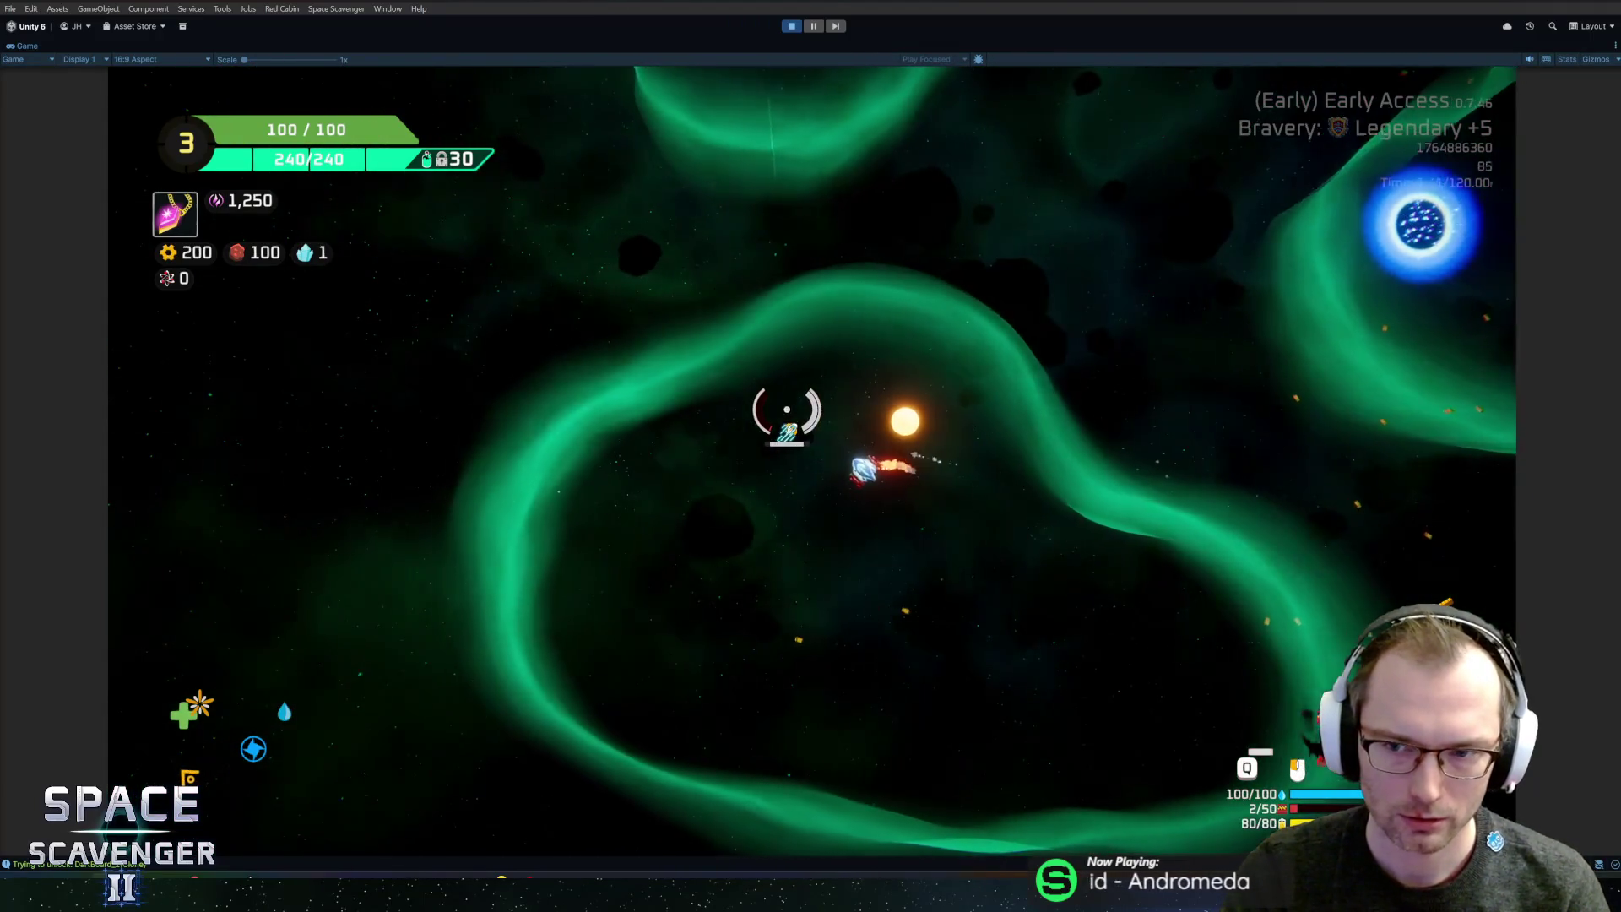
{"action": "key", "text": "w"}
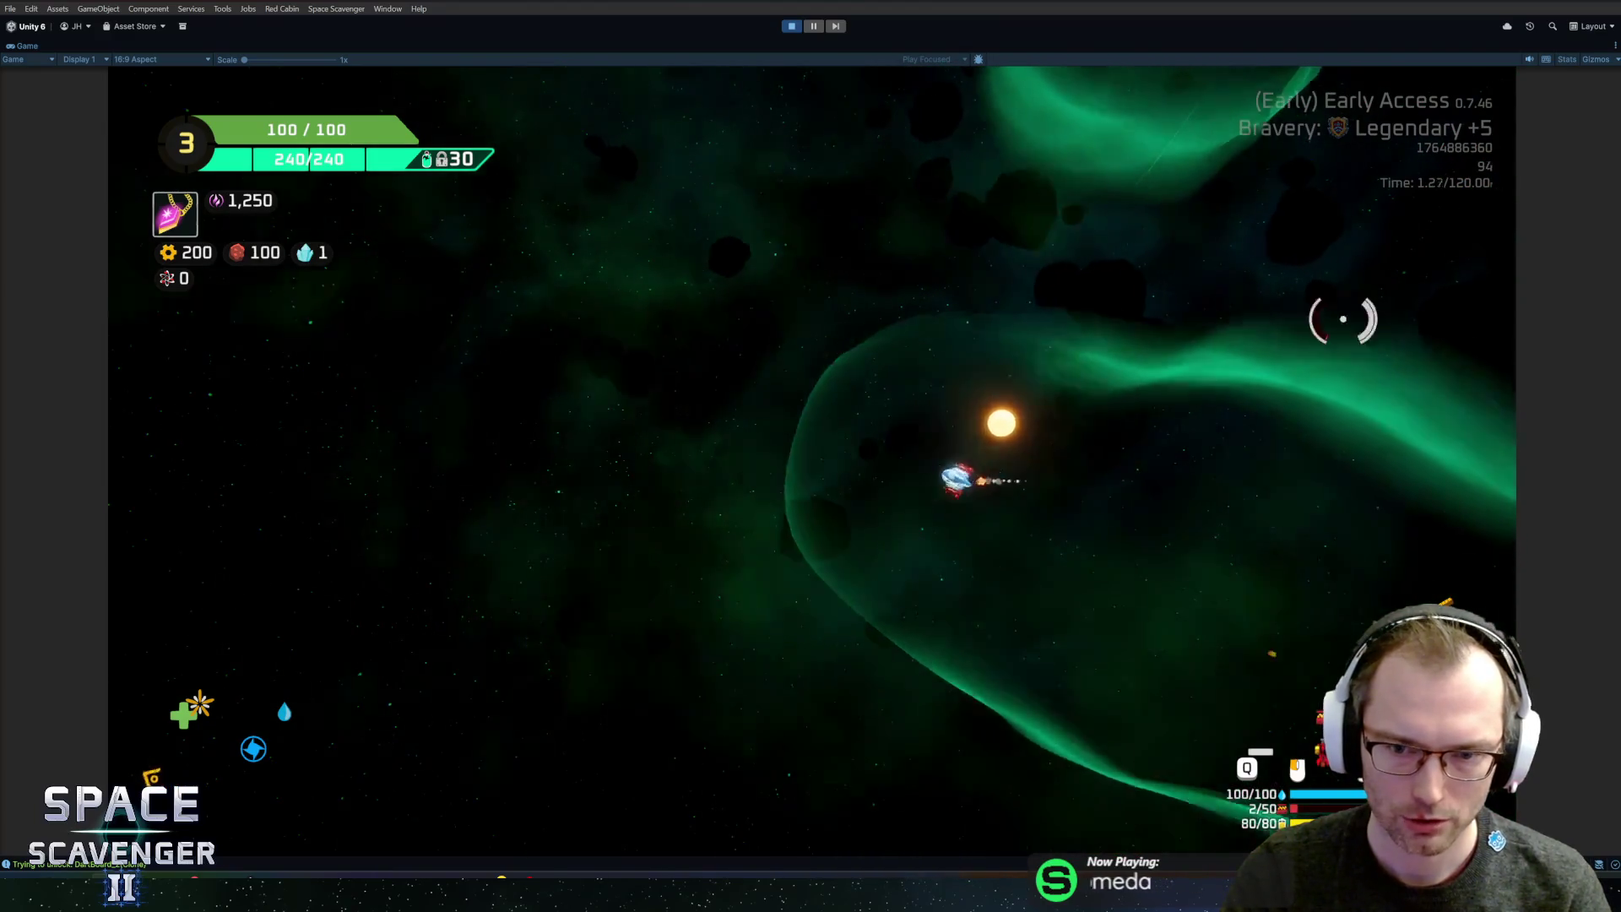
{"action": "key", "text": "w"}
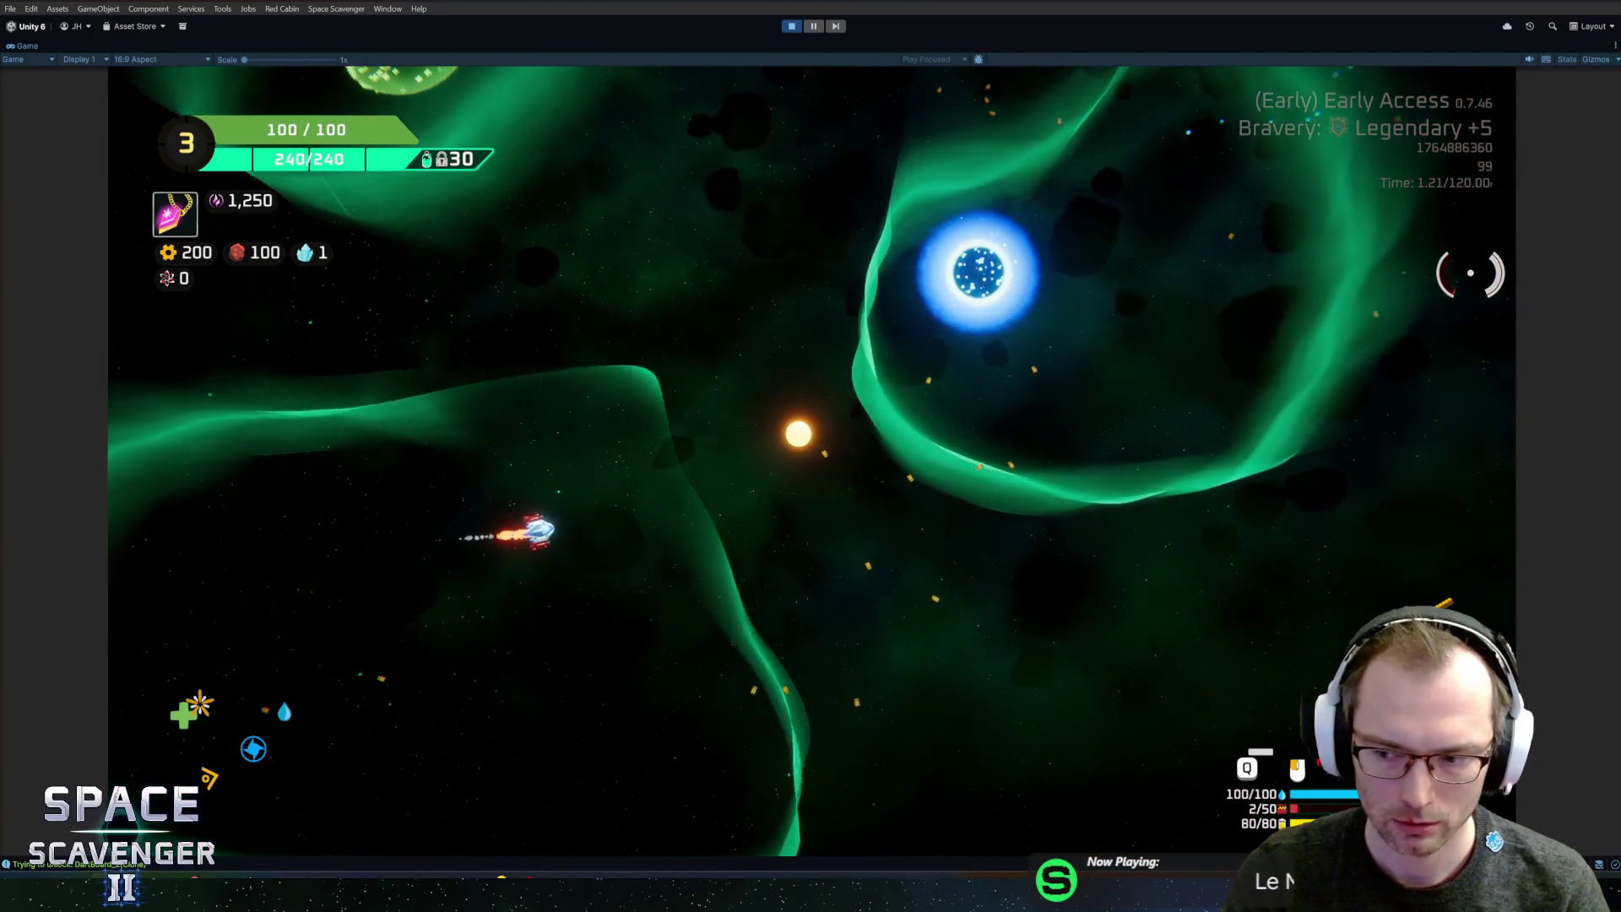
{"action": "key", "text": "w"}
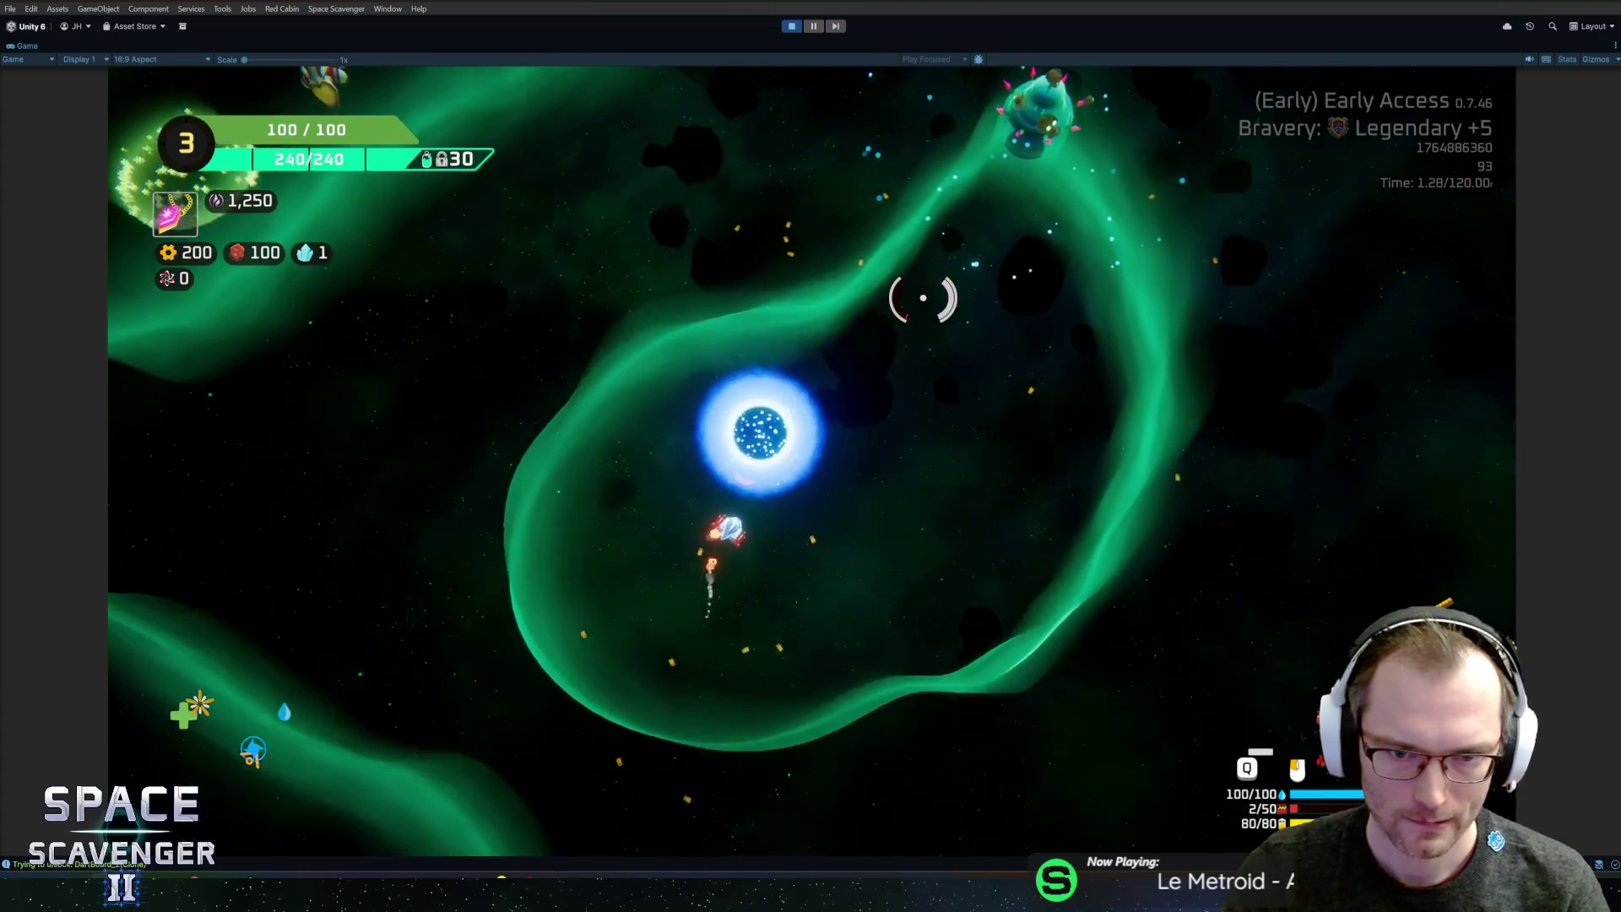
{"action": "key", "text": "w"}
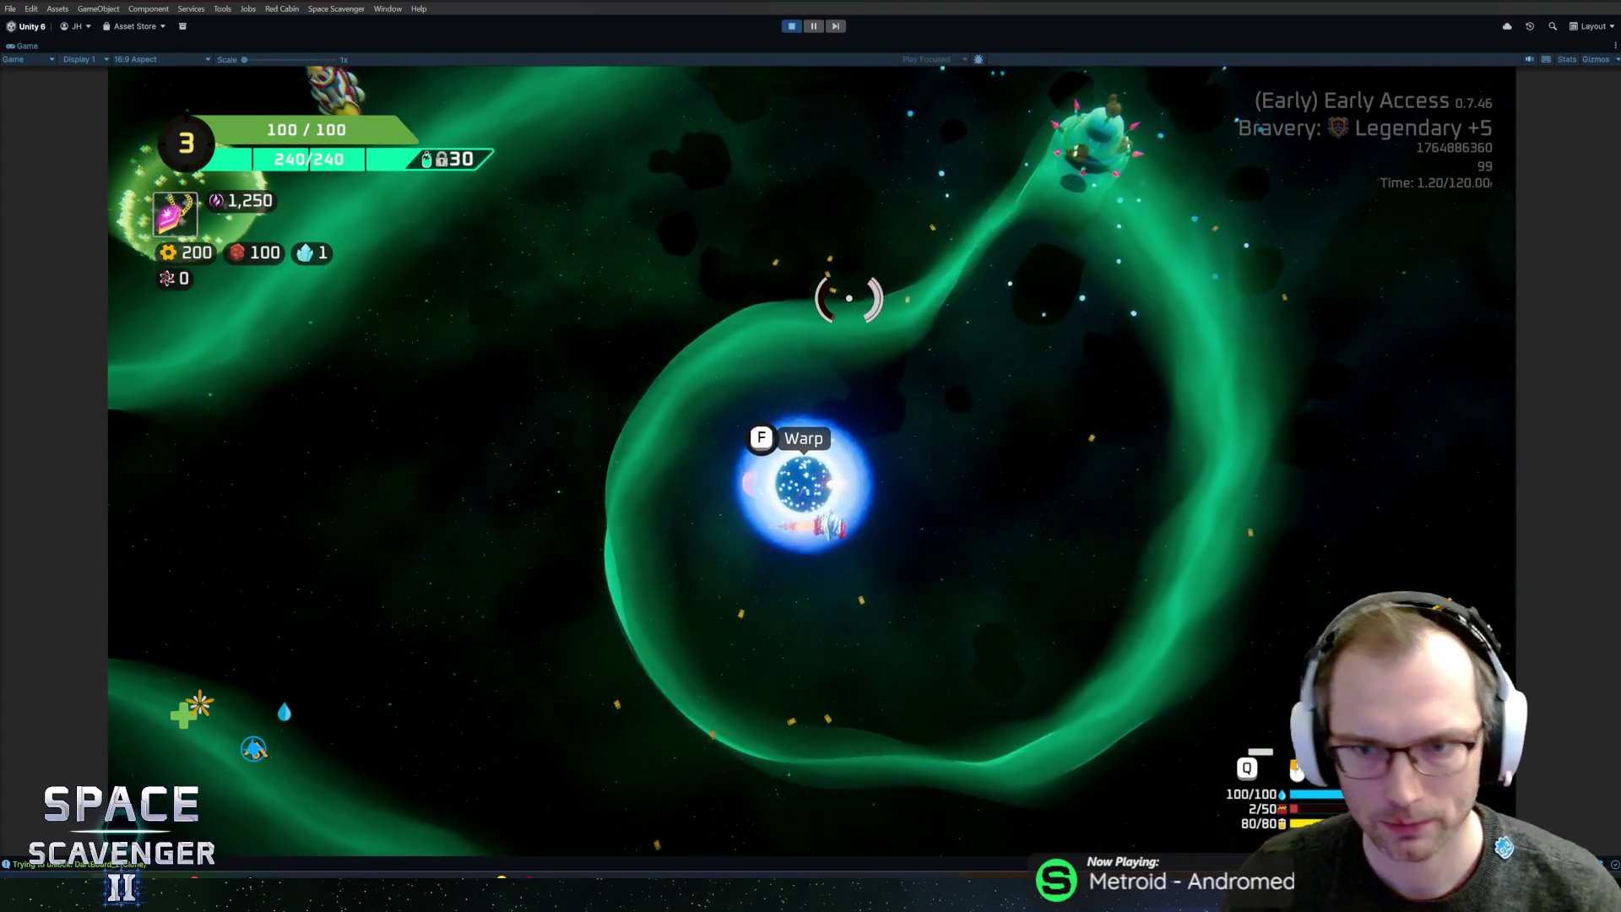
{"action": "key", "text": "w"}
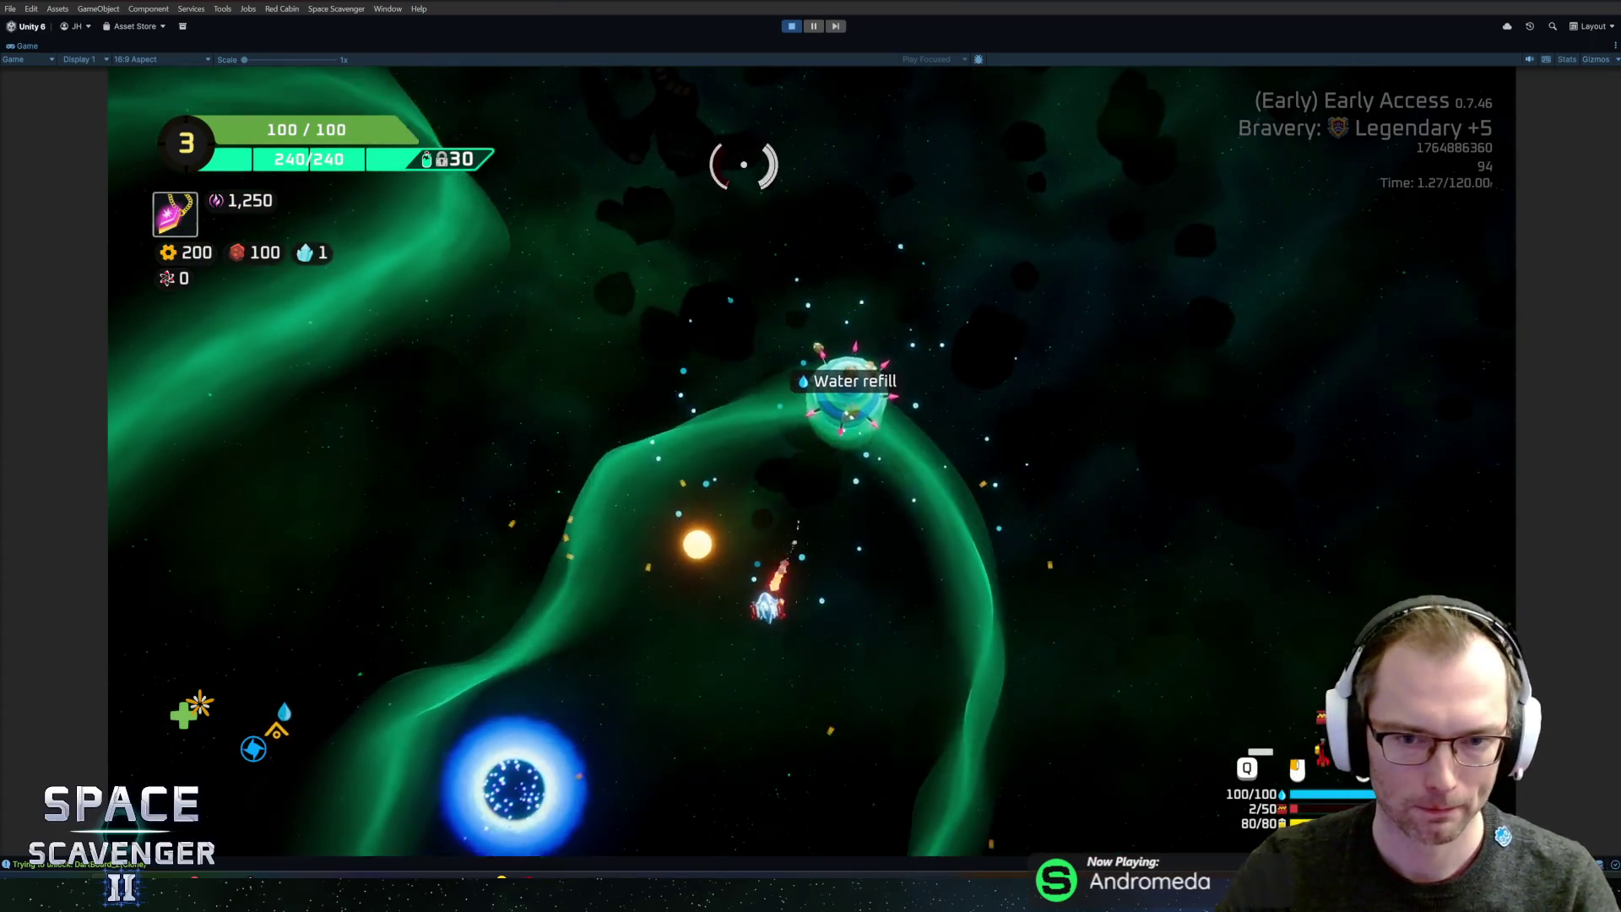
{"action": "key", "text": "f"}
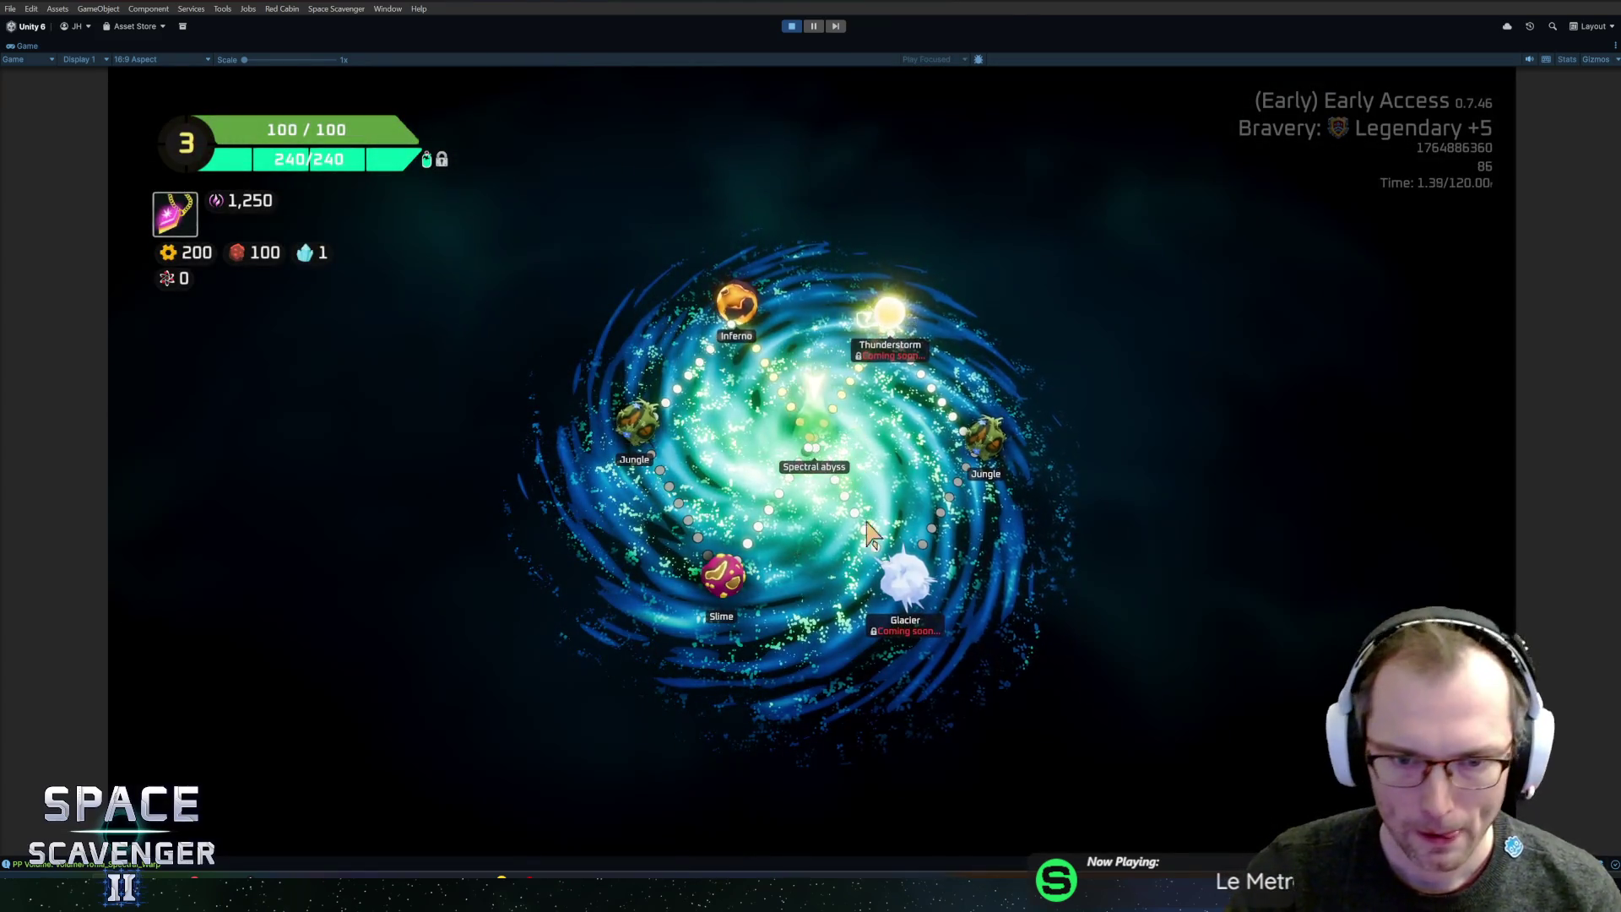
- Stop Play mode and make the console and recent prefabs panel taller
{"action": "key", "text": "ctrl+p"}
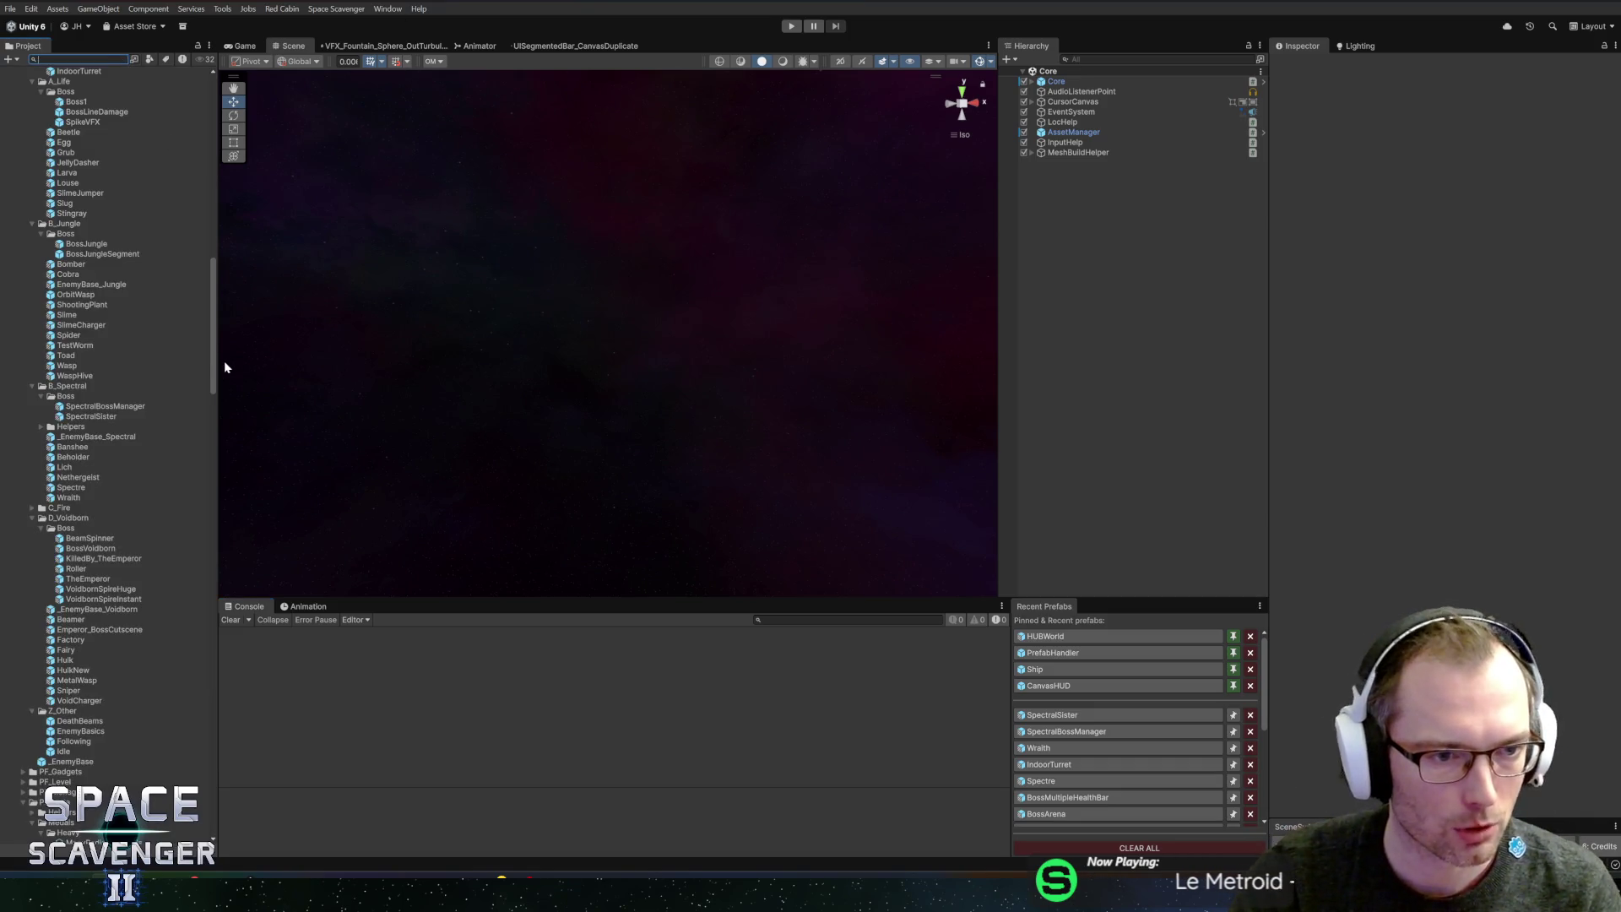
{"action": "left_click_drag", "start_coordinate": [218, 365], "coordinate": [221, 365]}
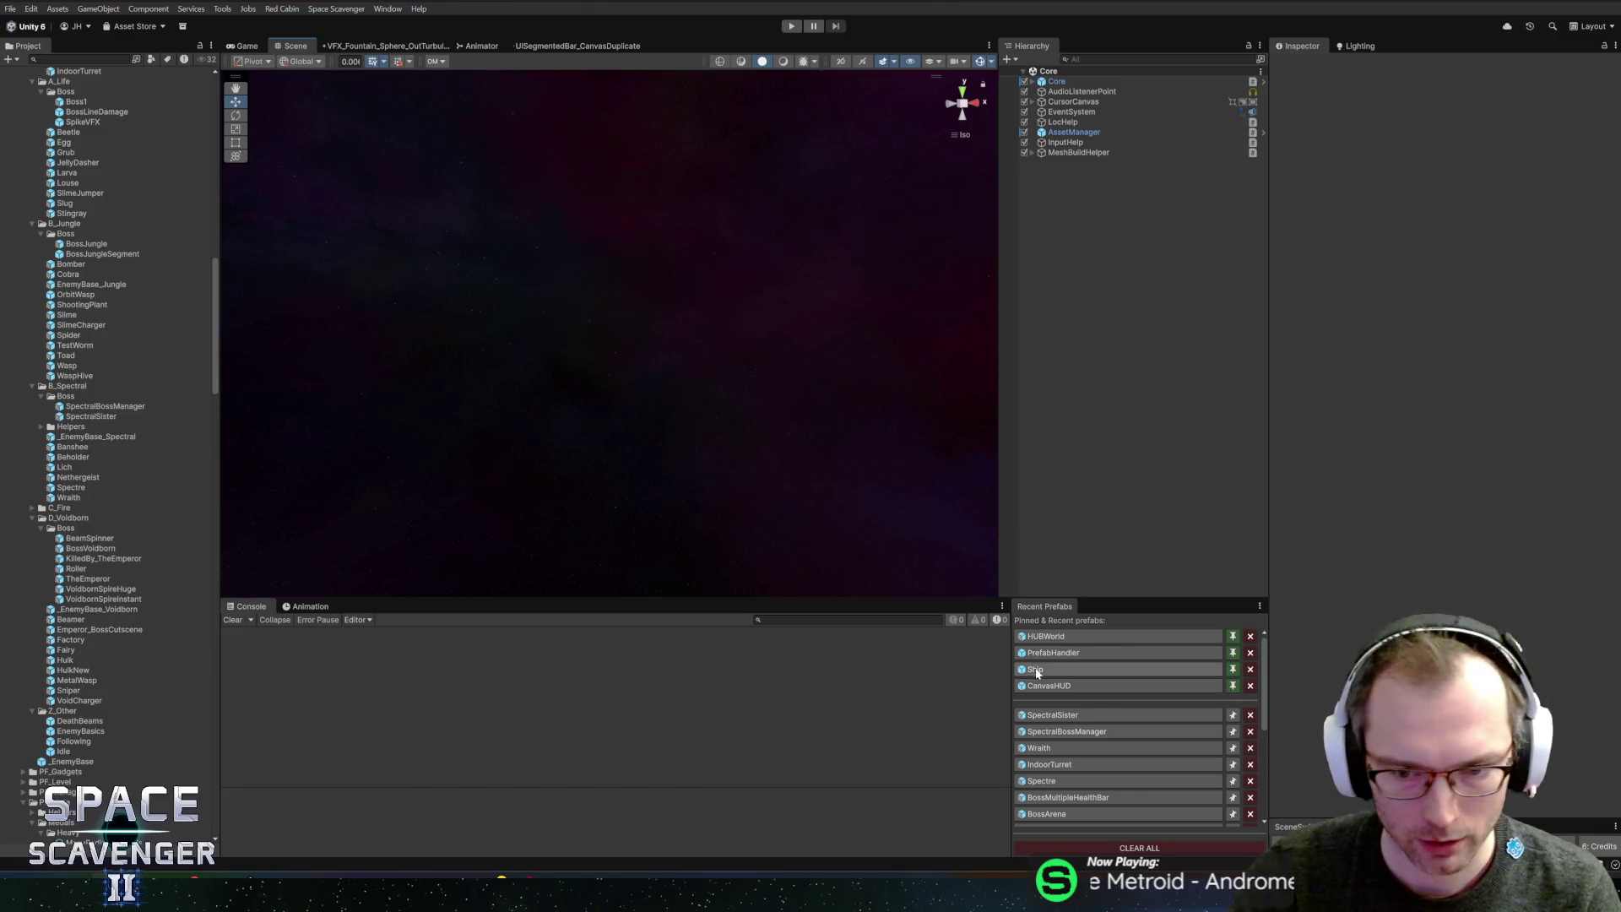
{"action": "left_click_drag", "start_coordinate": [854, 598], "coordinate": [854, 584]}
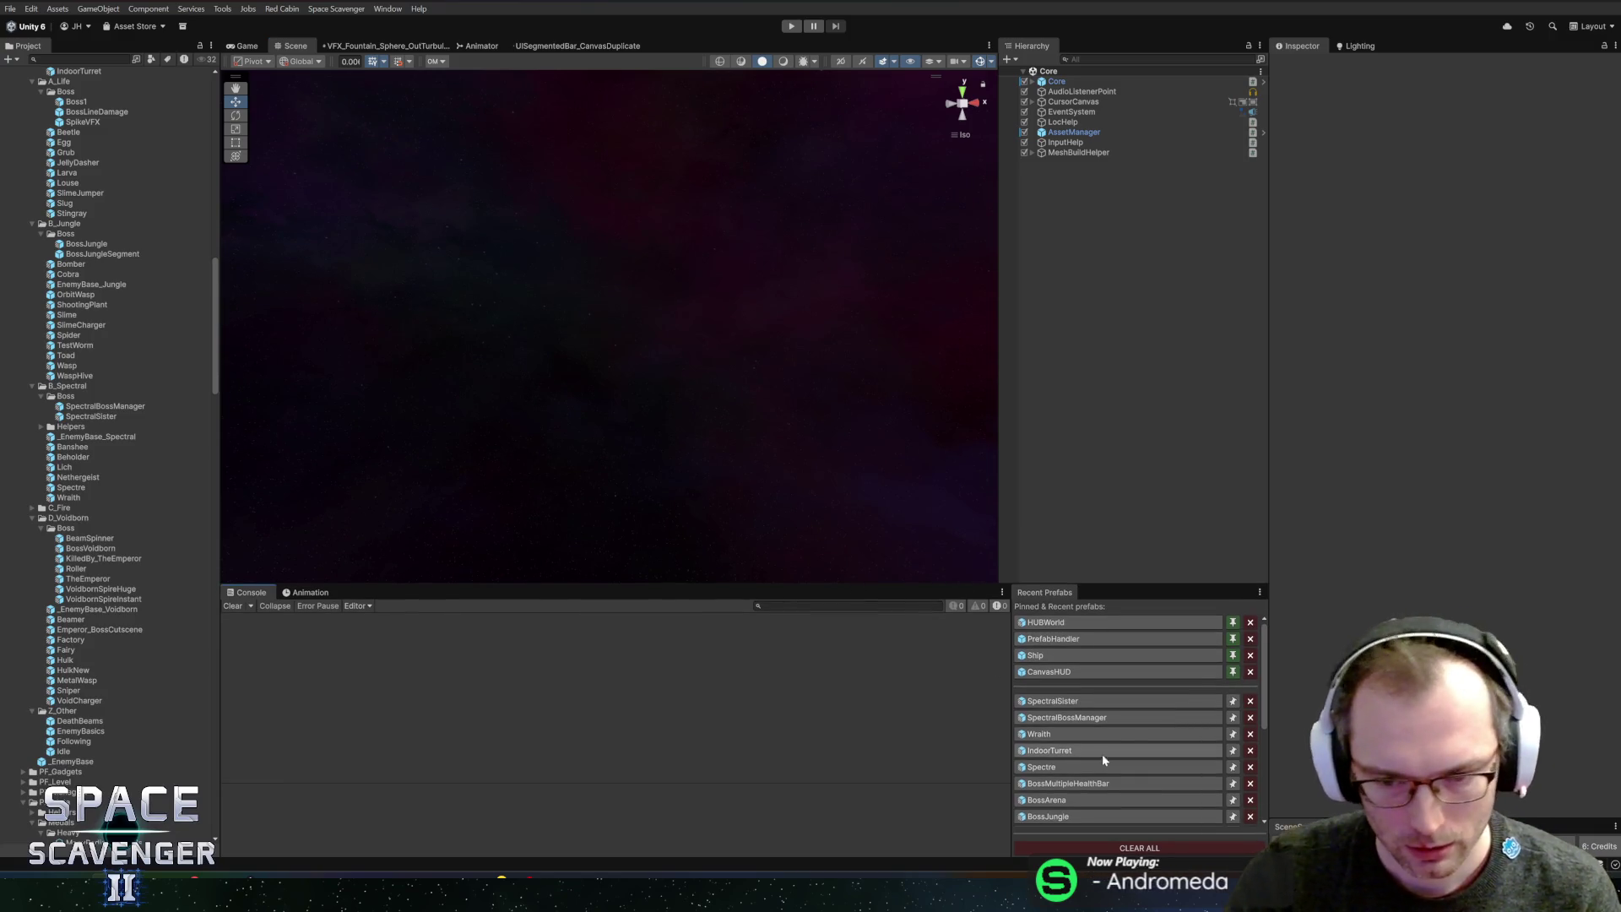
{"action": "key", "text": "alt+Tab"}
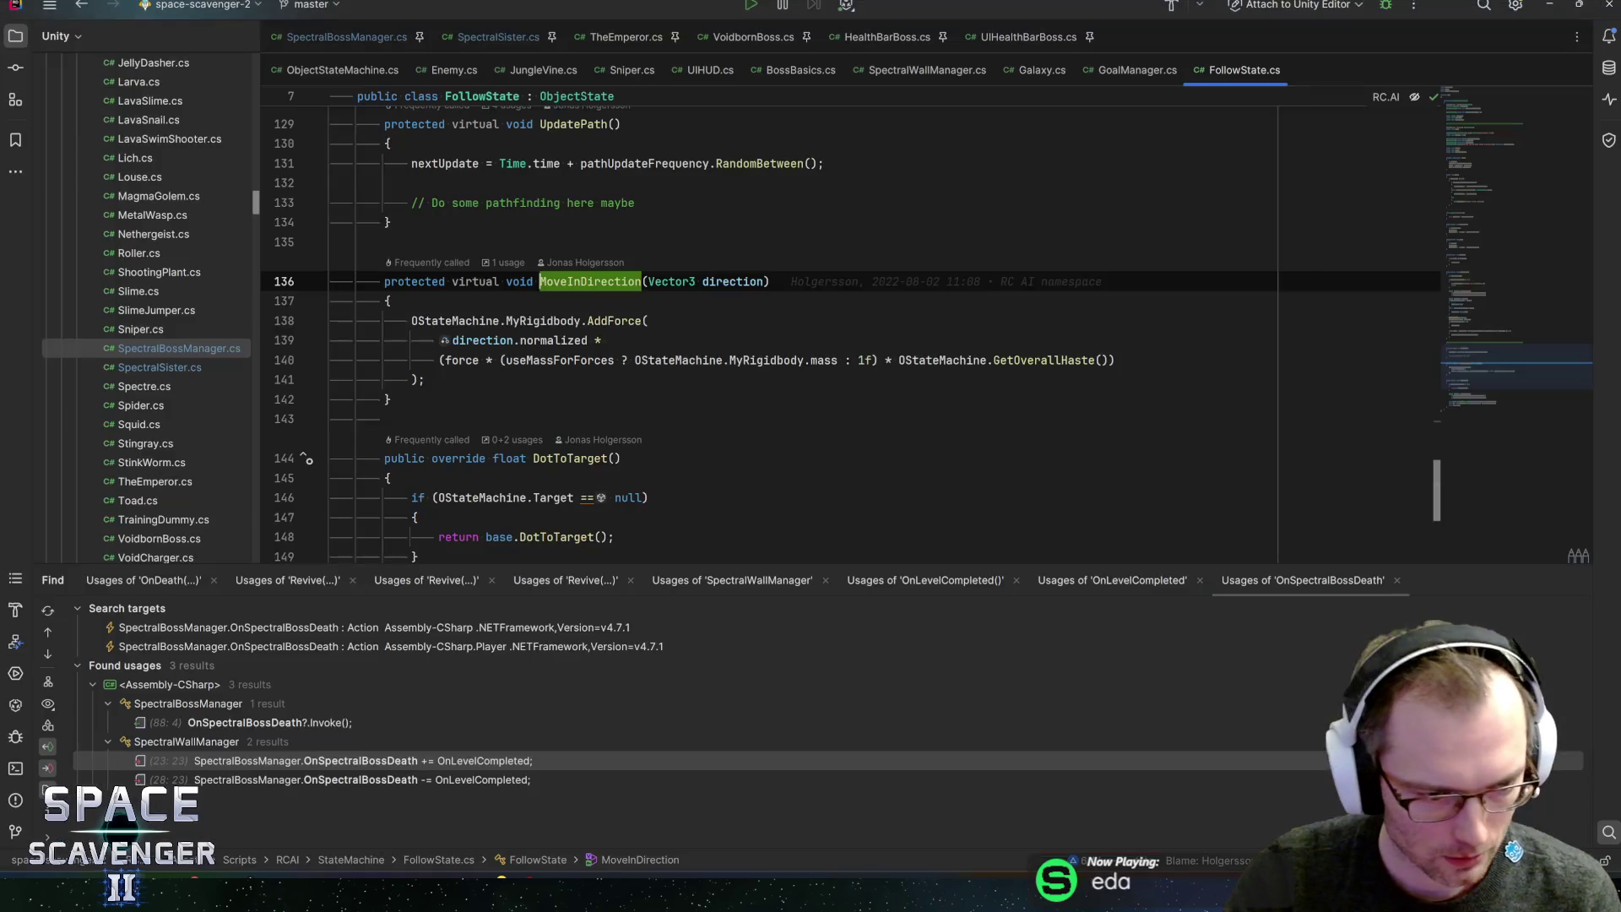
- Commit six files to master as 'Added shooting state to Spectral Sisters' and push to origin
{"action": "key", "text": "alt+Tab"}
{"action": "left_click", "coordinate": [243, 704]}
{"action": "type", "text": "A"}
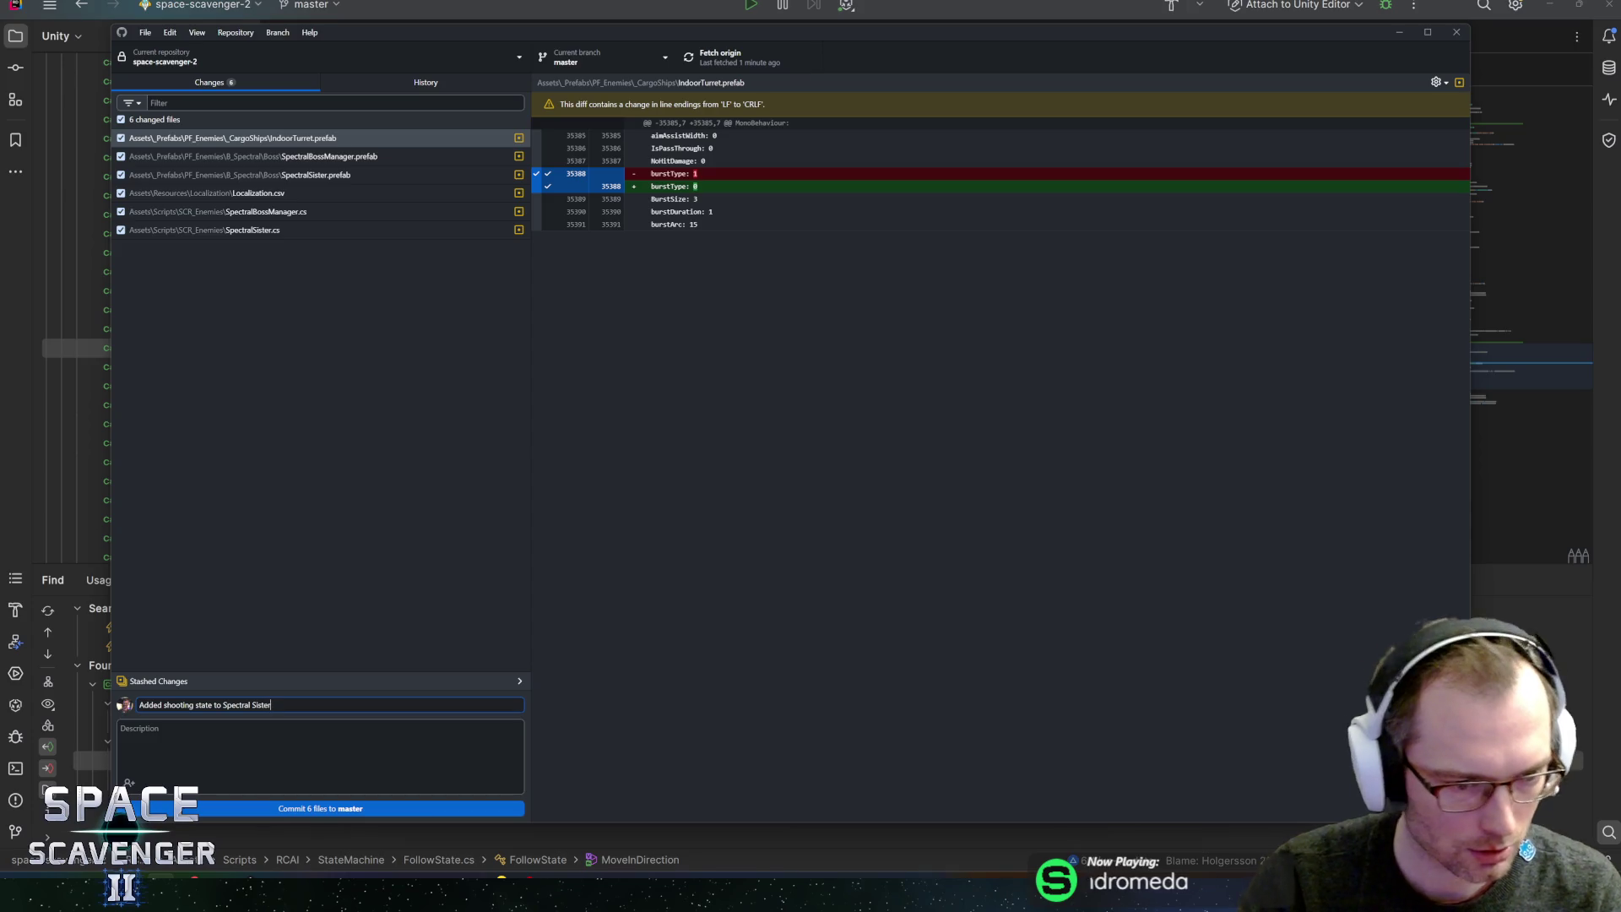
{"action": "left_click", "coordinate": [355, 809]}
{"action": "left_click", "coordinate": [743, 58]}
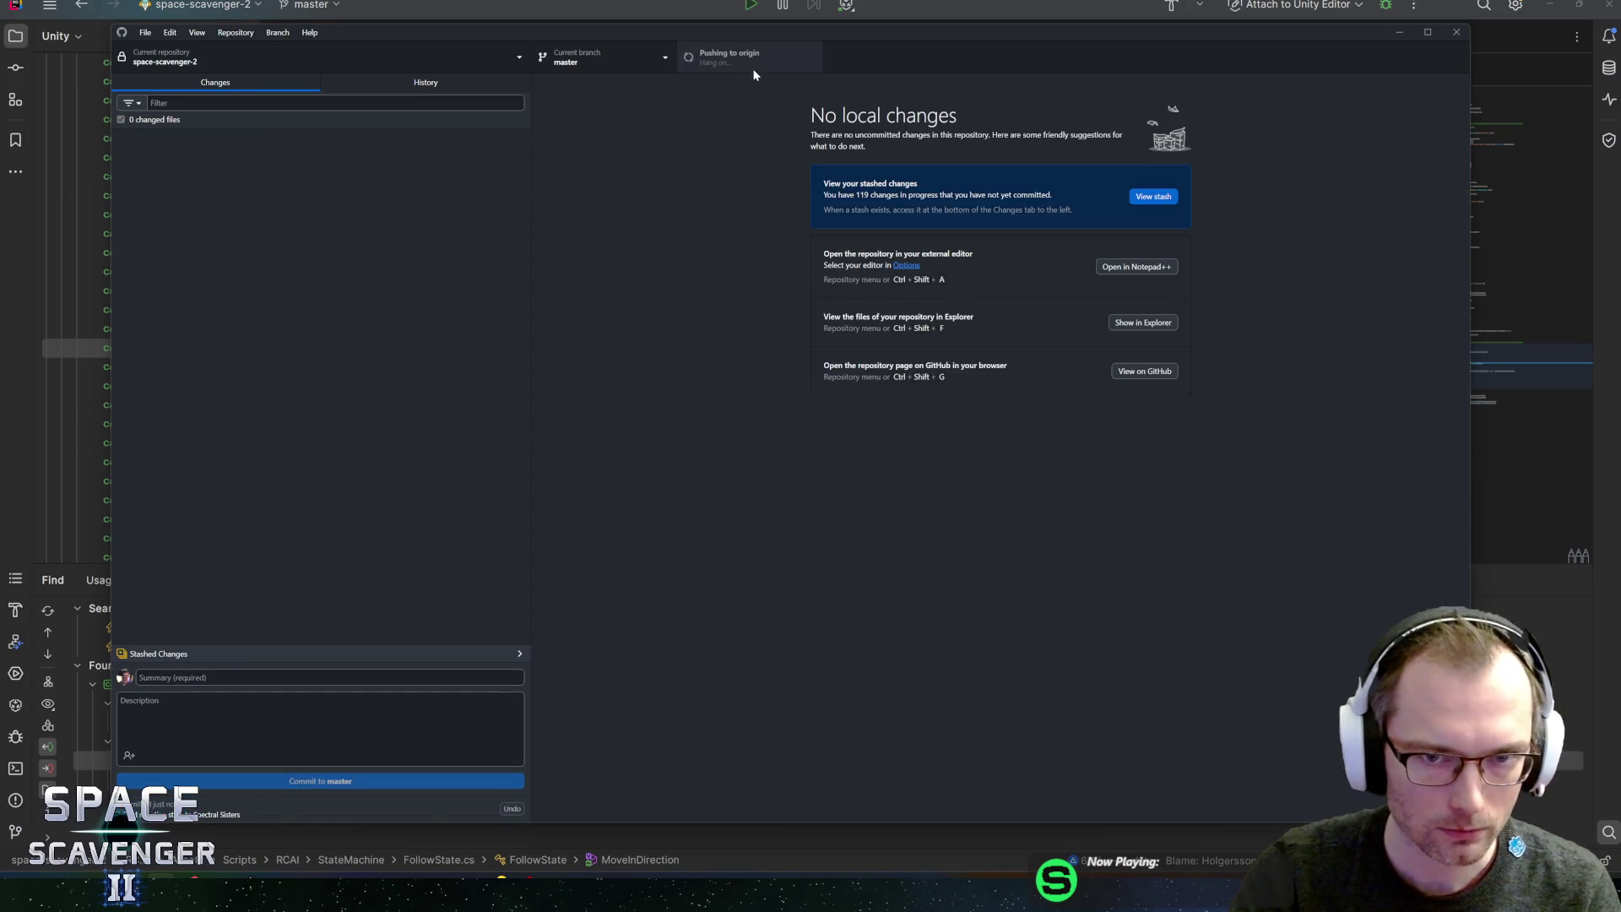
{"action": "left_click", "coordinate": [613, 8]}
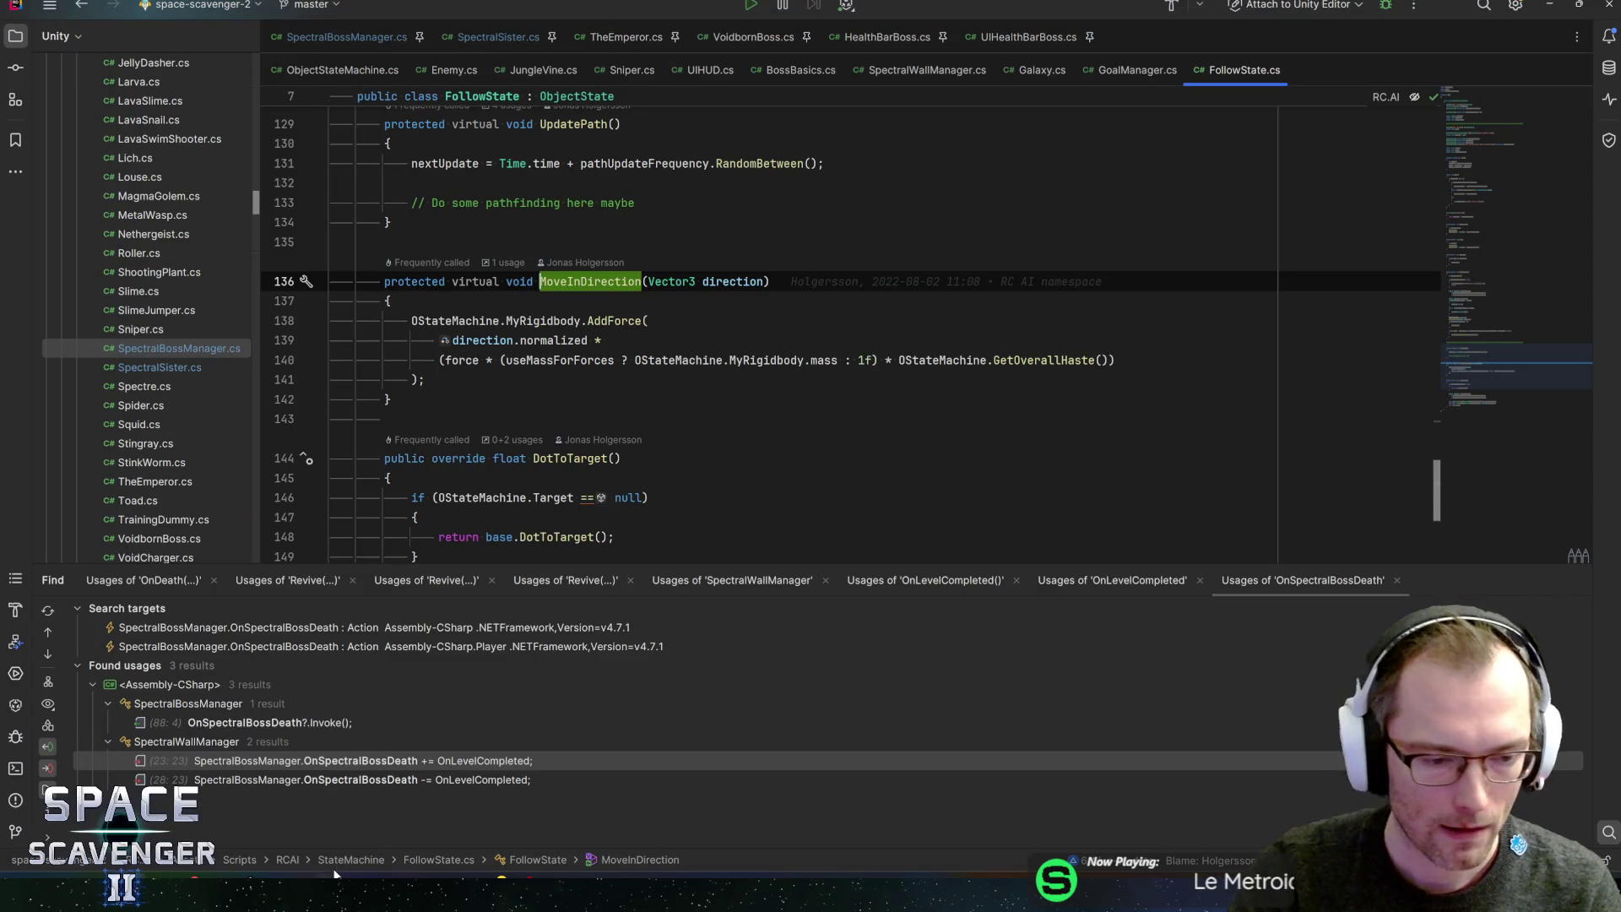
- Review SpectralBossManager.cs's fields, then open the SpectralBossManager prefab in Unity
{"action": "left_click", "coordinate": [346, 36]}
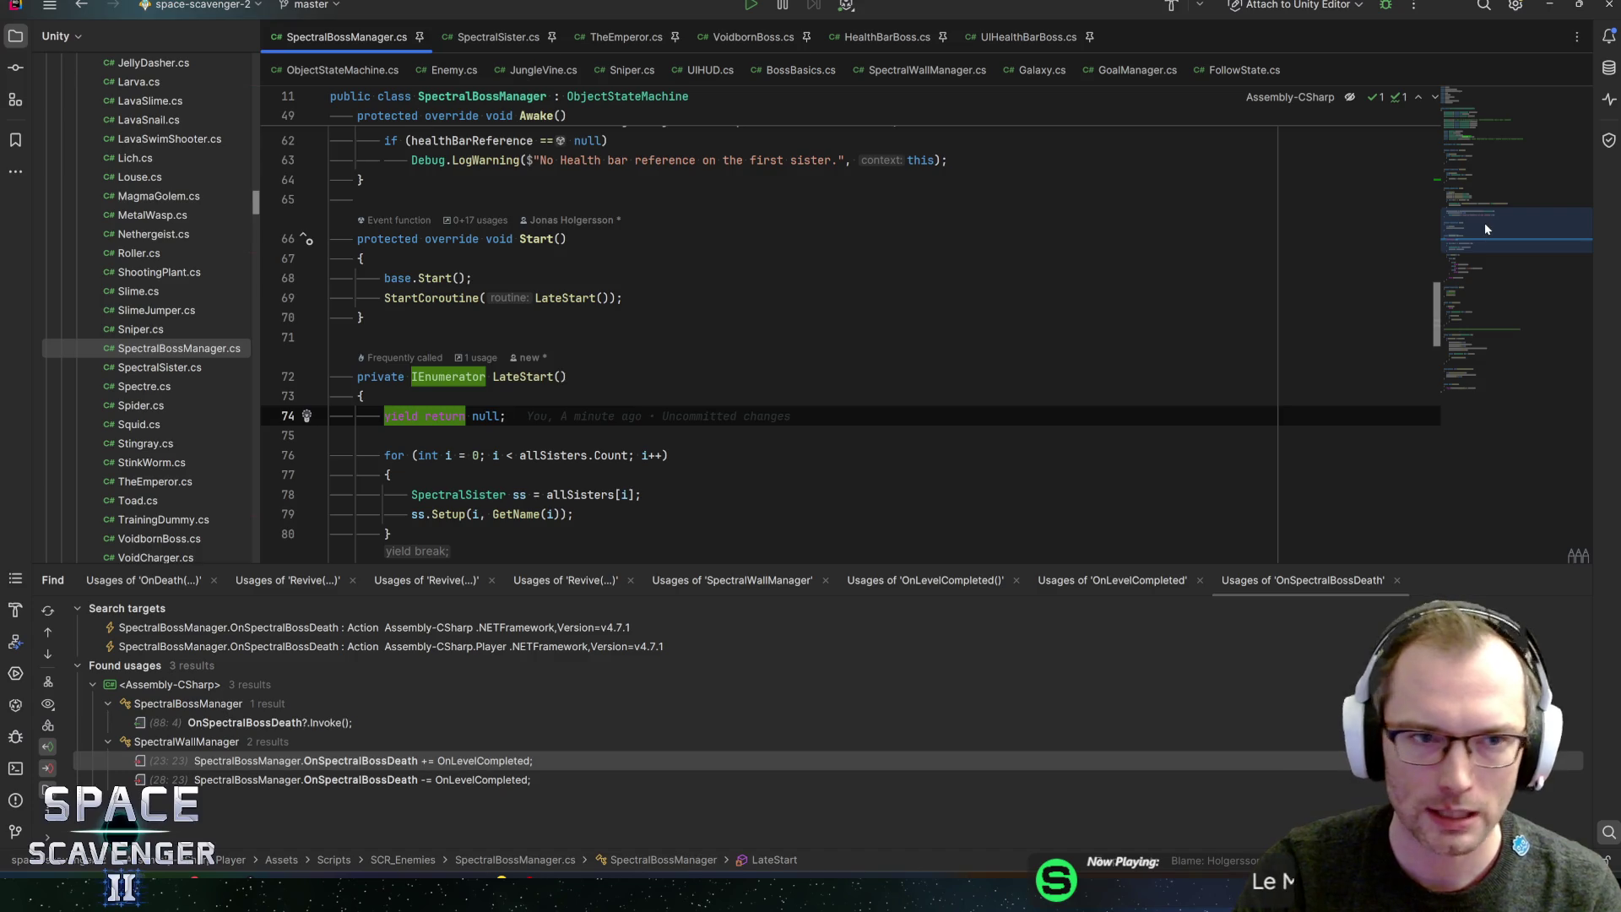
{"action": "left_click_drag", "start_coordinate": [1497, 220], "coordinate": [1492, 127]}
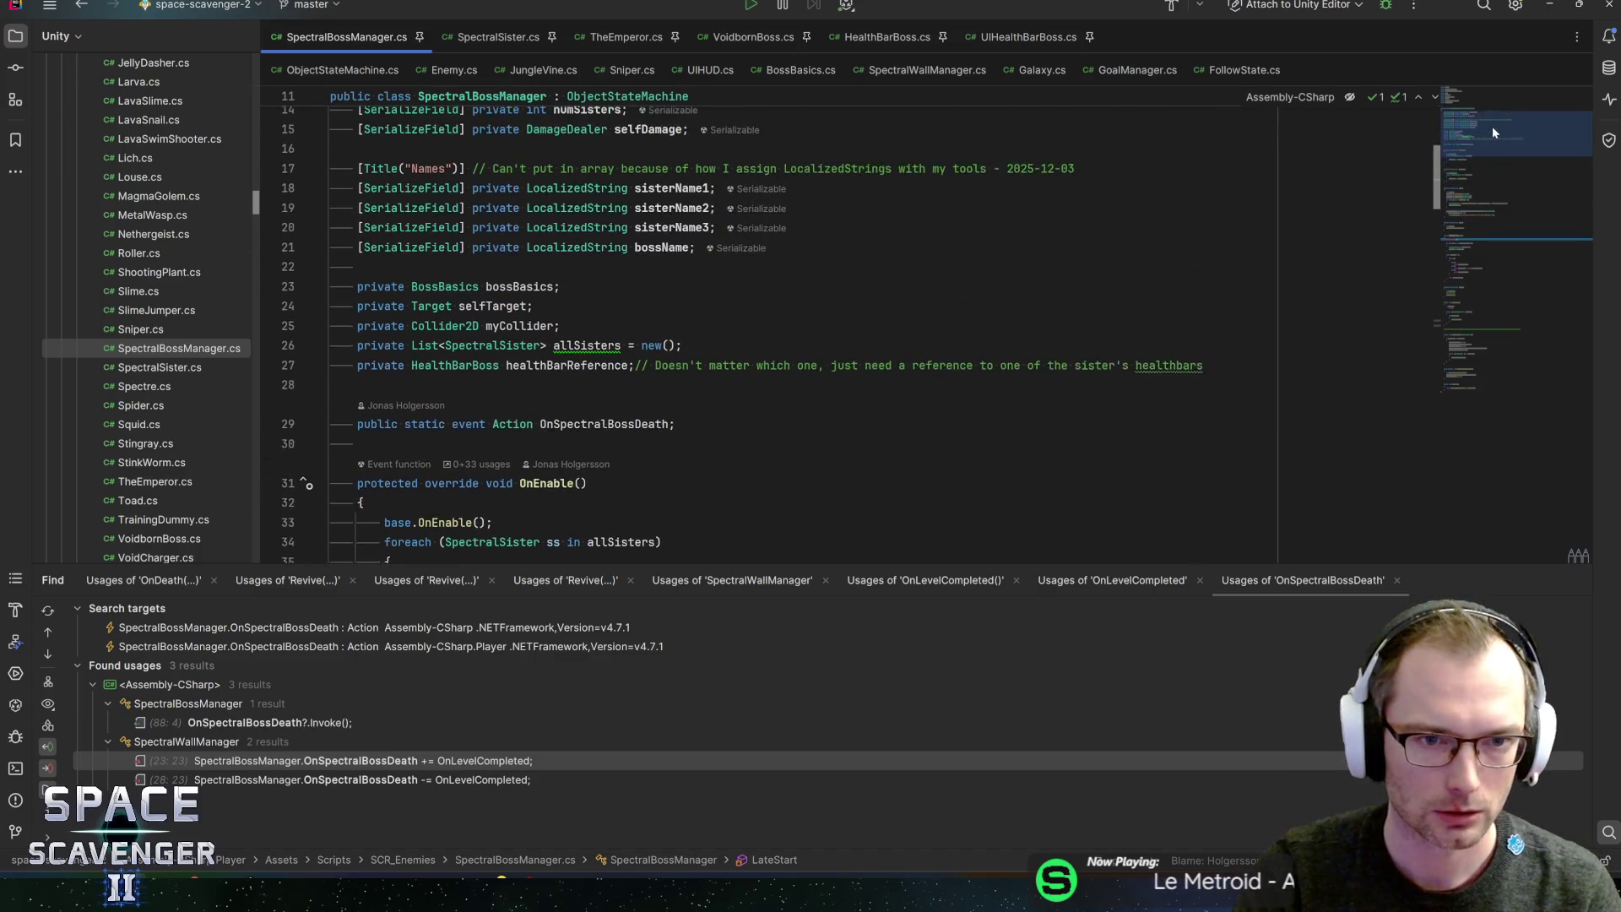
{"action": "scroll", "coordinate": [612, 375], "scroll_direction": "up", "scroll_amount": 2}
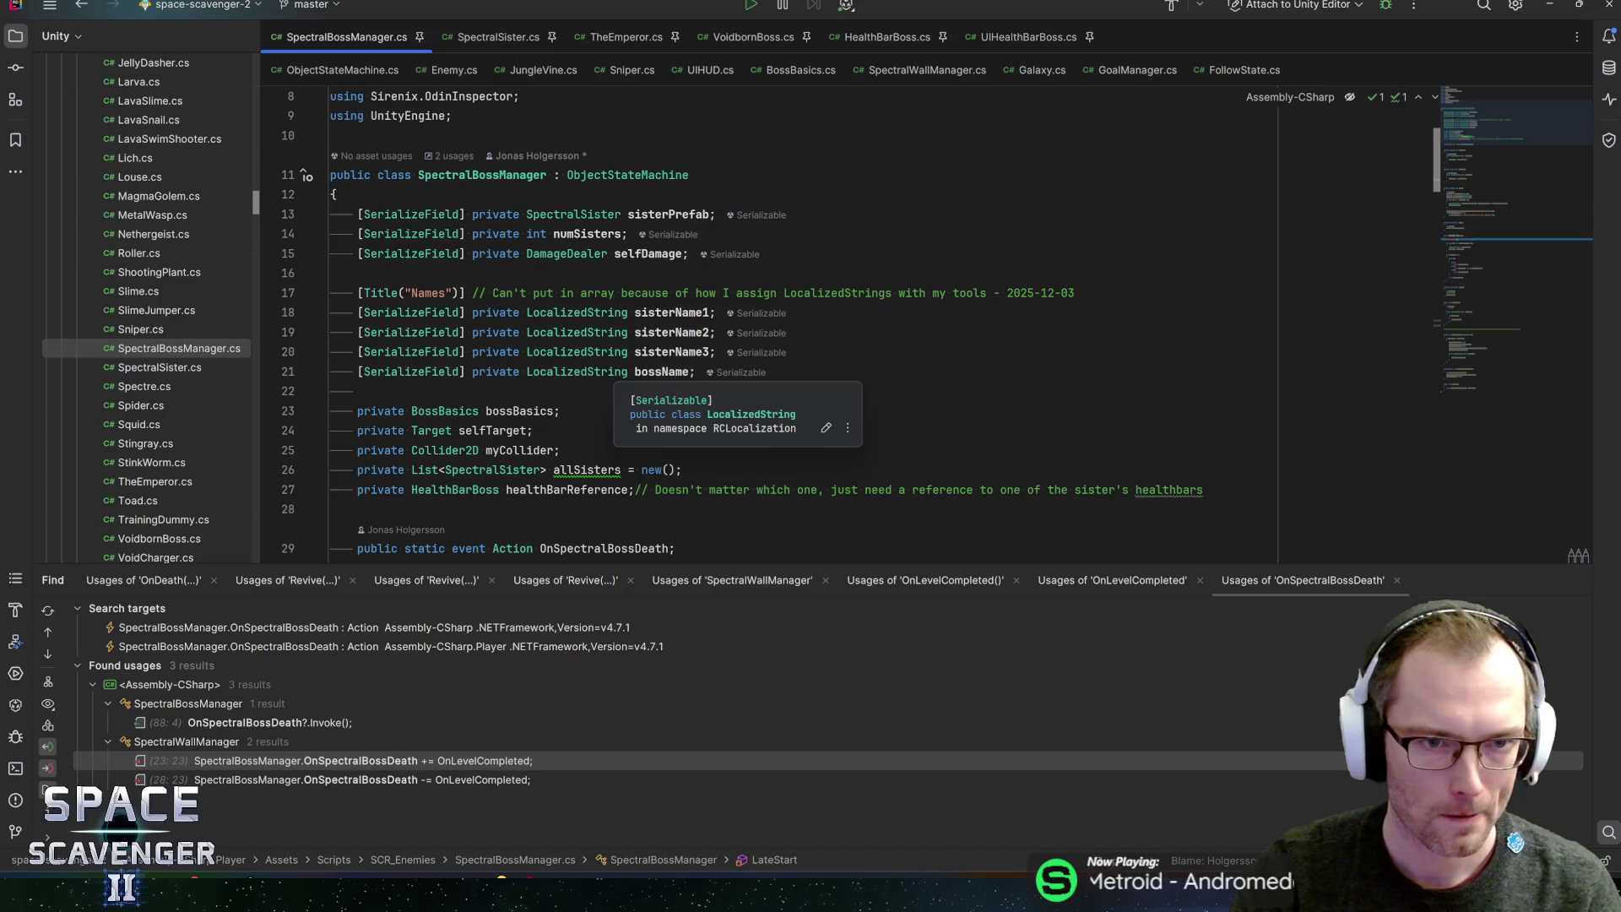
{"action": "key", "text": "alt+Tab"}
{"action": "key", "text": "alt+Tab"}
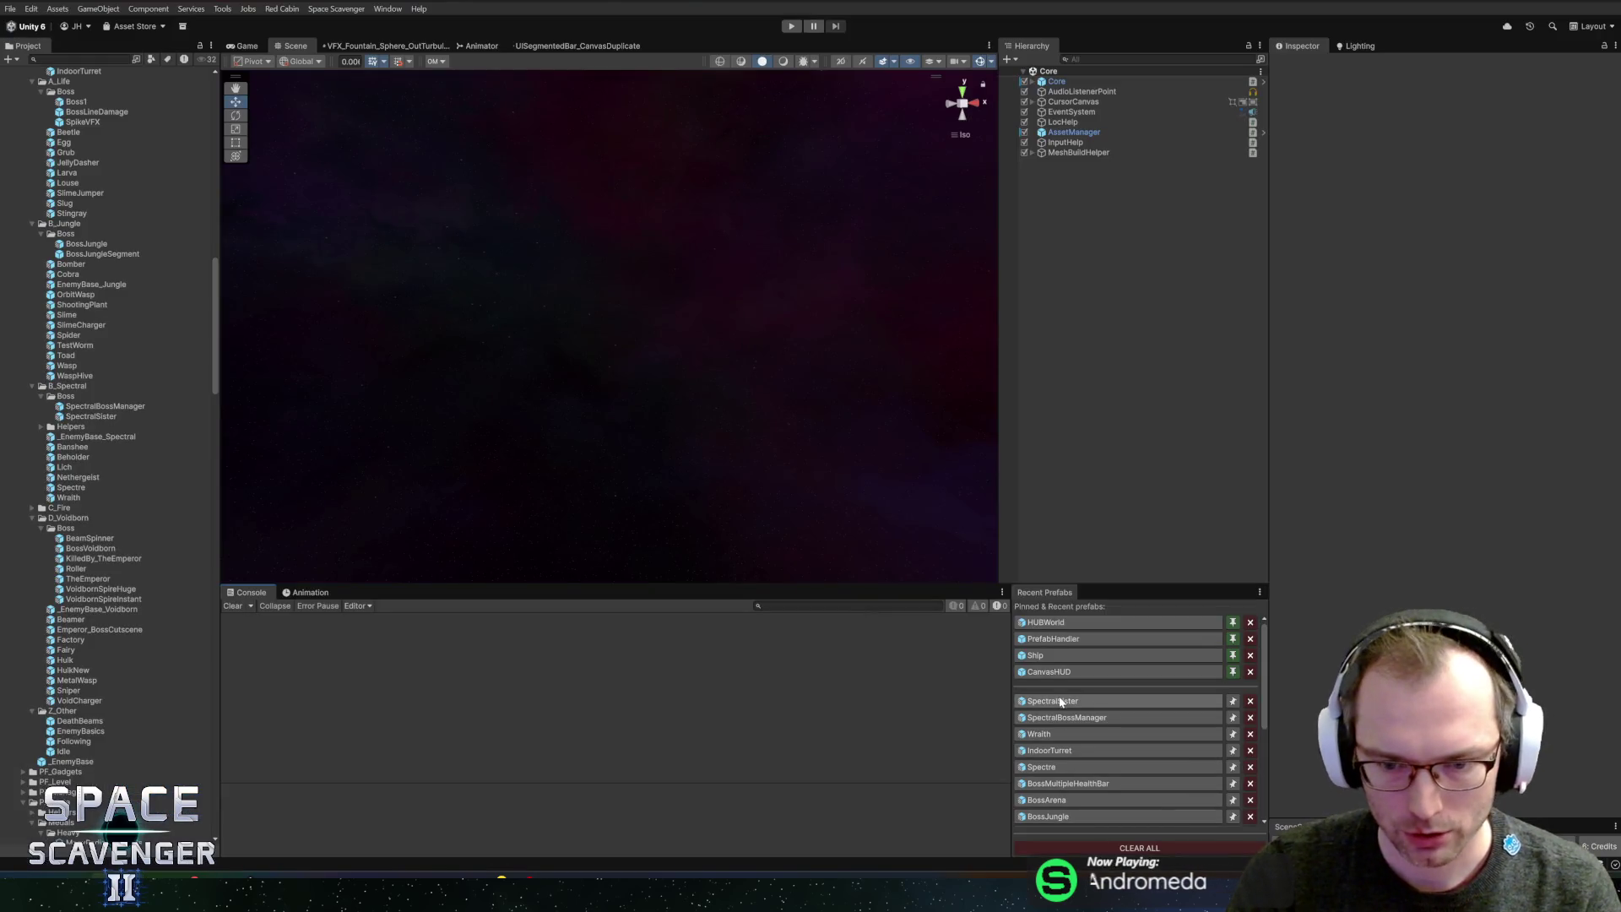
{"action": "left_click", "coordinate": [1071, 717]}
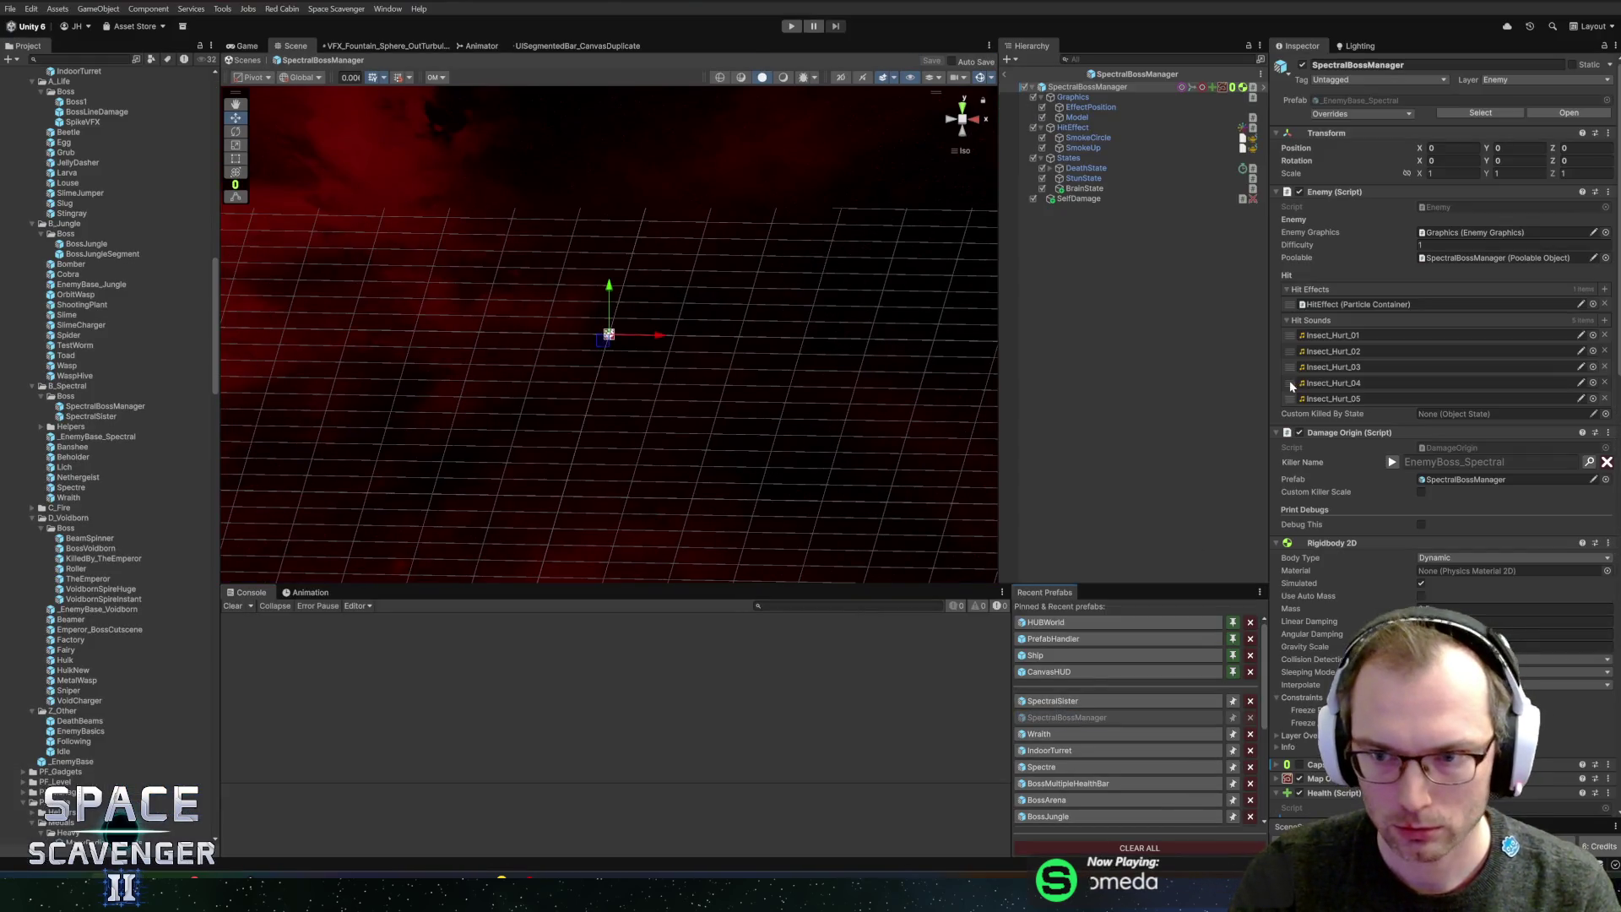
- Check the Killer Name field, then add an empty child named LineDamage1-2 under SpectralBossManager
{"action": "left_click", "coordinate": [1393, 462]}
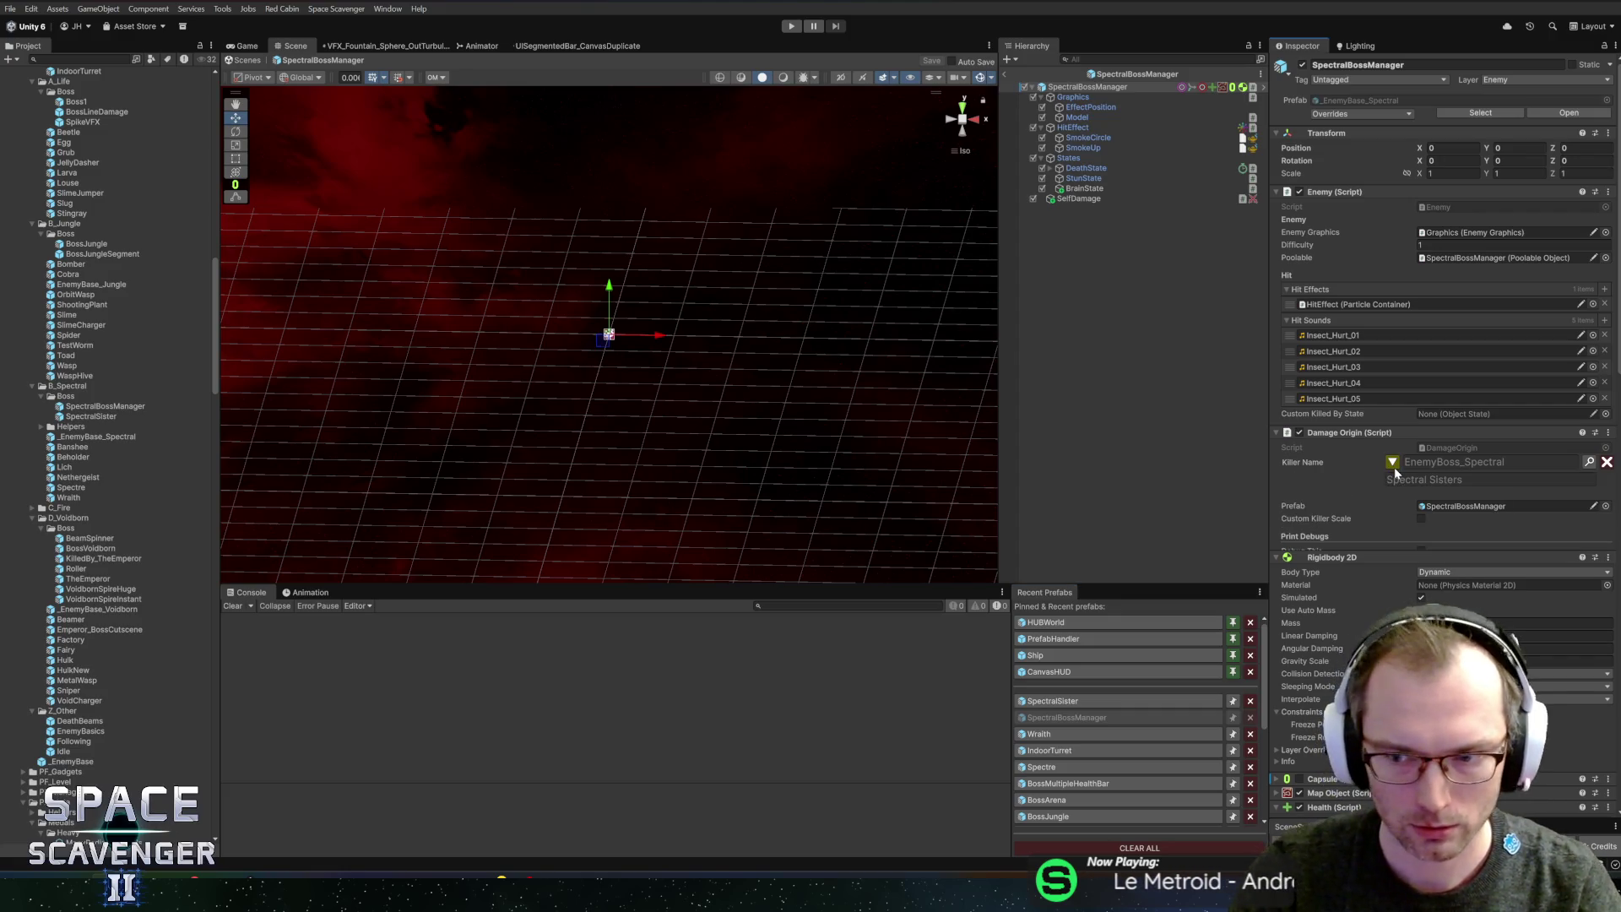
{"action": "scroll", "coordinate": [1395, 468], "scroll_direction": "down", "scroll_amount": 5}
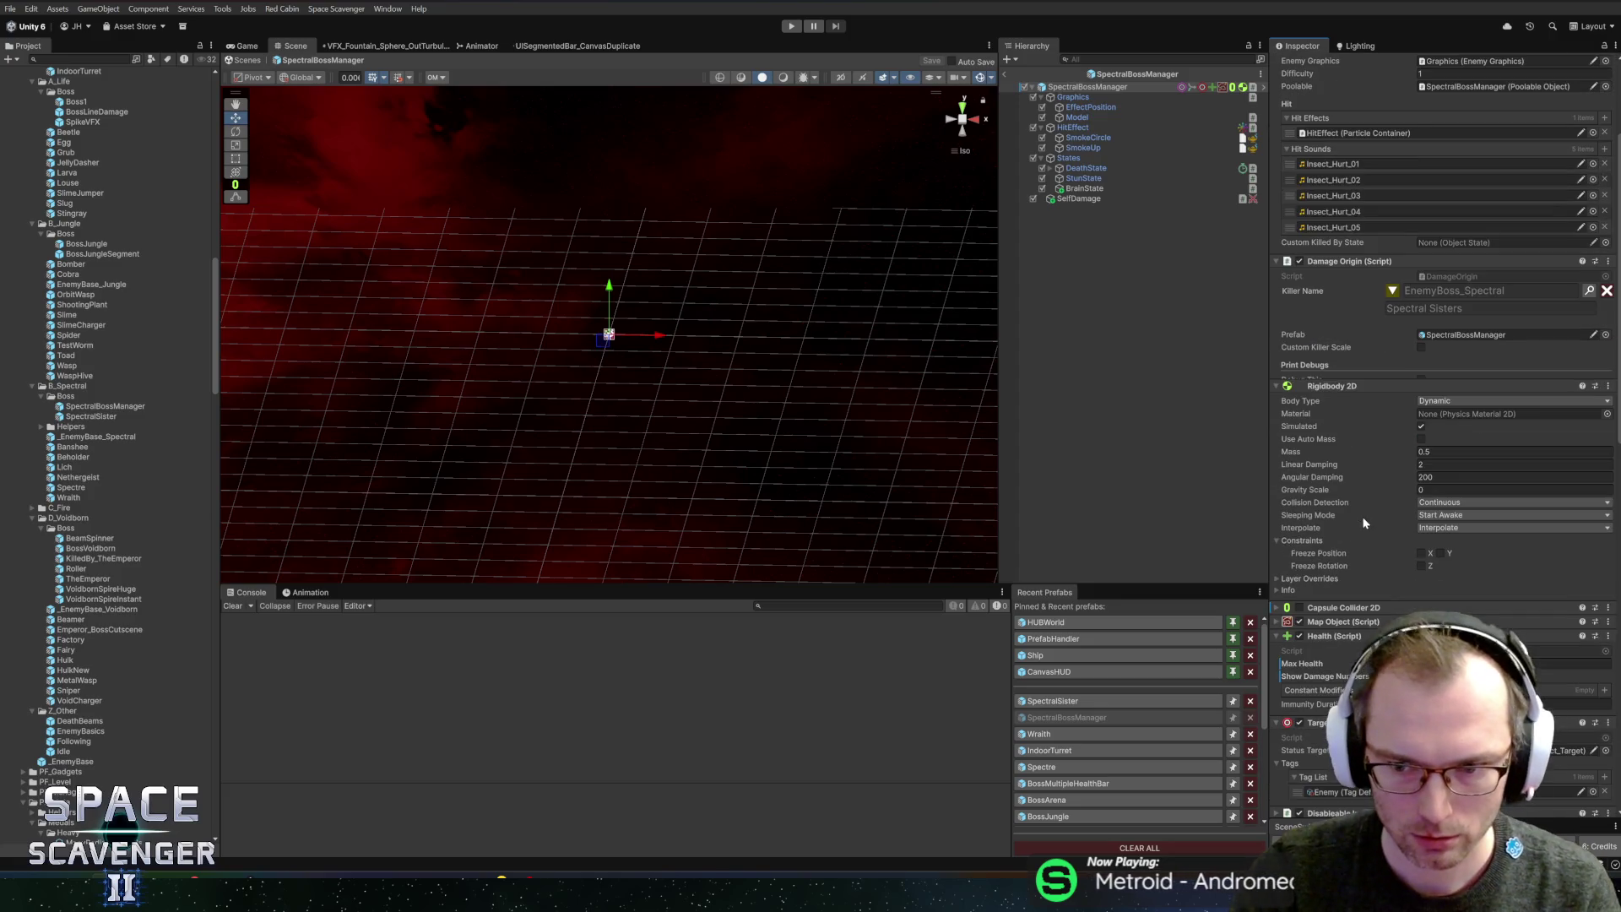
{"action": "left_click", "coordinate": [1389, 292]}
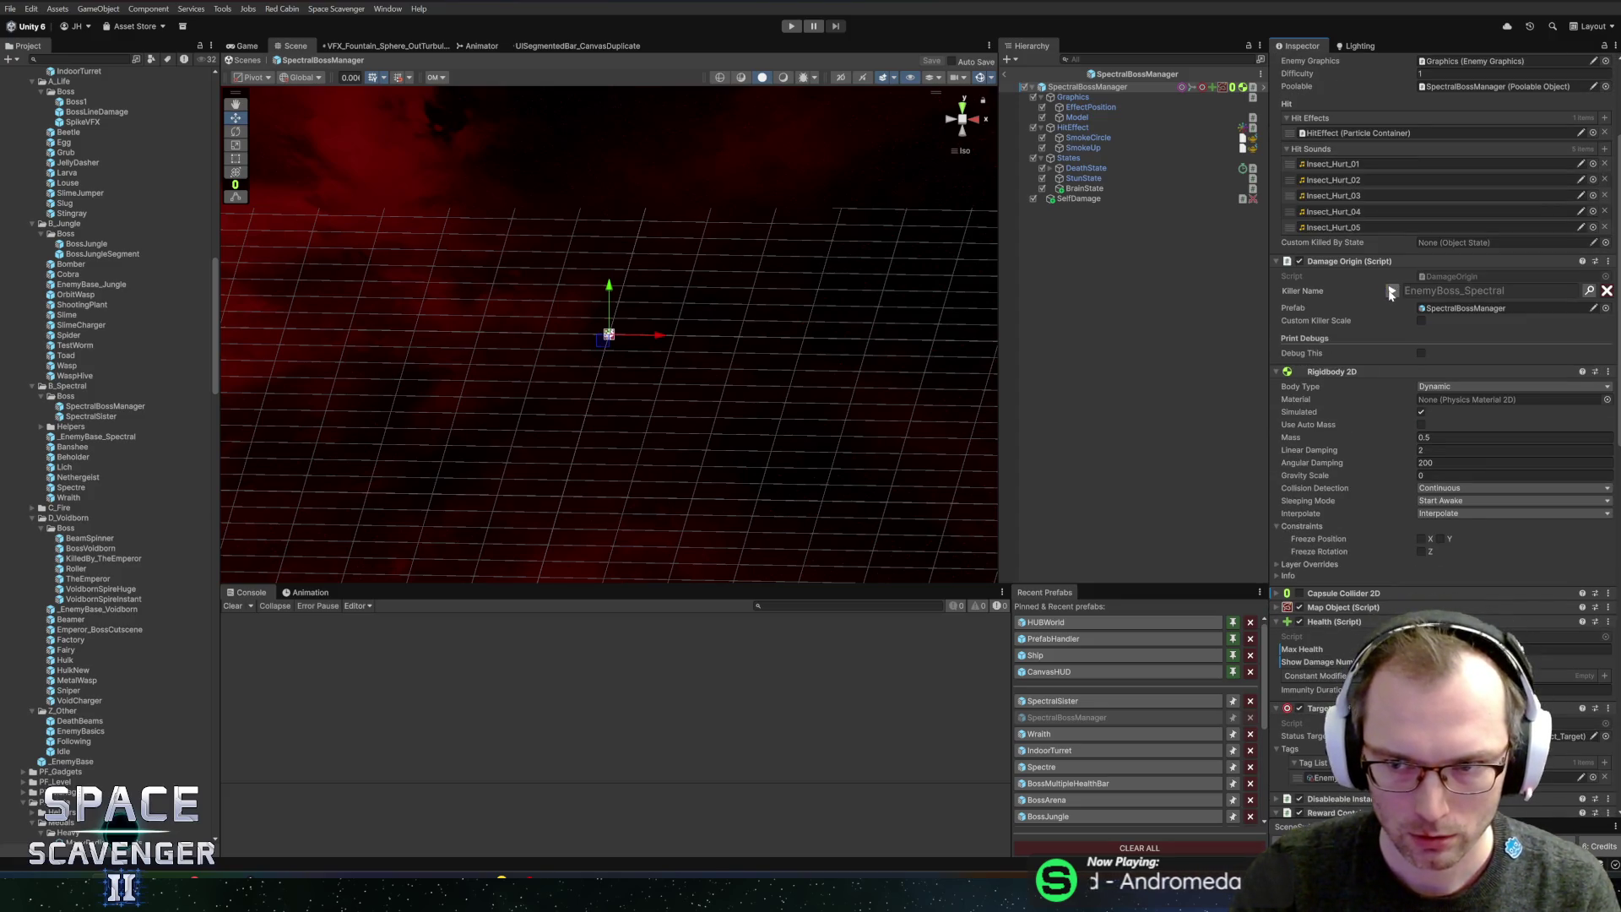
{"action": "right_click", "coordinate": [1091, 87]}
{"action": "left_click", "coordinate": [1110, 324]}
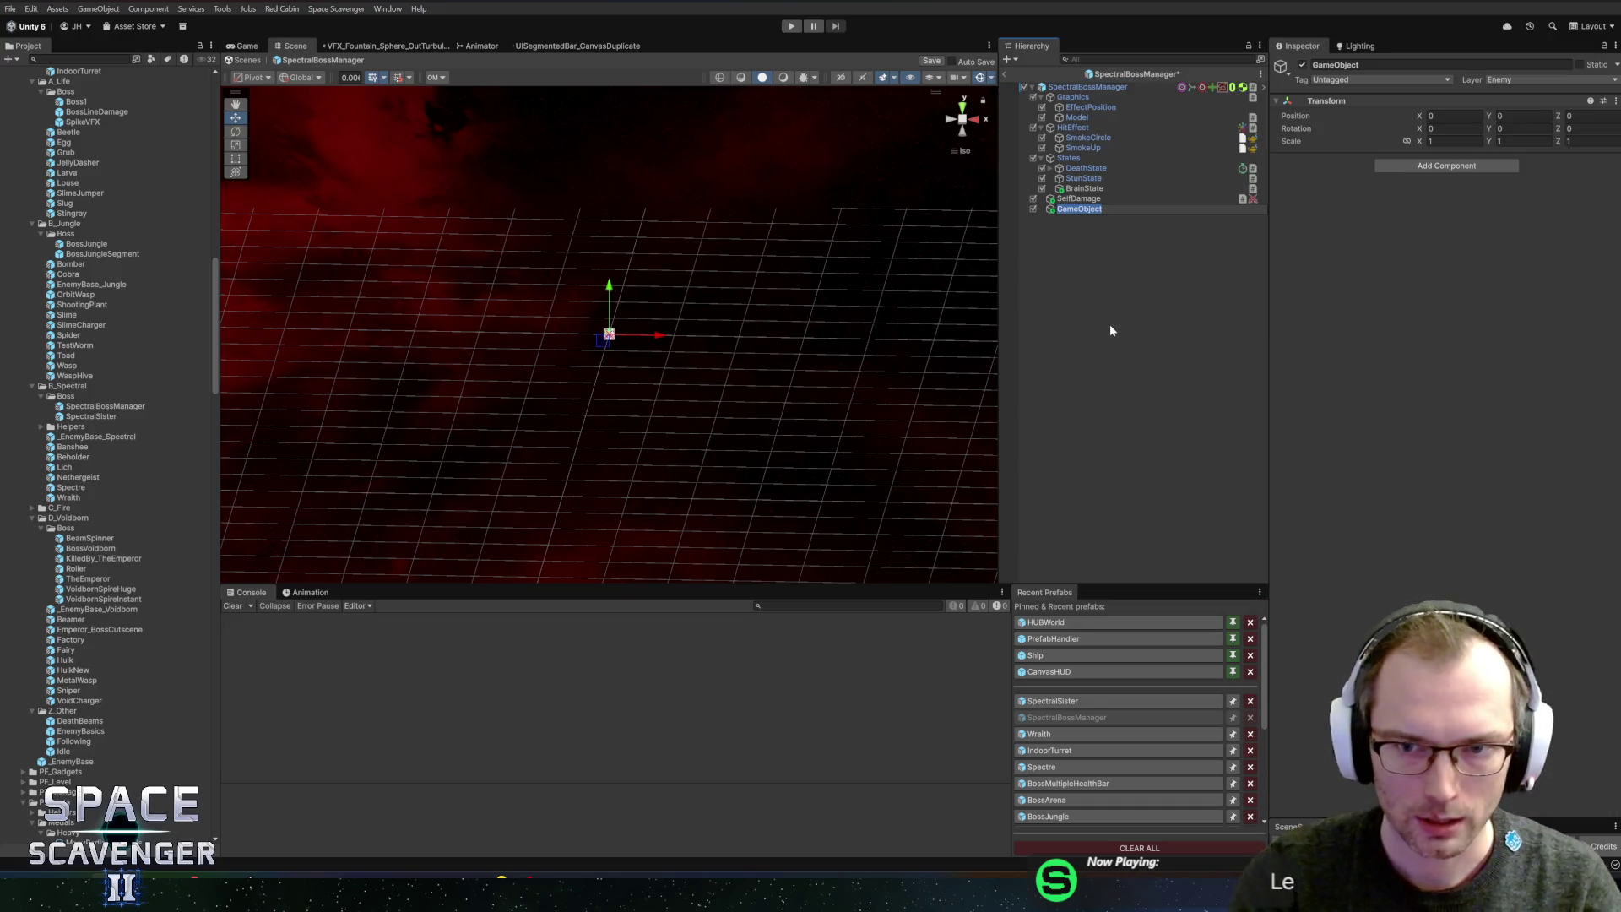
{"action": "type", "text": "L"}
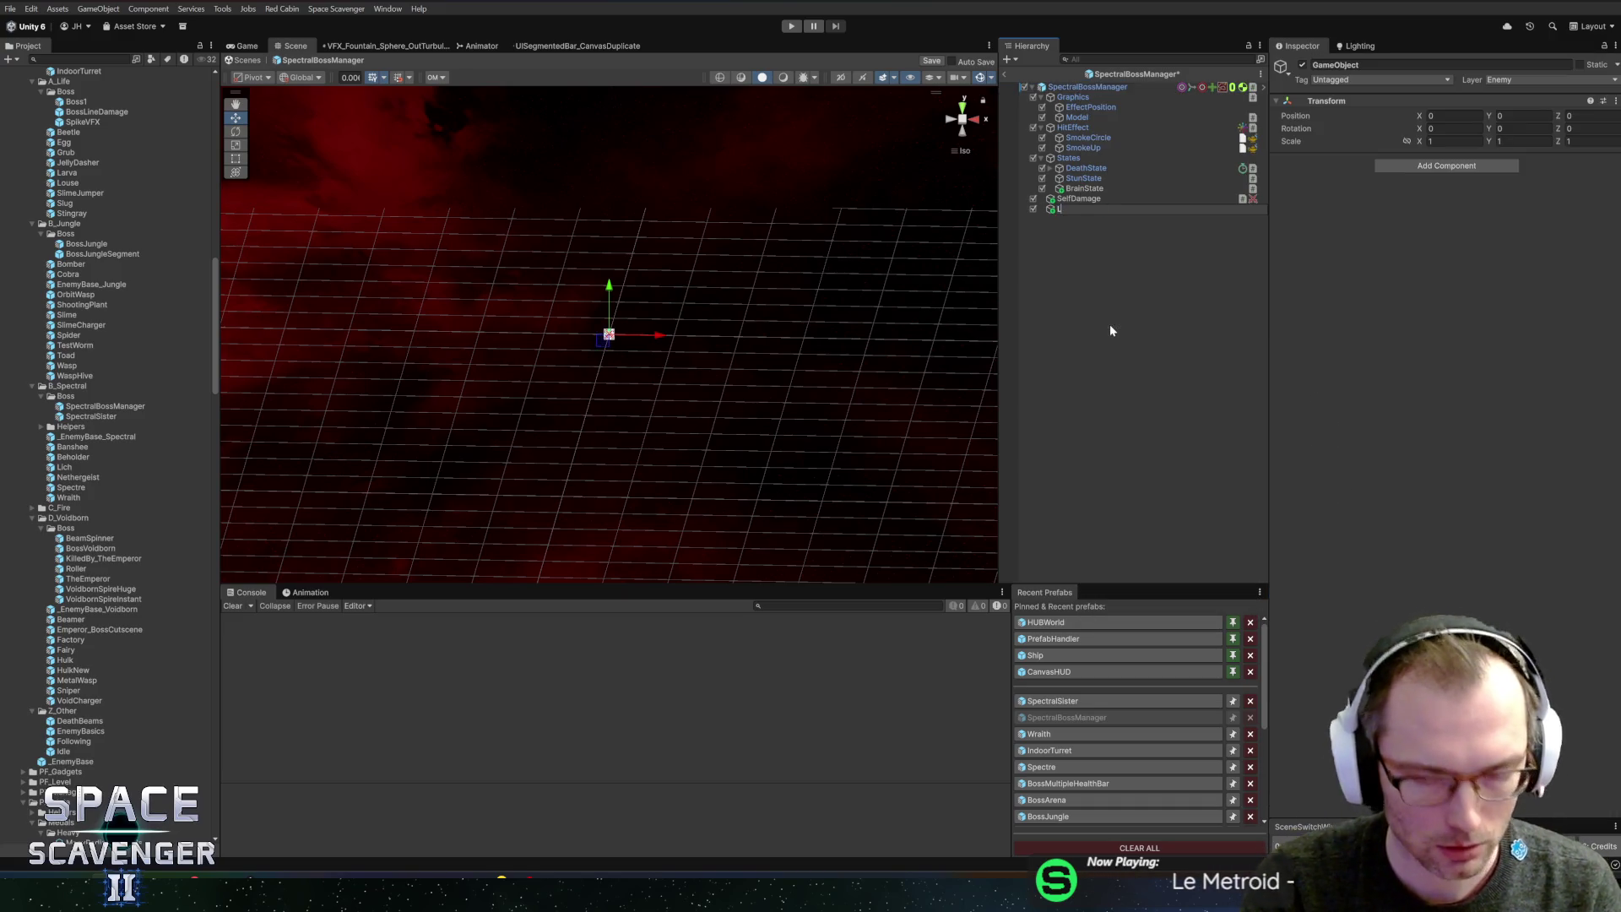
{"action": "type", "text": "ineDamage"}
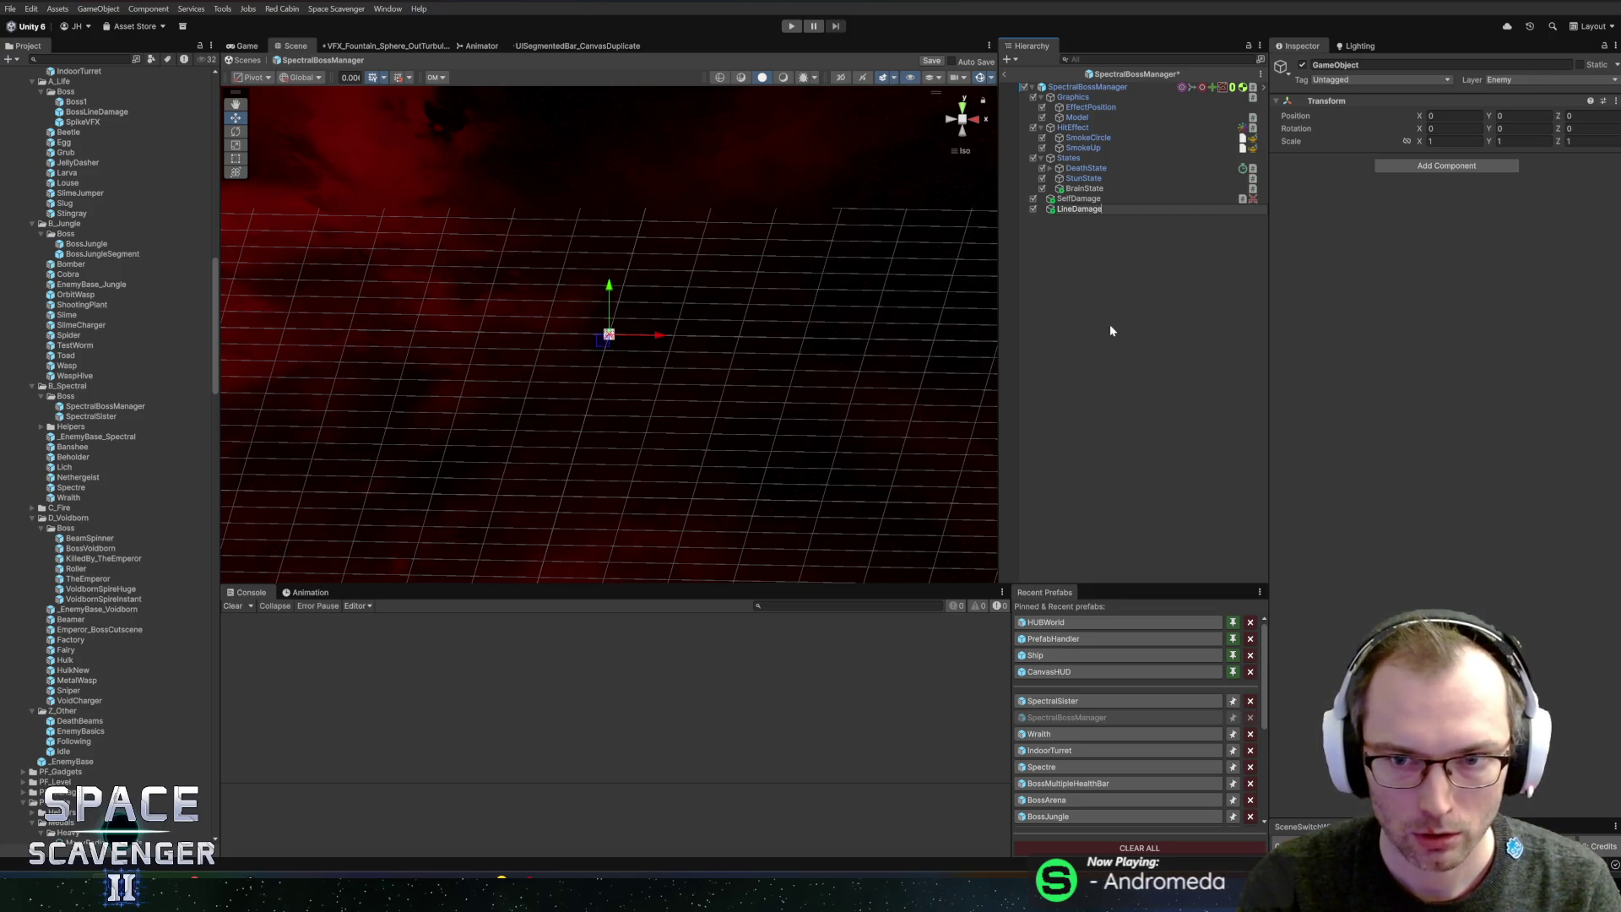
{"action": "type", "text": "1-2"}
{"action": "key", "text": "Return"}
- Rename the child LineDamageAB and duplicate it as LineDamageBC
{"action": "key", "text": "F2"}
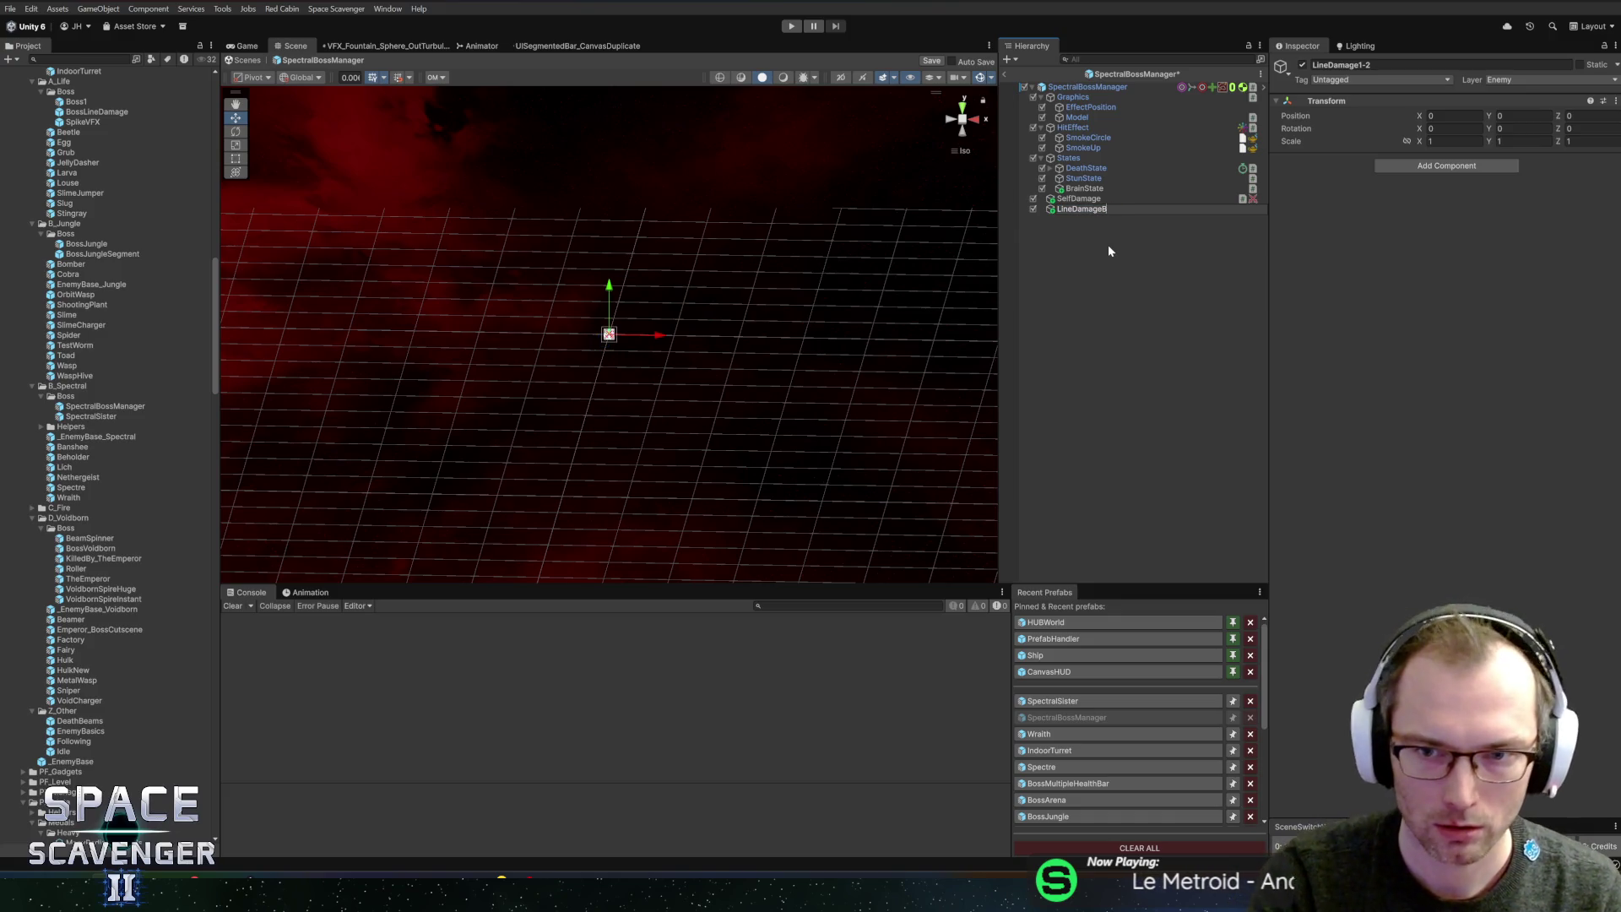
{"action": "type", "text": "B"}
{"action": "key", "text": "Return"}
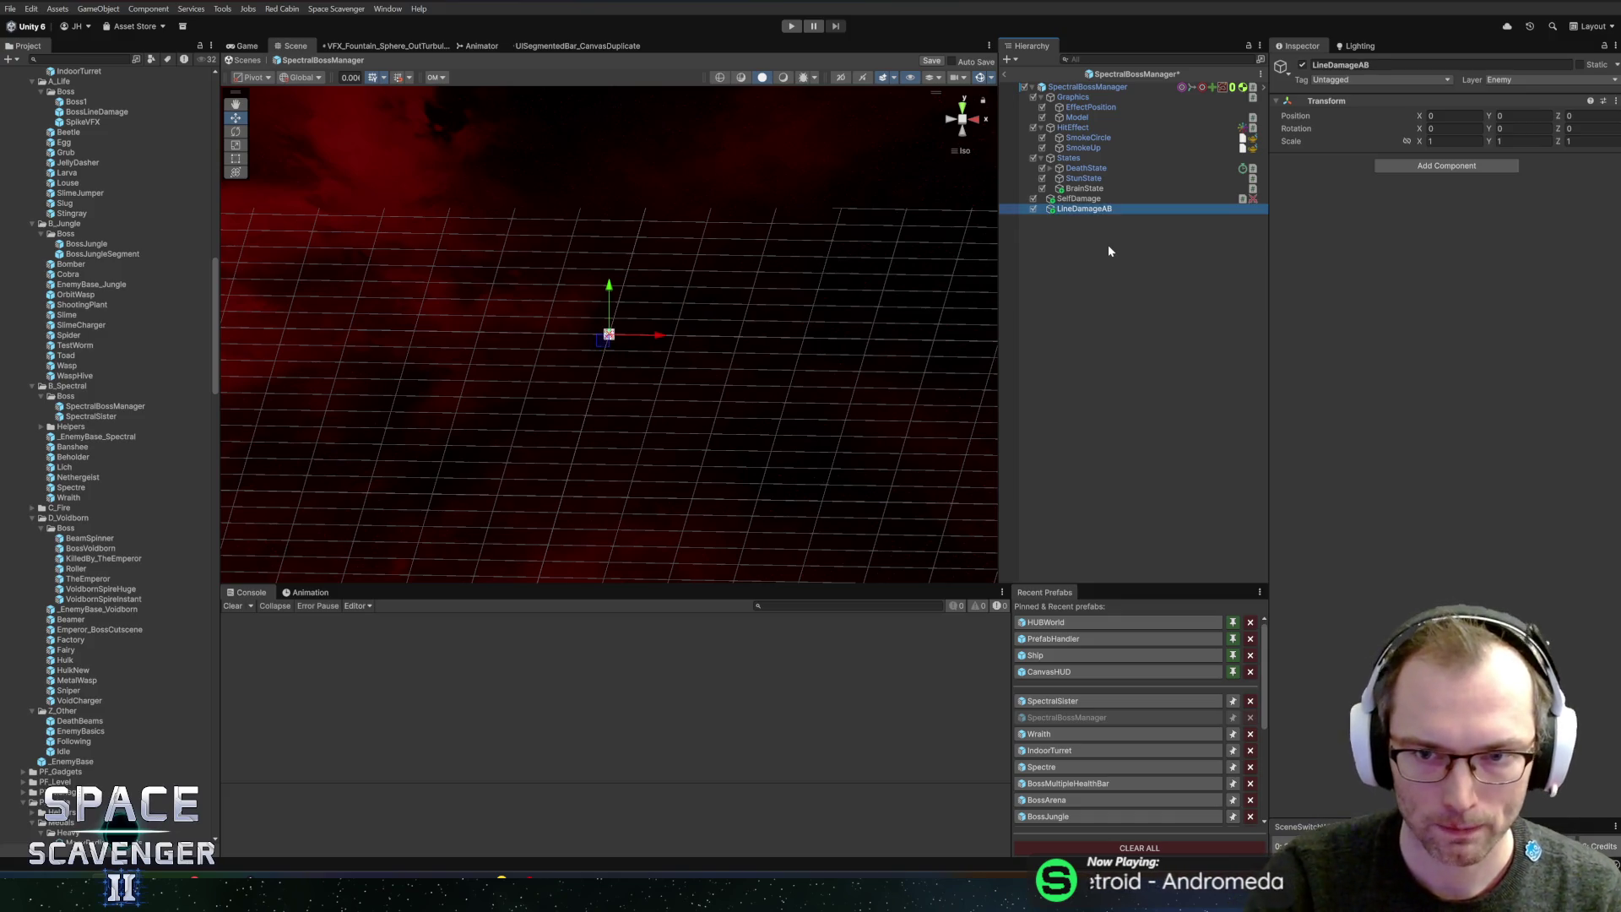
{"action": "key", "text": "ctrl+d"}
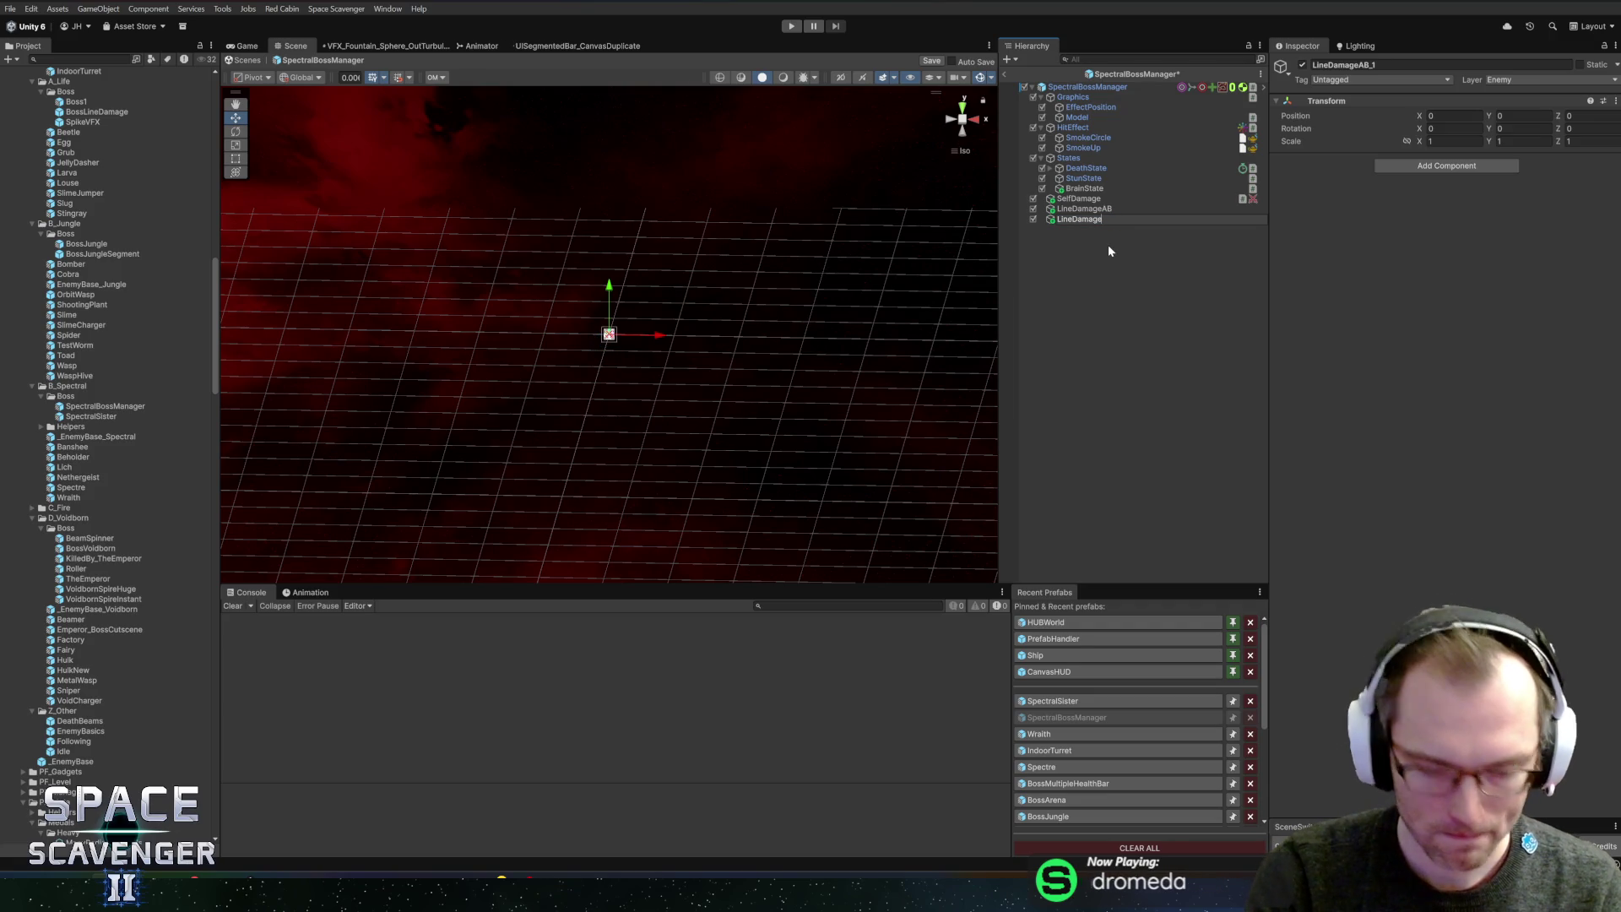
{"action": "type", "text": "C"}
{"action": "key", "text": "Return"}
- Add a Damage Dealer component to LineDamageAB
{"action": "left_click", "coordinate": [1120, 201]}
{"action": "left_click", "coordinate": [1097, 209]}
{"action": "left_click", "coordinate": [1436, 166]}
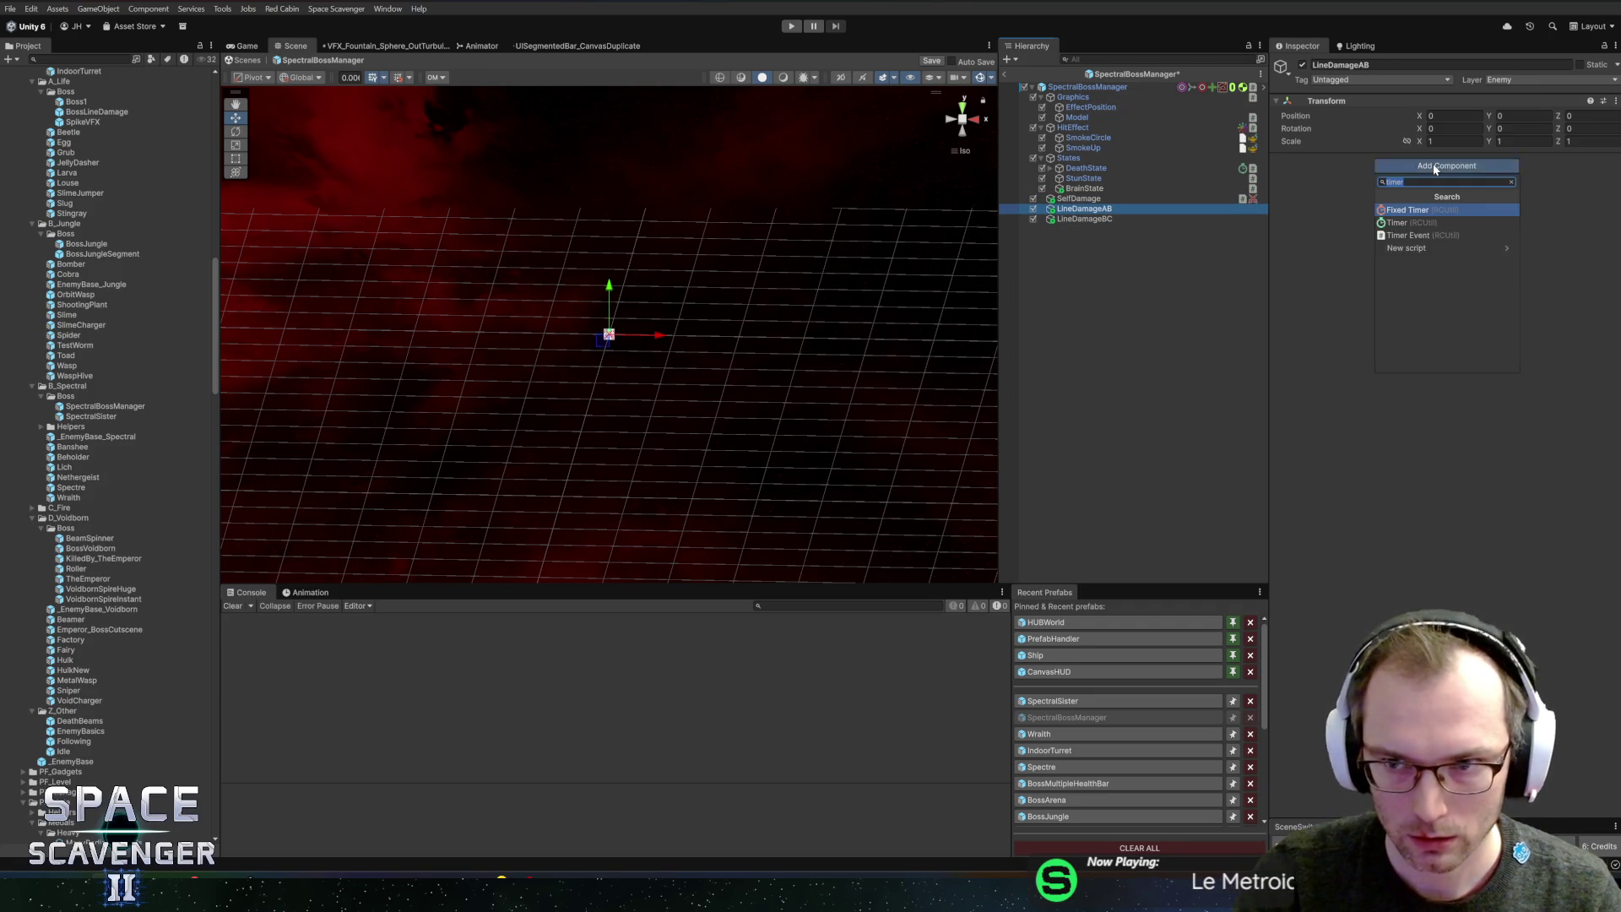
{"action": "type", "text": "damage dea"}
{"action": "key", "text": "Return"}
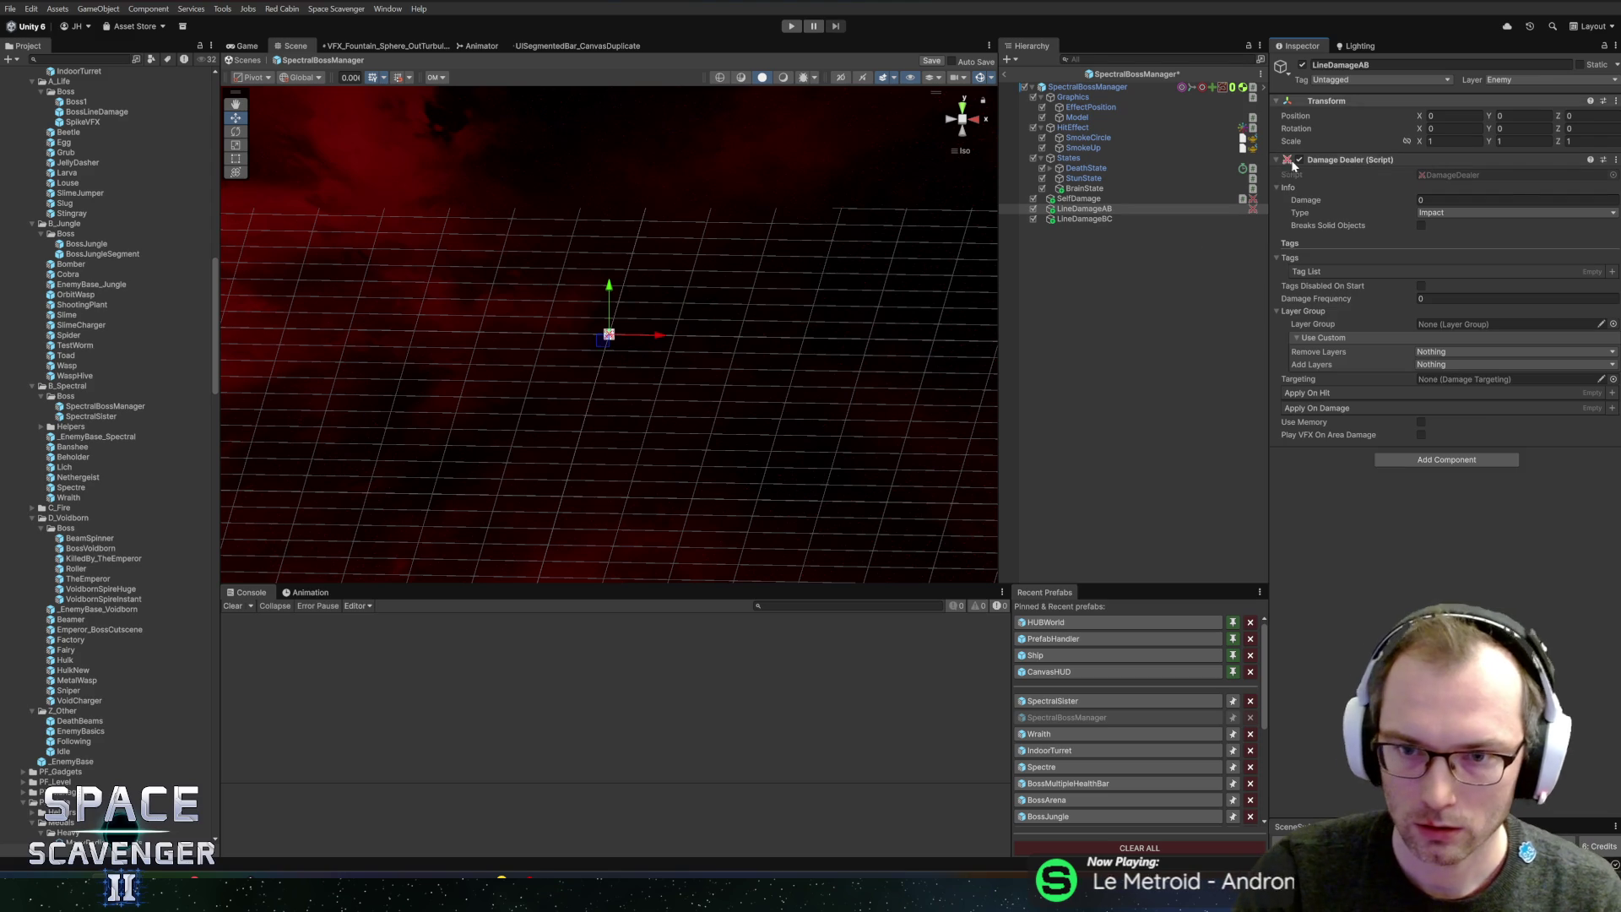
- Delete LineDamageBC and add a Damage Targeting Line component to LineDamageAB
{"action": "left_click", "coordinate": [1113, 216]}
{"action": "key", "text": "Delete"}
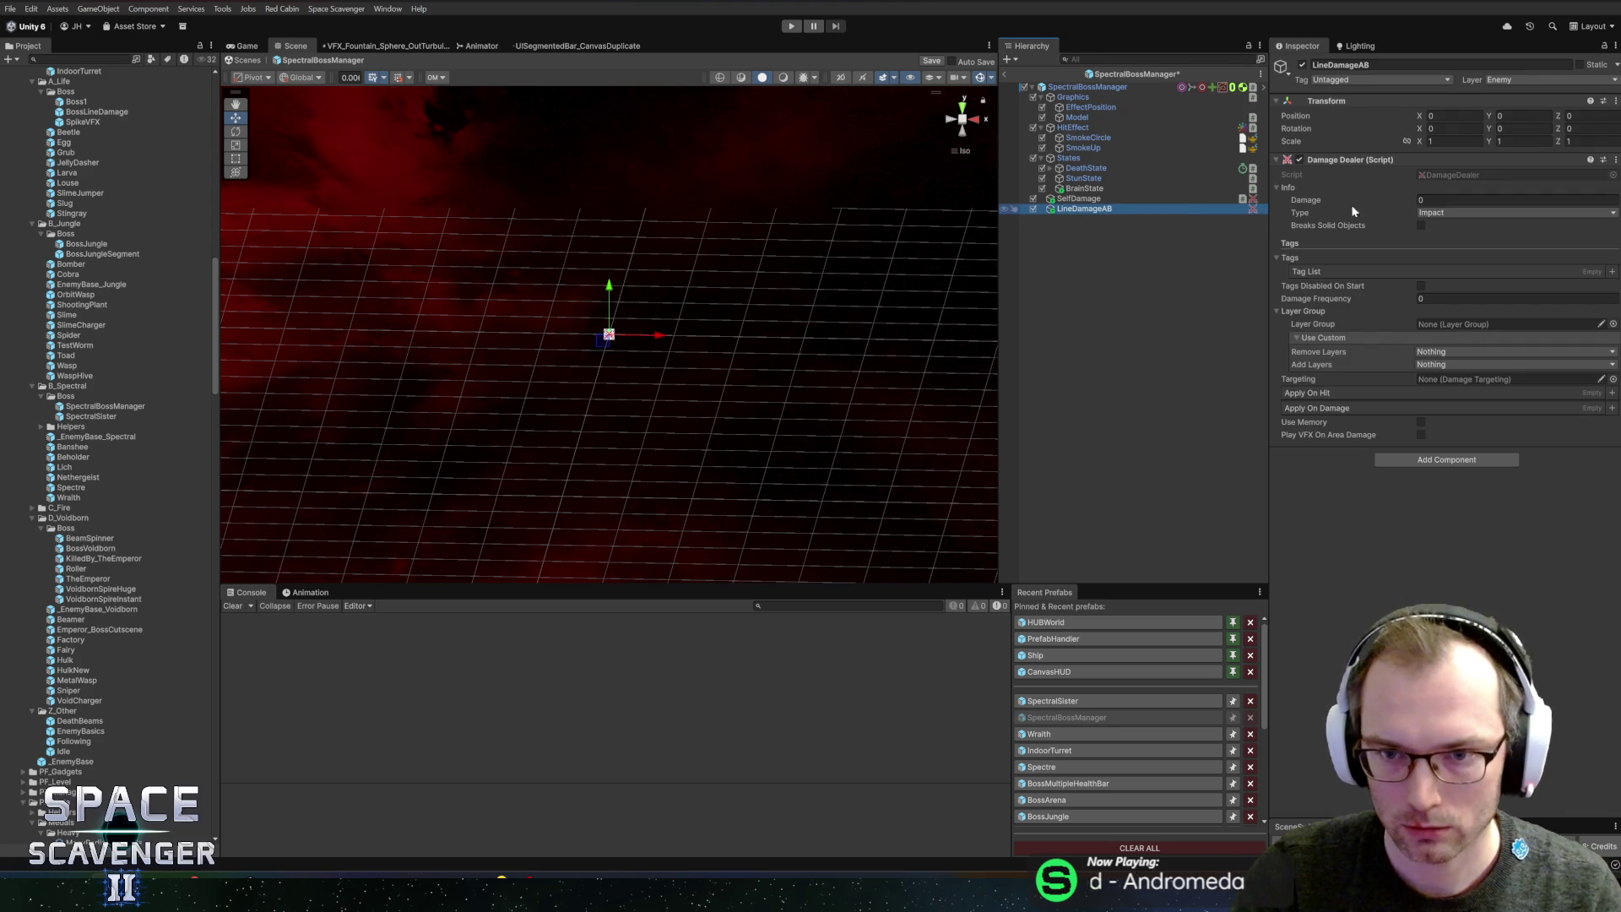
{"action": "left_click", "coordinate": [1405, 459]}
{"action": "type", "text": "linta"}
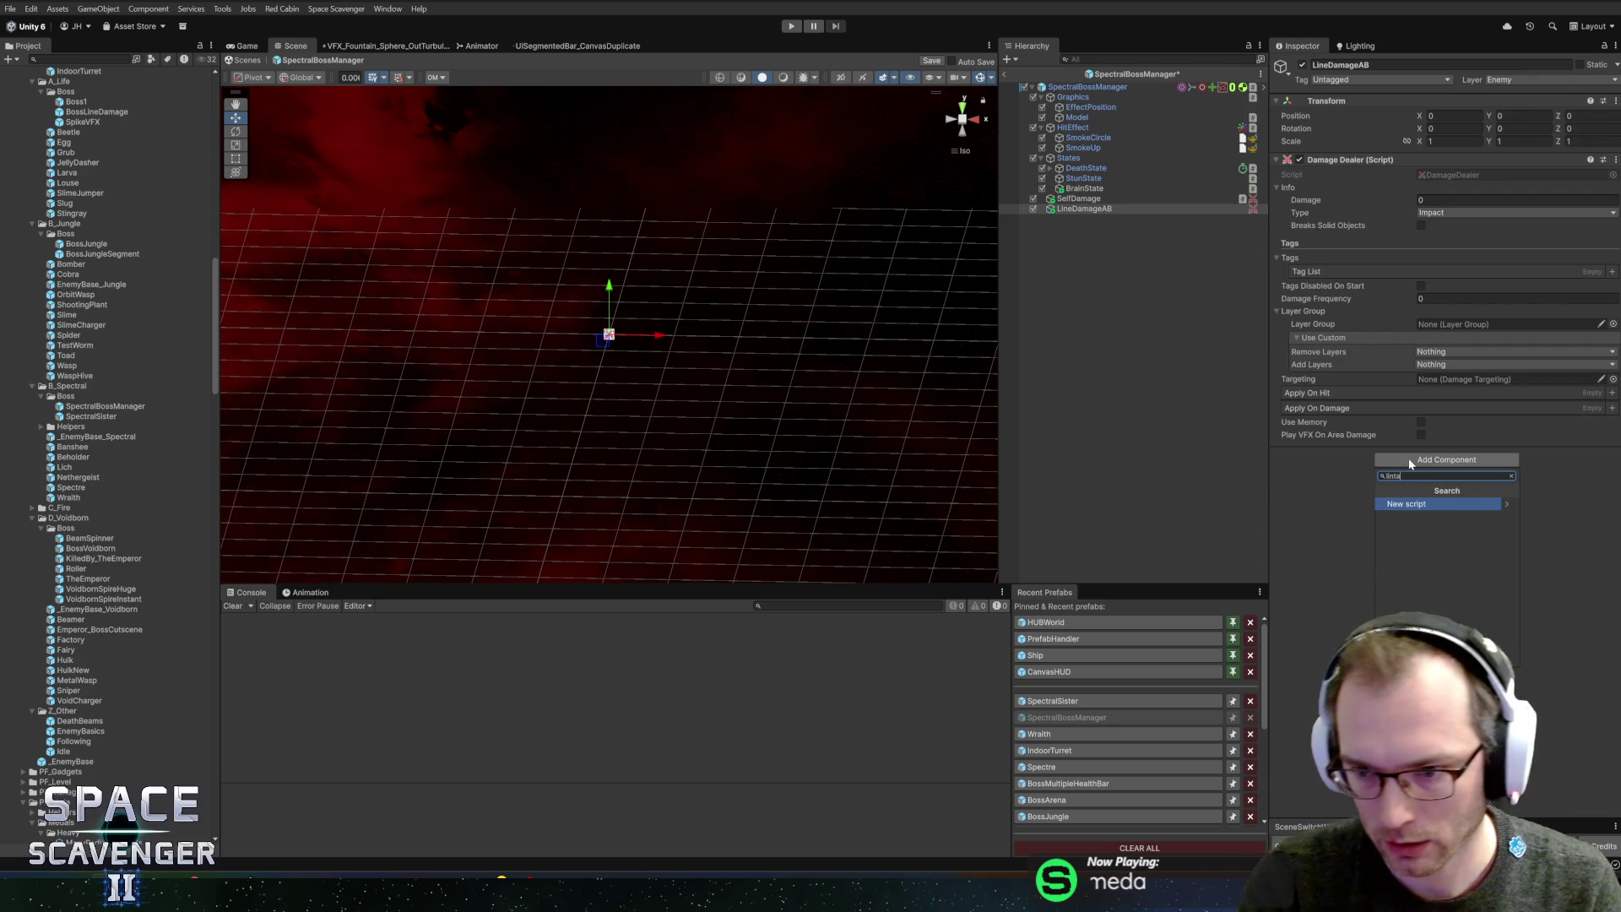
{"action": "key", "text": "BackSpace"}
{"action": "key", "text": "BackSpace"}
{"action": "type", "text": "targeting"}
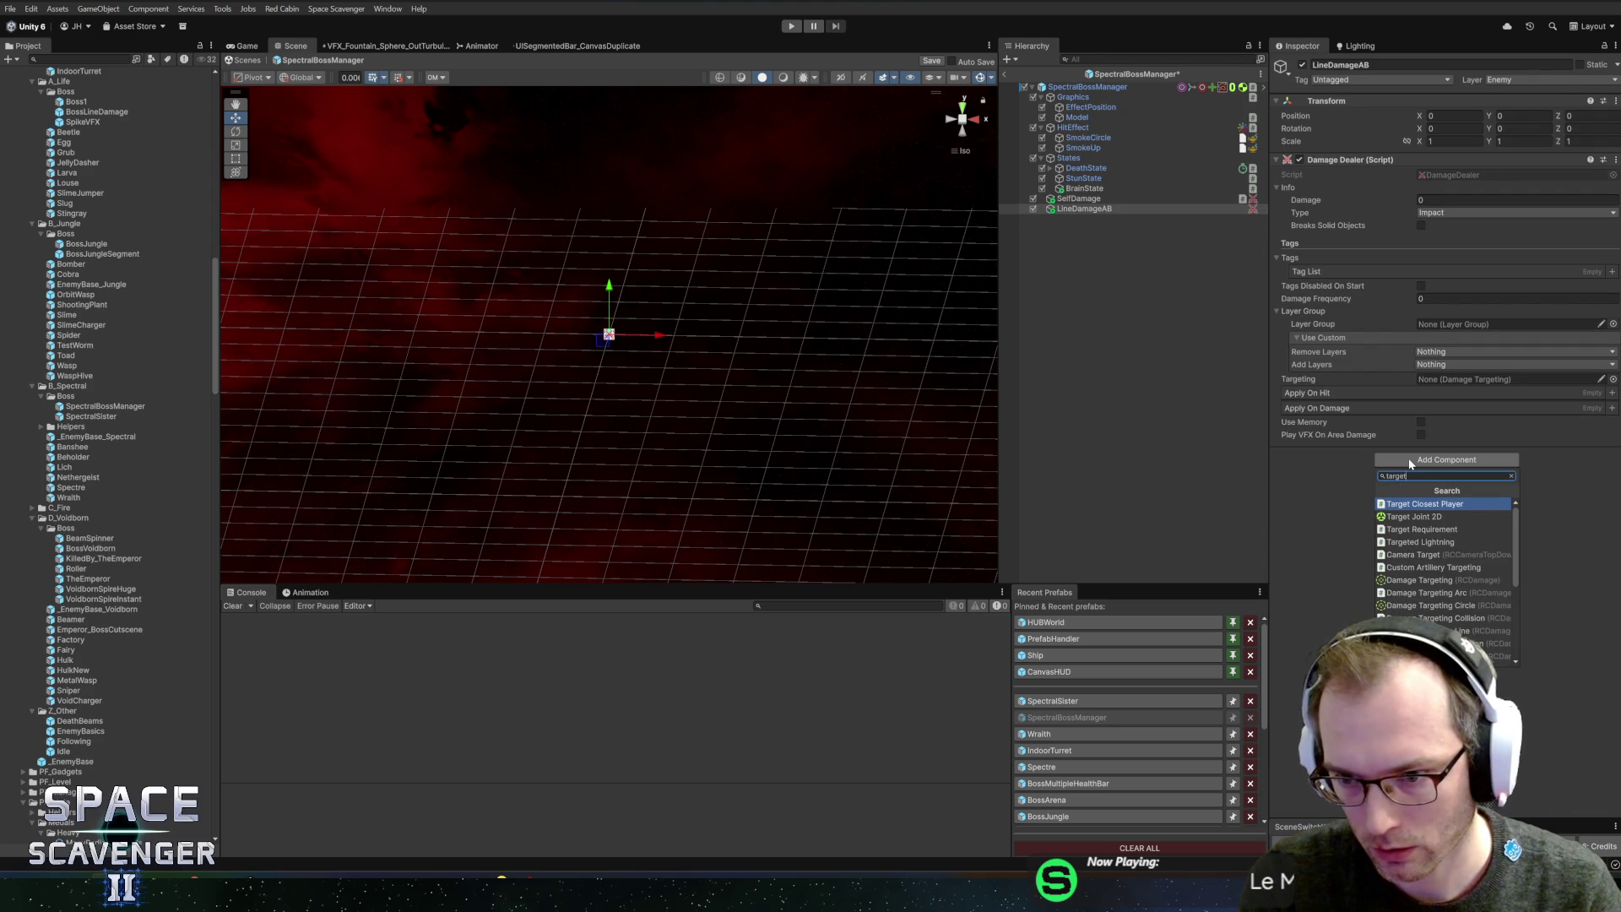
{"action": "key", "text": "Down"}
{"action": "key", "text": "Down"}
{"action": "key", "text": "Down"}
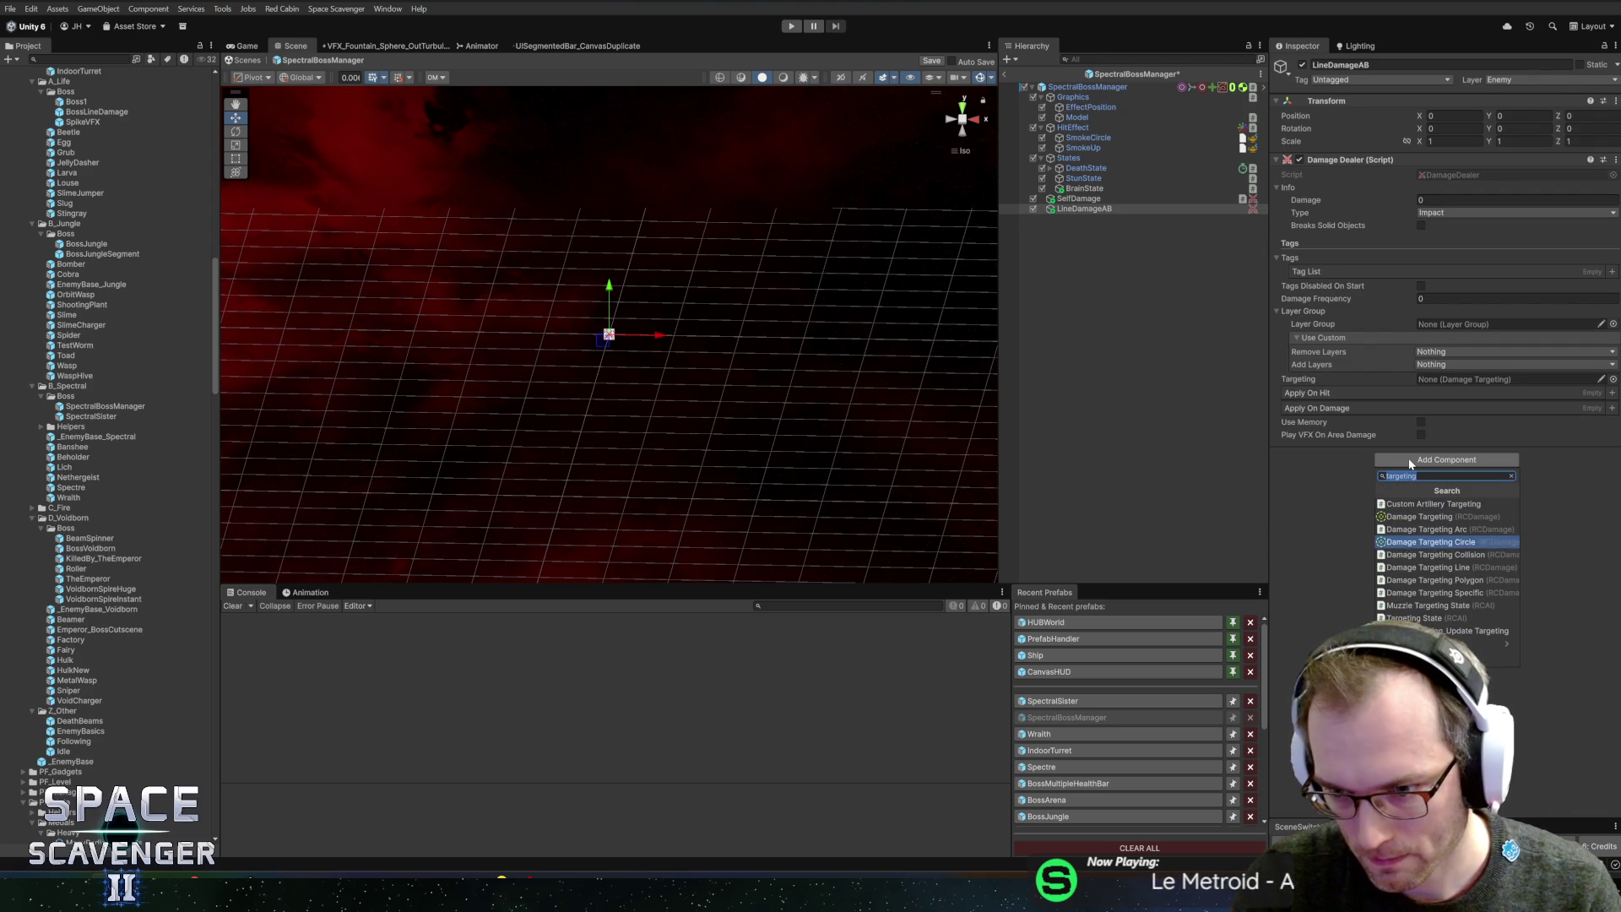
{"action": "key", "text": "Return"}
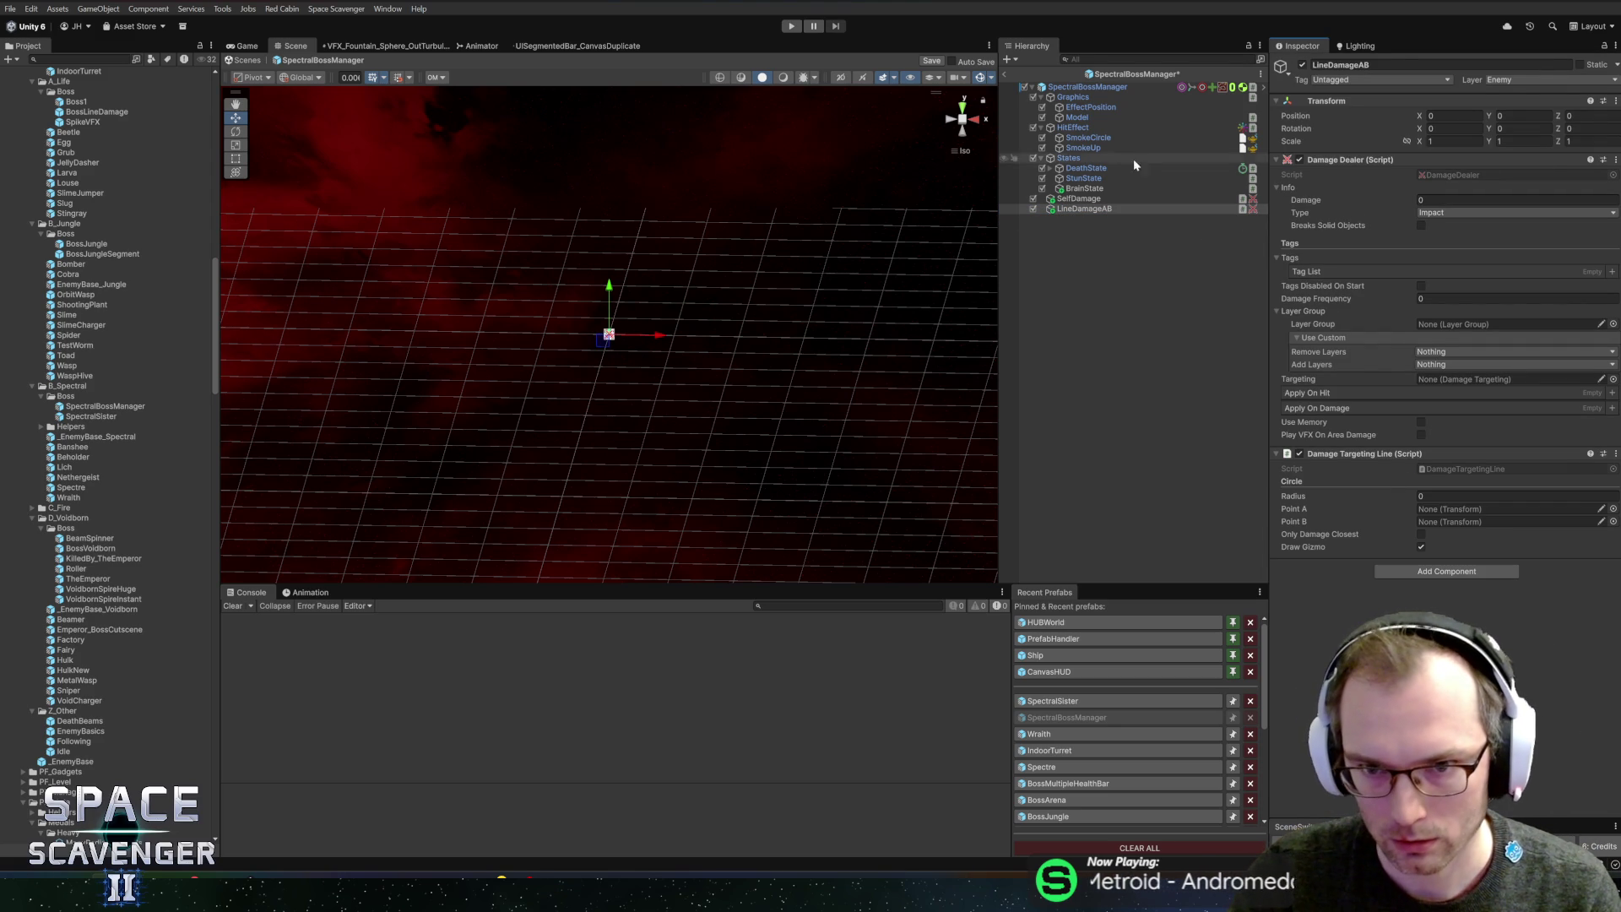